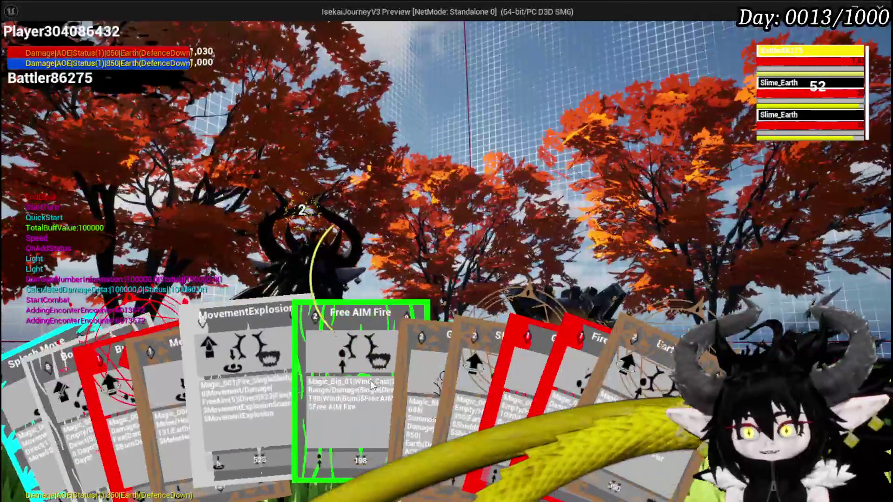
Cast the Free AIM Fire card in the running preview, then stop the play session.
click(322, 373)
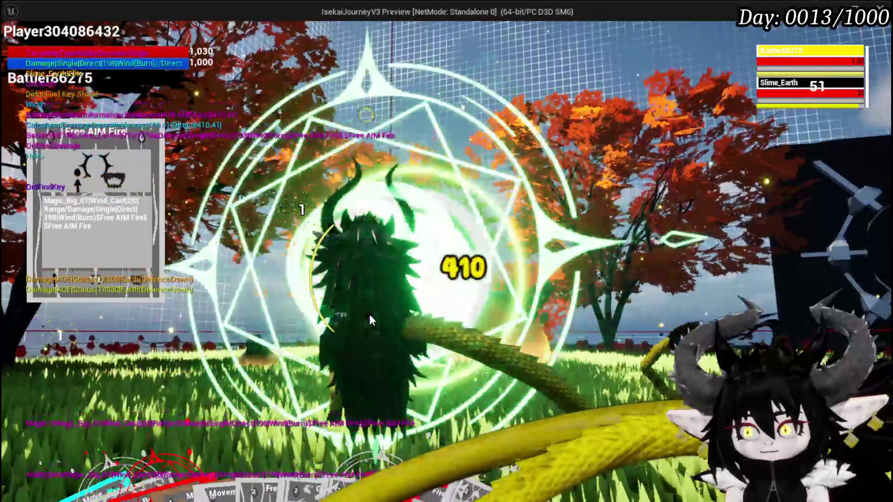
key(Escape)
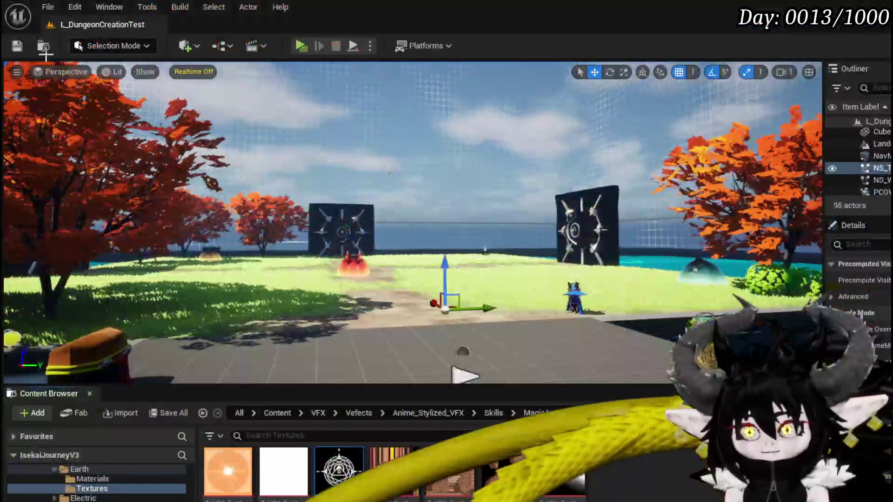
Save the level and return to the WP_AbilityToolTipp ChoseElementColor graph.
click(16, 46)
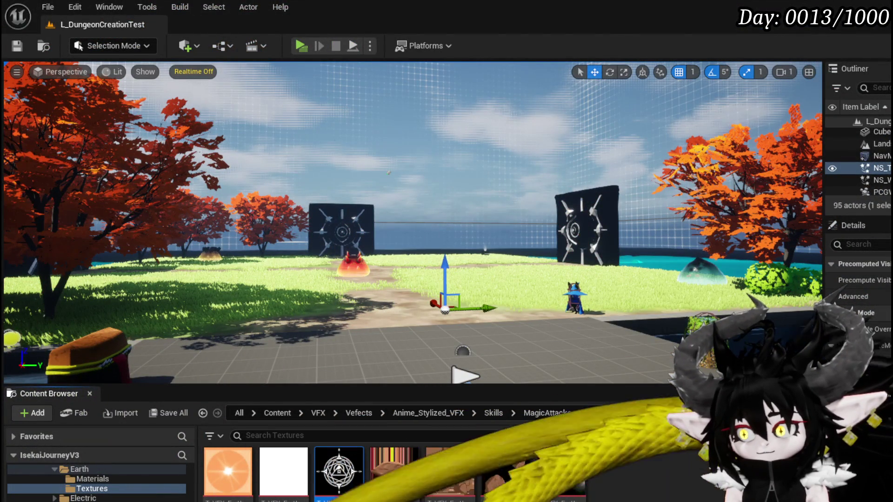
key(alt+Tab)
scroll(415, 231, down, 3)
Duplicate a Set Card Visual node and place the copy above the other two.
mouse_move(382, 190)
mouse_down()
mouse_move(391, 178)
mouse_move(411, 265)
mouse_up()
key(ctrl+c)
key(ctrl+v)
drag(373, 110, 395, 174)
drag(342, 184, 377, 136)
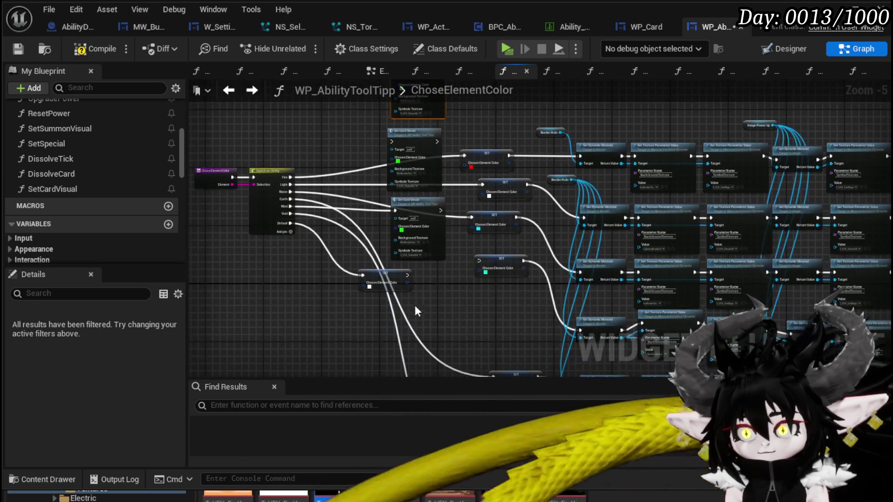
Move the white SET node left and the Set Card Visual nodes right, then wire Fire to the new node.
drag(447, 263, 386, 123)
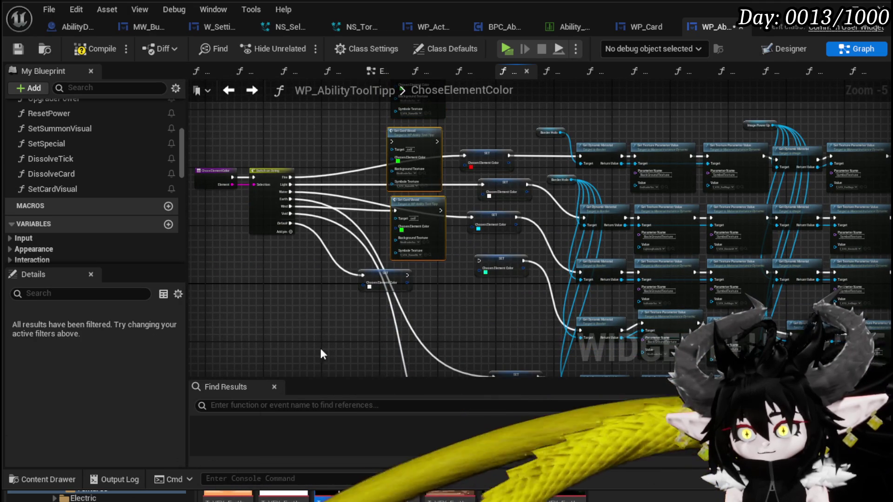
scroll(322, 242, up, 3)
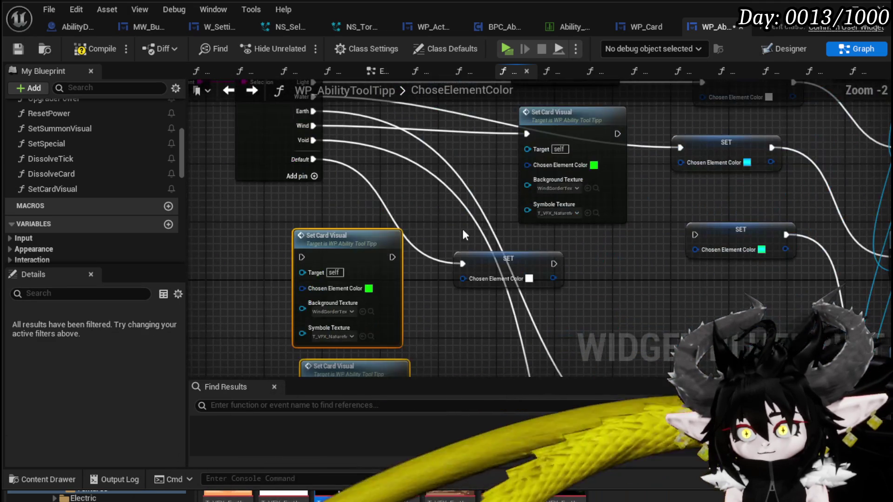
drag(475, 254, 235, 207)
drag(355, 202, 409, 356)
drag(334, 311, 498, 326)
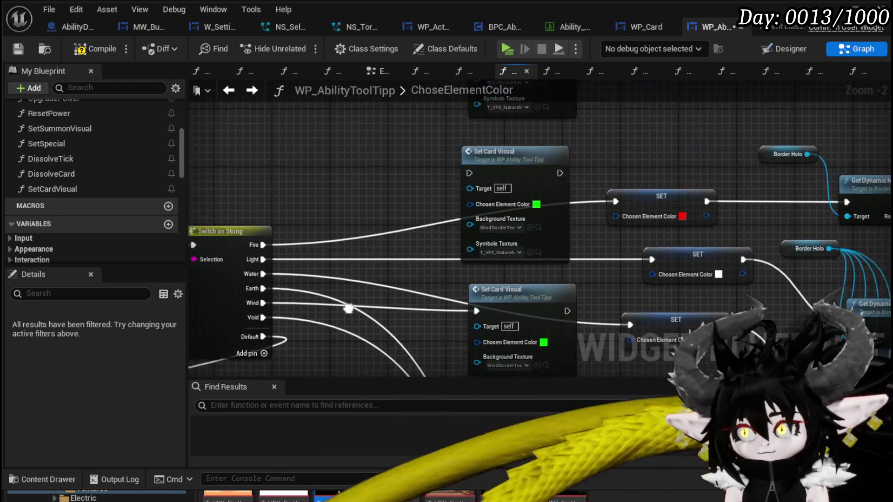
mouse_move(334, 265)
mouse_down()
mouse_move(527, 116)
mouse_move(506, 80)
mouse_move(523, 188)
mouse_up()
click(482, 210)
Set the Fire node's Chosen Element Color to red with R=5.
click(553, 398)
text(0)
key(Tab)
text(0)
key(Tab)
text(0)
click(543, 420)
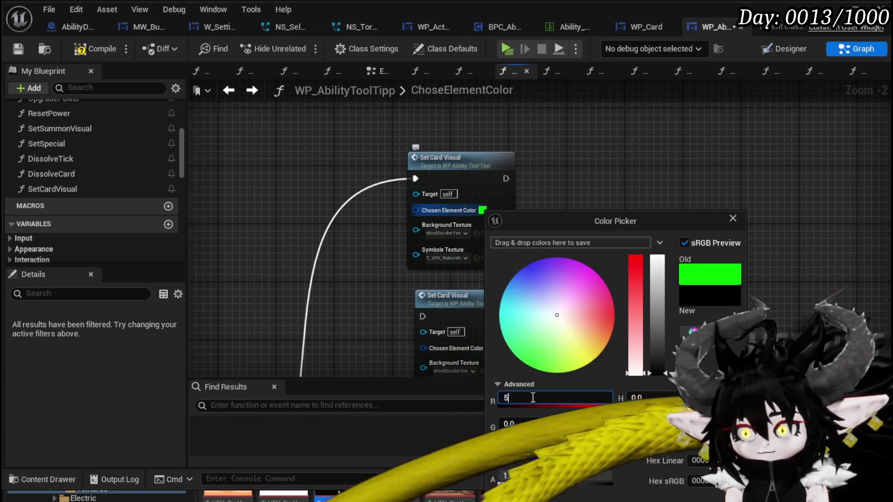
key(Return)
click(598, 274)
Choose FireBorderTex as the Fire node's Background Texture.
scroll(598, 274, up, 1)
scroll(597, 275, up, 1)
click(407, 220)
text(FireBorder)
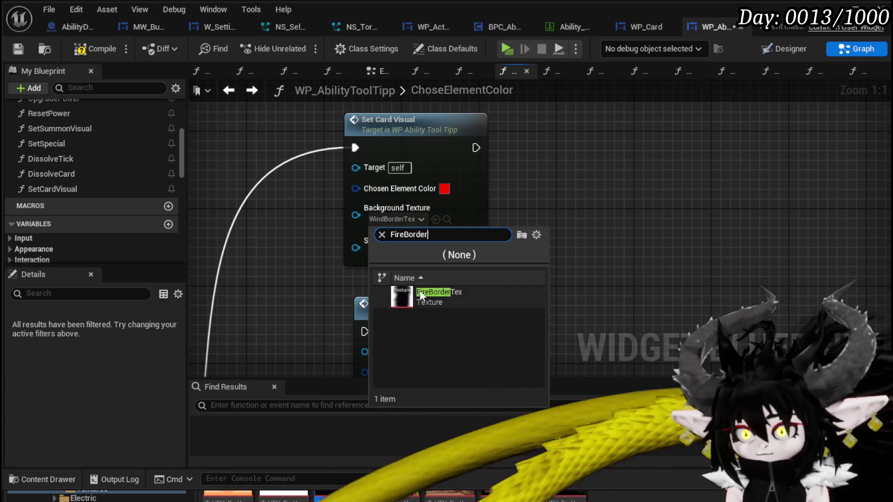
click(419, 291)
Set the Fire node's Symbole Texture to T_VFX_FireMagic_Pentacle.
click(338, 153)
text(T)
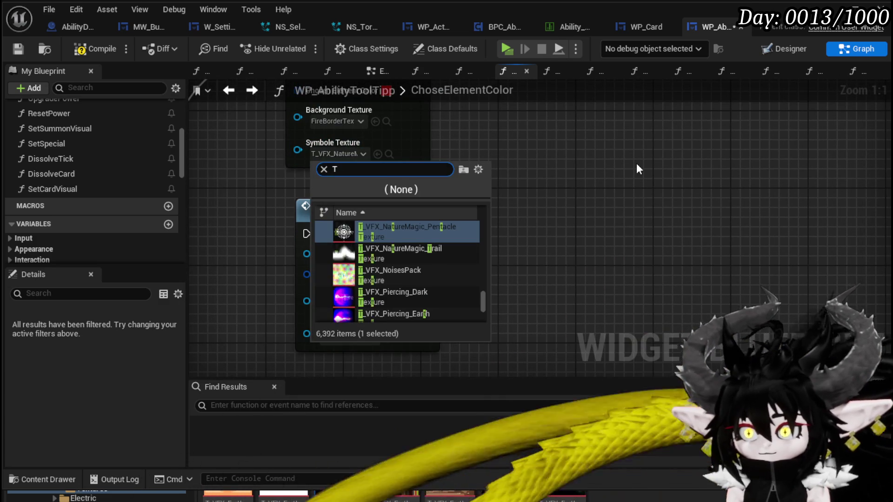
text(_VFX)
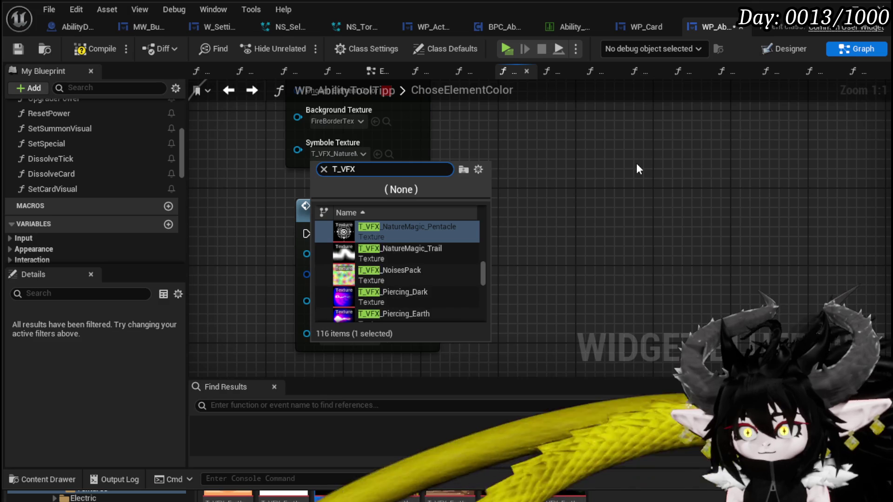
text(_Fire)
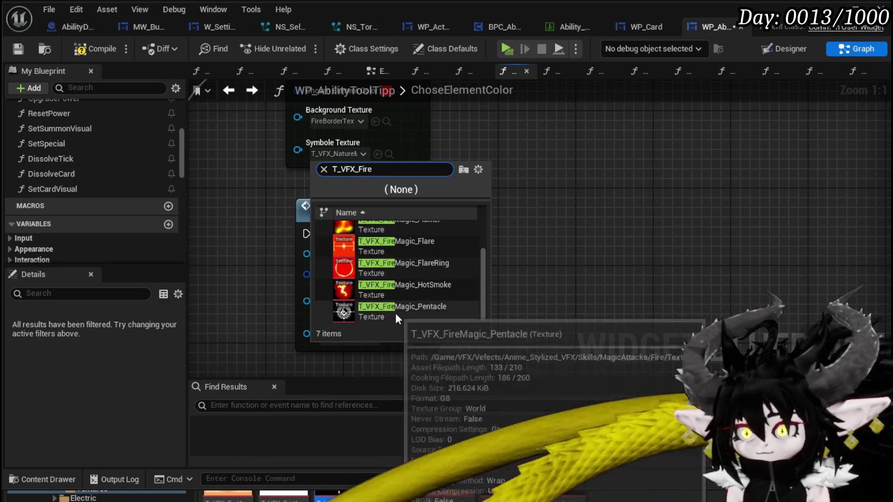
click(396, 313)
scroll(563, 255, down, 1)
mouse_move(562, 255)
mouse_down()
mouse_move(679, 254)
mouse_move(715, 132)
mouse_move(681, 51)
mouse_up()
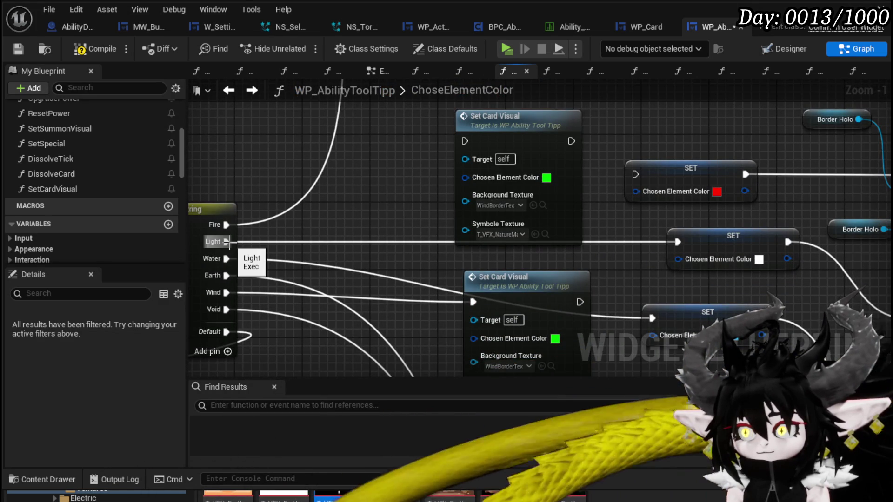
Reorder the Switch on String pin names so Light becomes the last case, after Void.
mouse_move(227, 241)
mouse_down()
mouse_move(534, 18)
mouse_move(485, 222)
mouse_up()
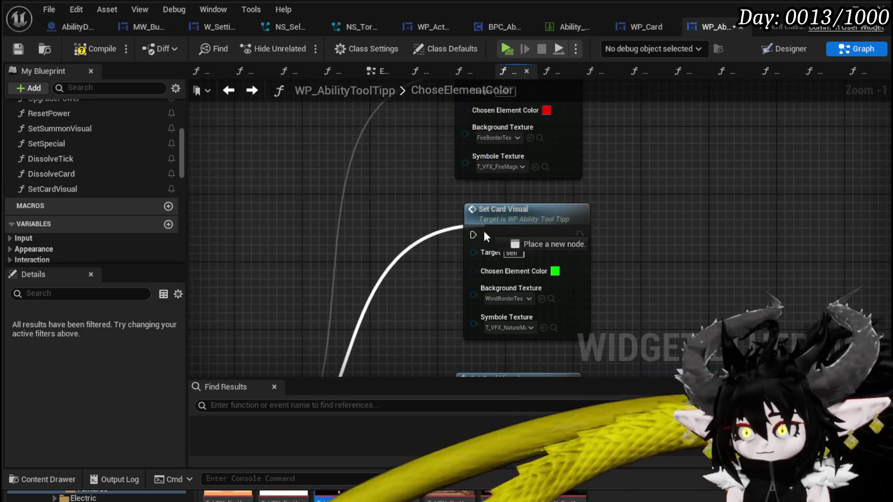
mouse_move(650, 276)
mouse_down()
mouse_move(526, 270)
mouse_move(502, 223)
mouse_move(460, 232)
mouse_move(418, 211)
mouse_move(658, 105)
mouse_up()
drag(649, 187, 382, 219)
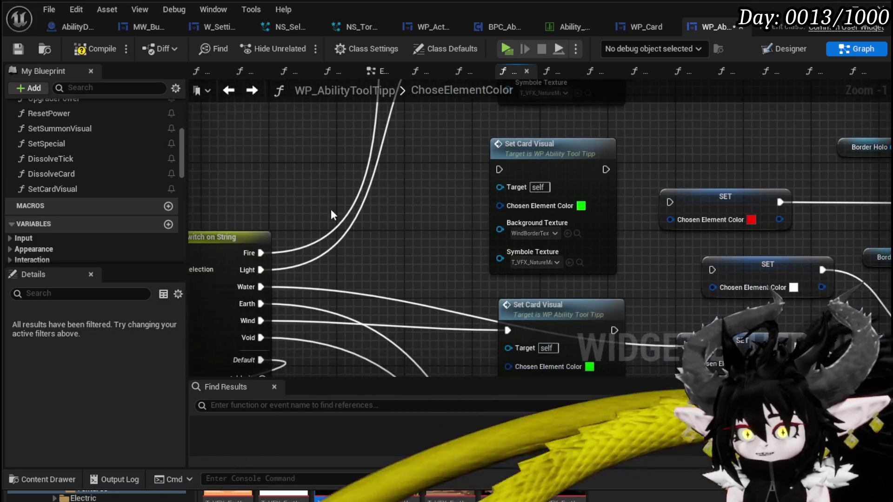
drag(289, 292, 355, 241)
click(297, 206)
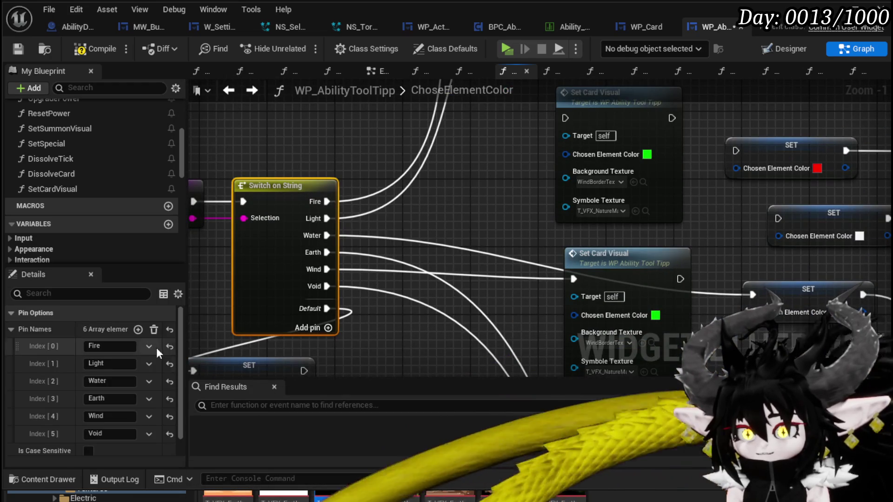
drag(15, 363, 20, 433)
drag(376, 322, 439, 249)
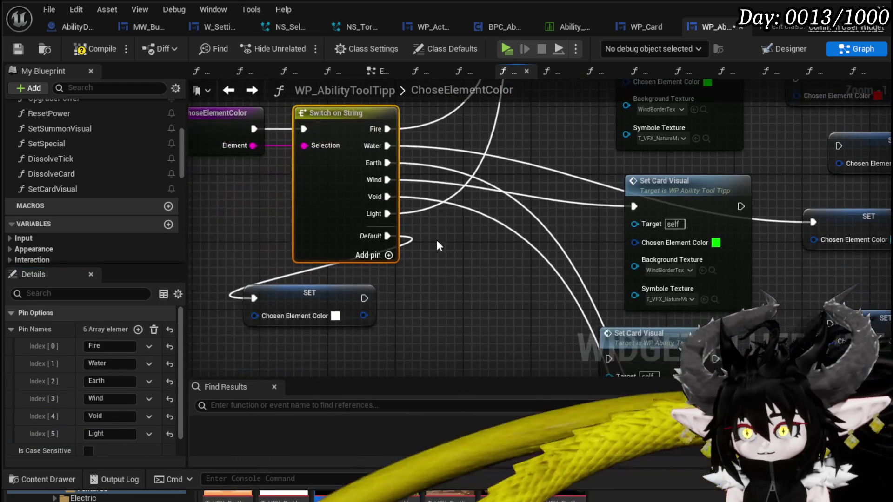
Connect the Light case's exec pin to the white SET node.
mouse_move(387, 214)
mouse_down()
mouse_move(378, 246)
mouse_move(253, 298)
mouse_up()
mouse_move(470, 280)
mouse_down()
mouse_move(351, 320)
mouse_move(333, 365)
mouse_move(341, 351)
mouse_move(446, 332)
mouse_move(447, 269)
mouse_up()
mouse_move(463, 196)
mouse_down()
mouse_move(353, 131)
mouse_move(397, 132)
mouse_move(570, 213)
mouse_move(484, 192)
mouse_move(522, 230)
mouse_move(473, 110)
mouse_move(522, 198)
mouse_up()
click(447, 165)
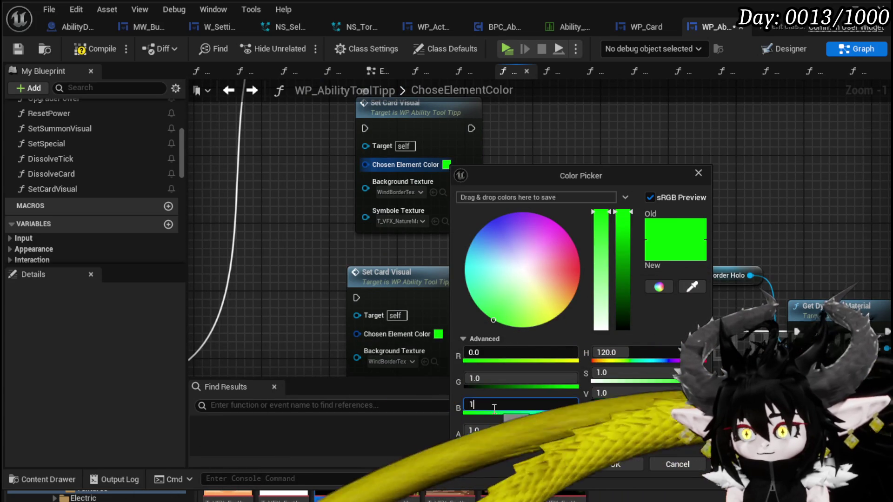
Set the upper card node's Chosen Element Color to light cyan, starting from blue 1.
key(Return)
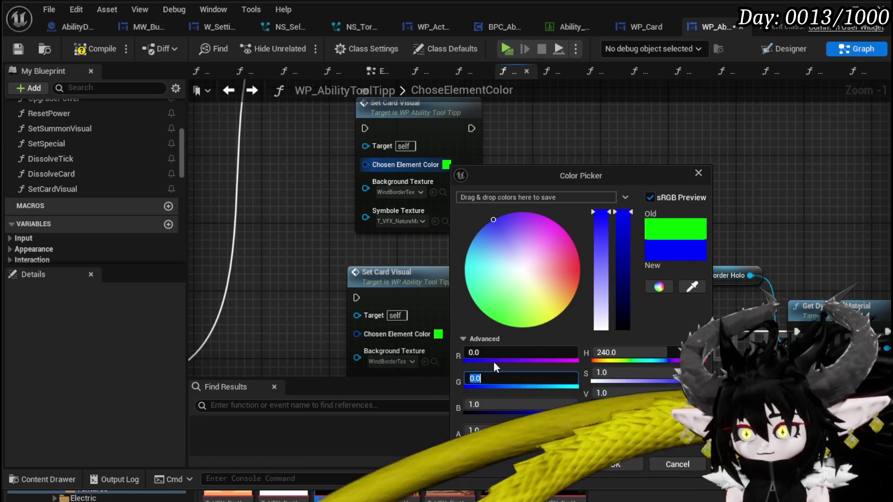
click(494, 356)
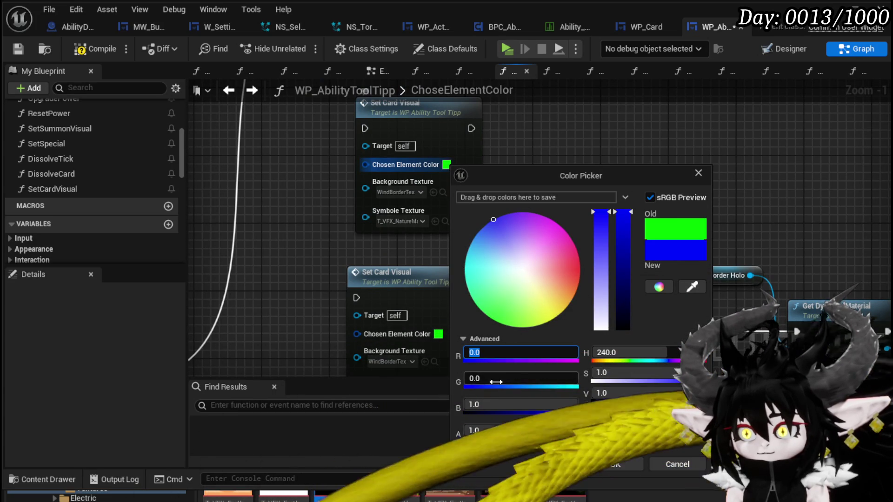
click(477, 377)
click(475, 378)
mouse_move(467, 250)
mouse_down()
mouse_move(468, 266)
mouse_move(485, 264)
mouse_up()
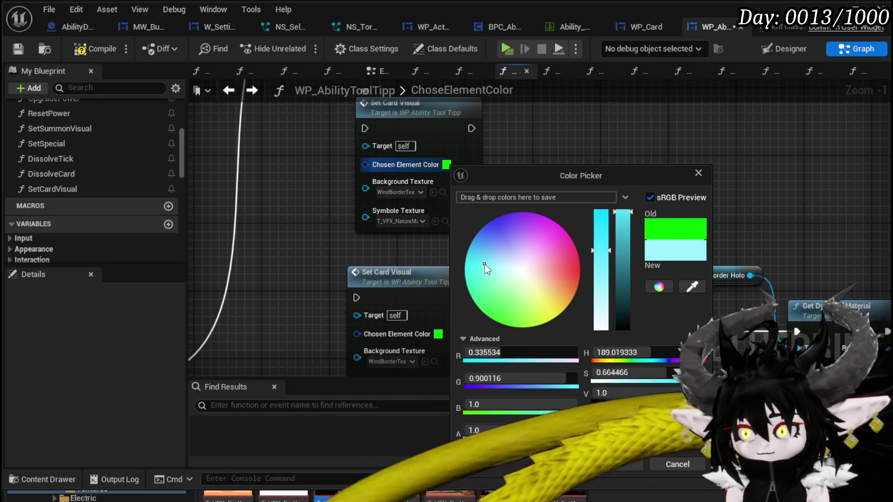
click(618, 465)
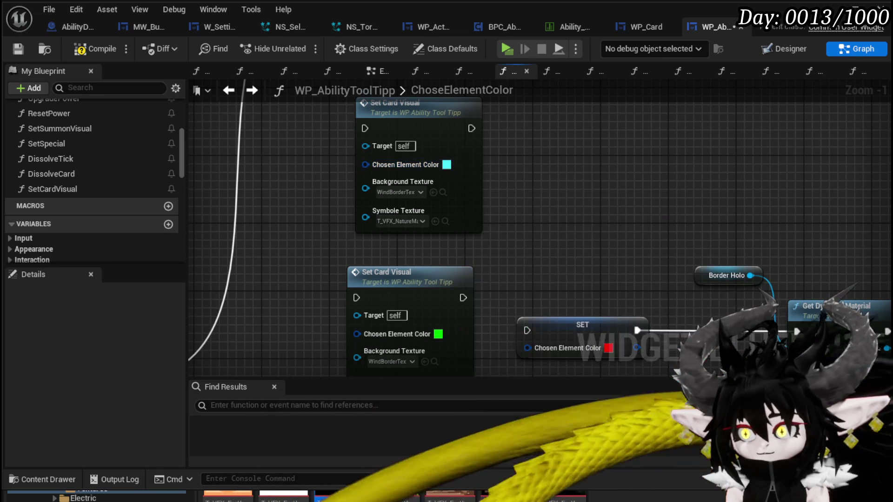
Set the upper card node's Background Texture to WindBorderTex.
click(395, 191)
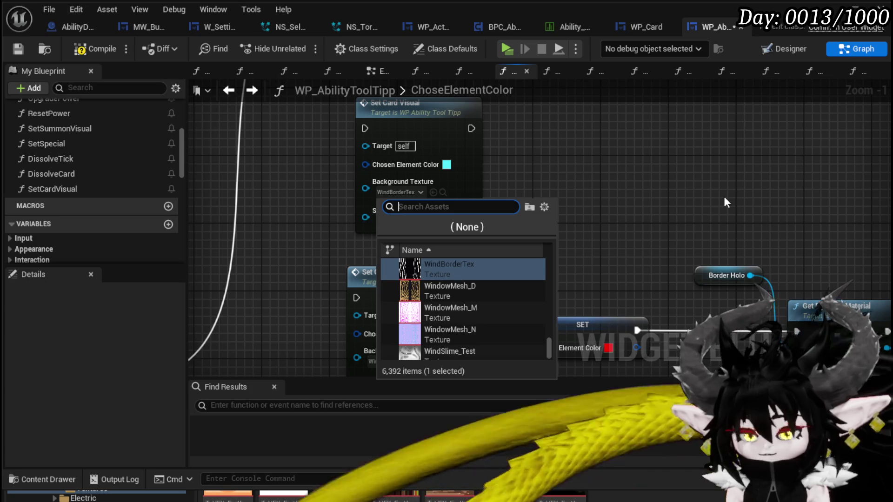
text(Water)
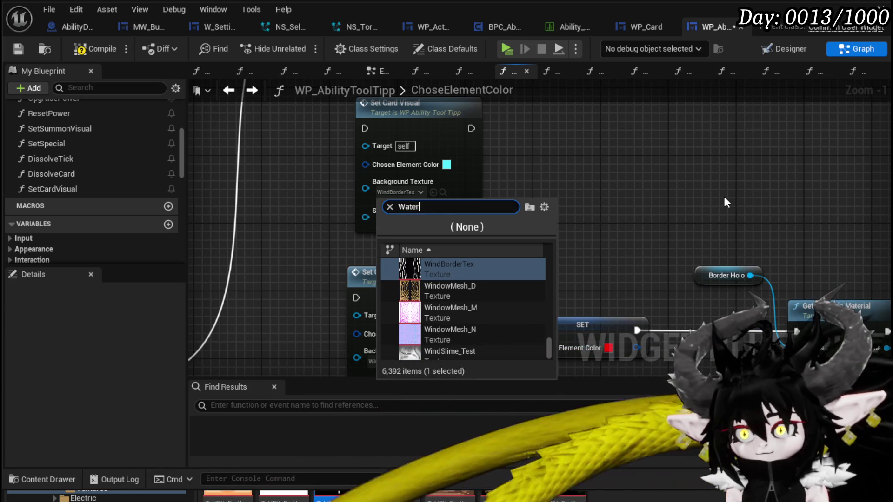
text(Border)
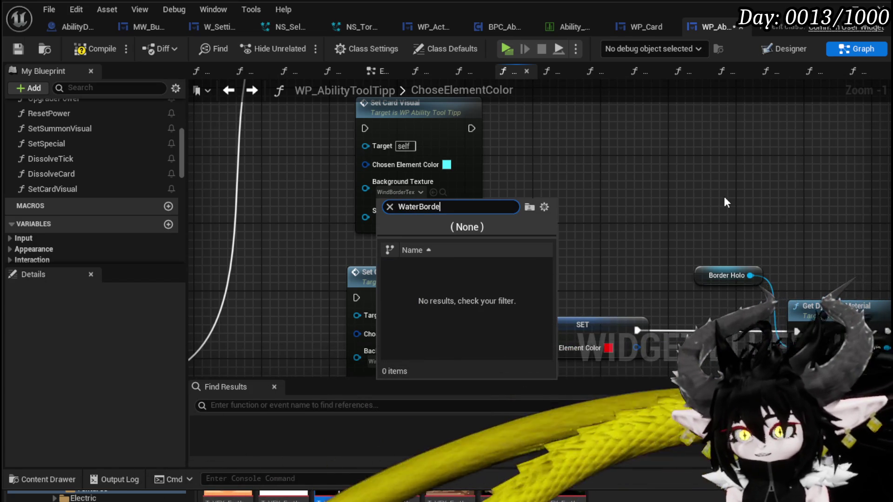
key(BackSpace)
key(BackSpace)
key(BackSpace)
text(IceB)
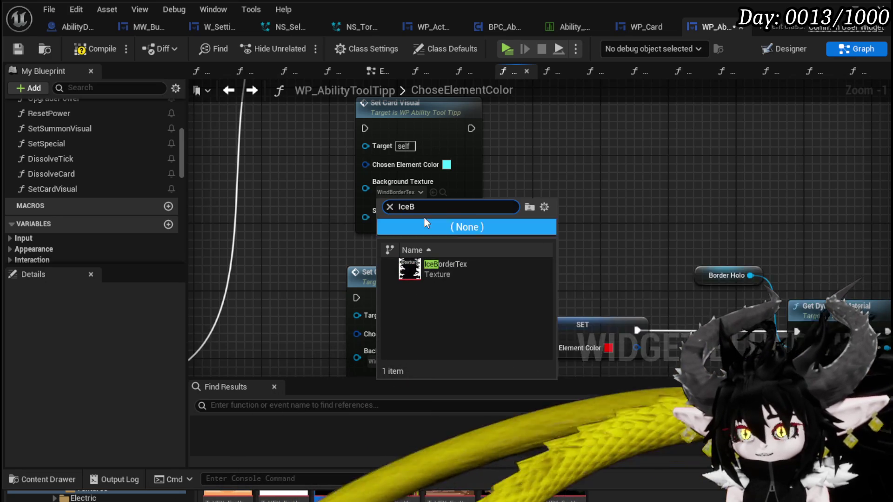
key(ctrl+a)
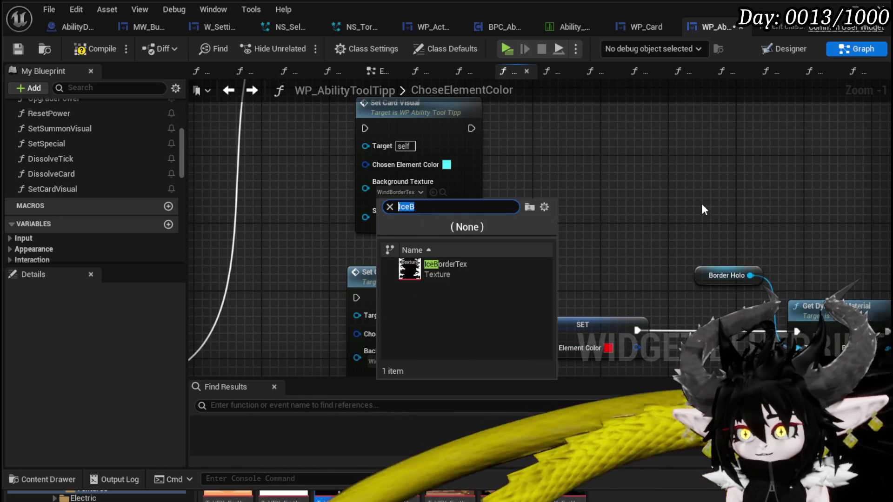
text(WindBorder)
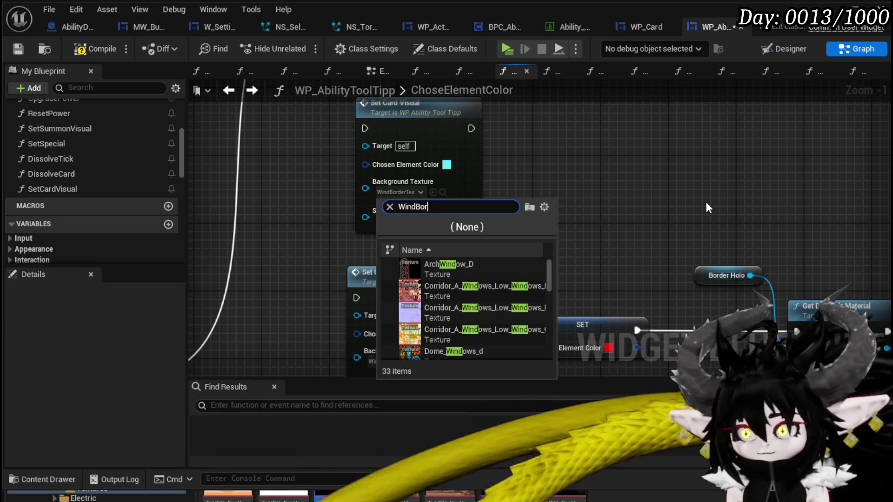
click(422, 273)
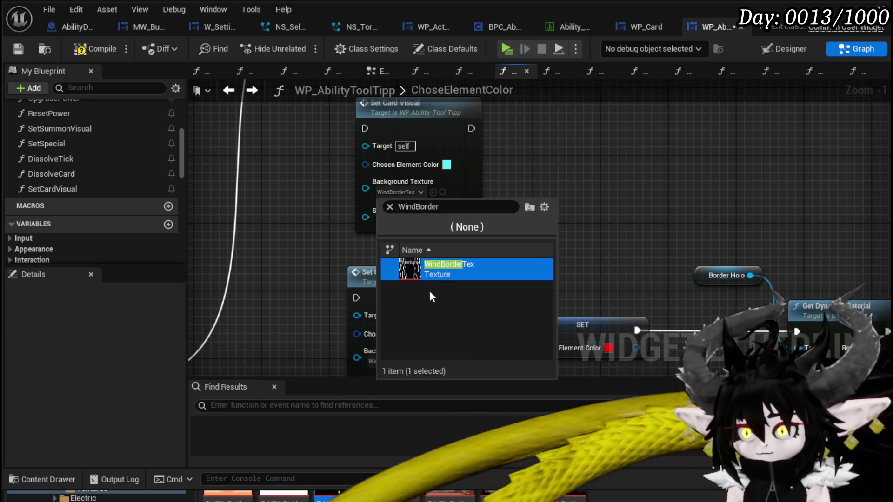
double_click(408, 269)
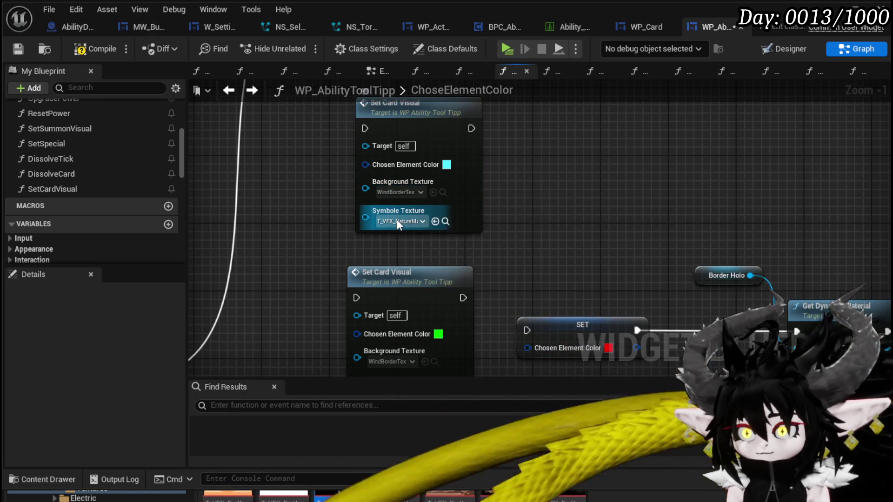
Set its Symbole Texture to a T_VFX_WaterMagic texture.
click(397, 220)
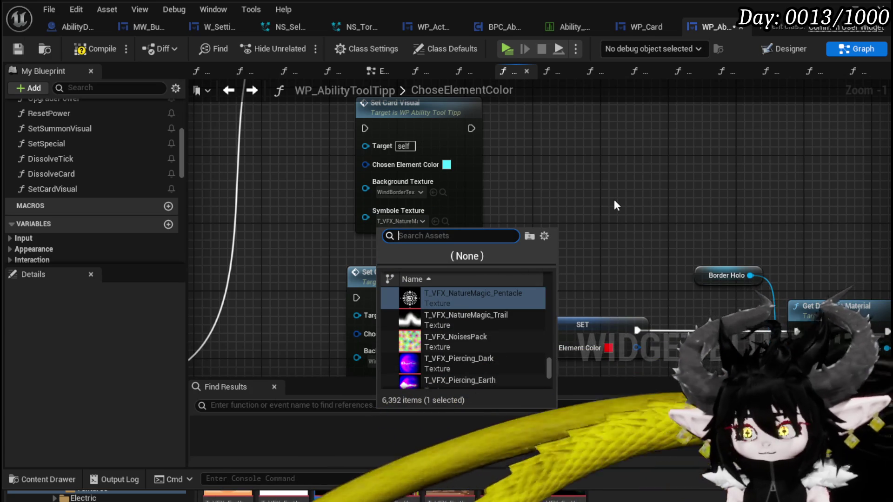
text(T_VFX)
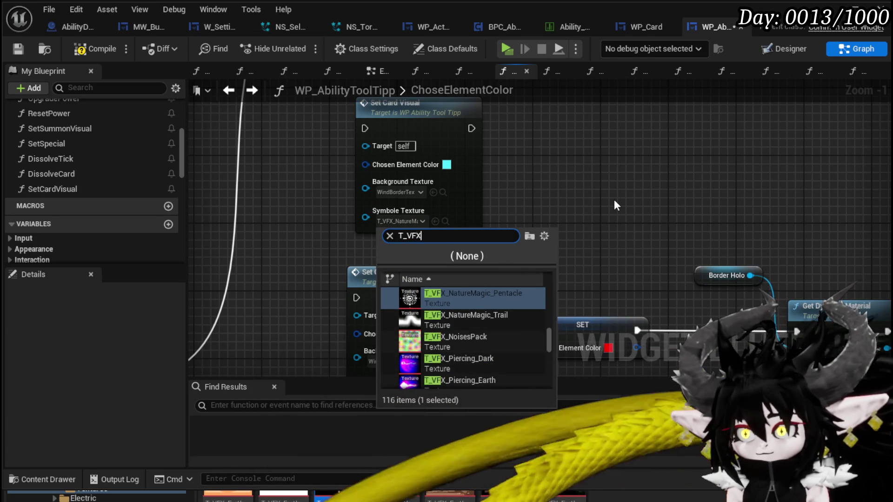
text(_Water)
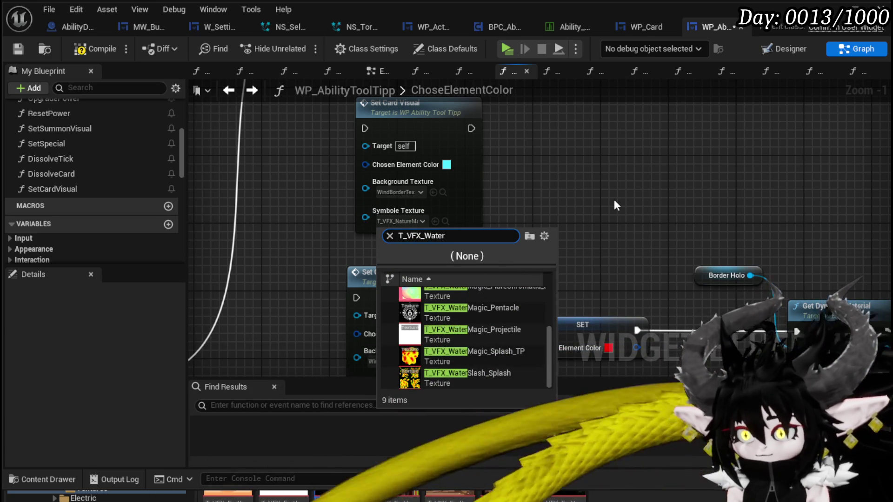
click(499, 307)
Wire the Water case to its card node and the Earth case to the top card node.
scroll(570, 239, down, 2)
drag(496, 158, 489, 141)
scroll(364, 253, up, 4)
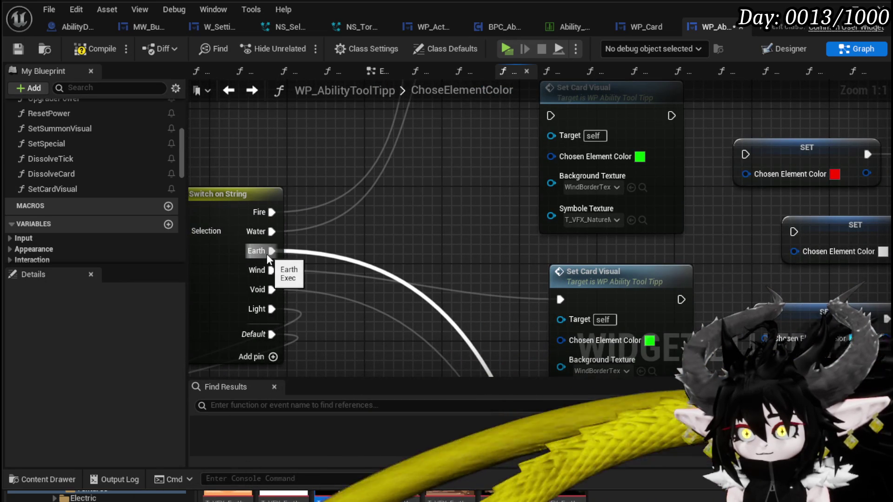
scroll(267, 254, down, 3)
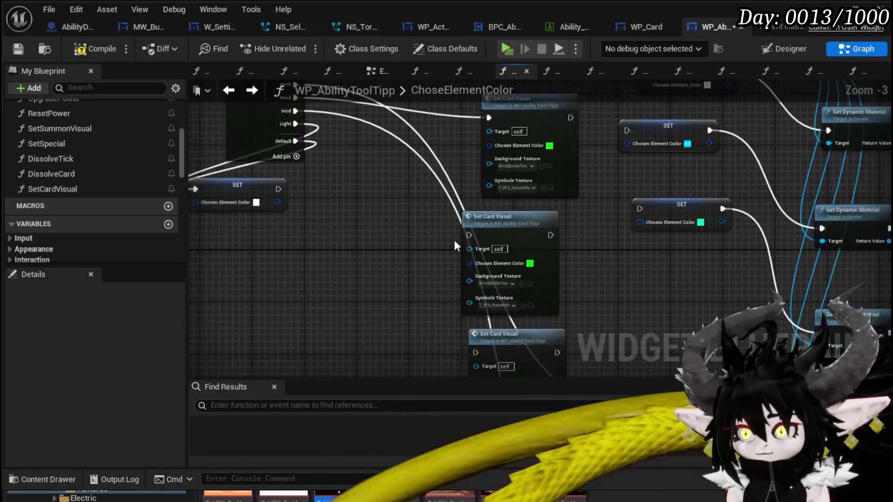
scroll(558, 302, down, 2)
scroll(573, 286, up, 2)
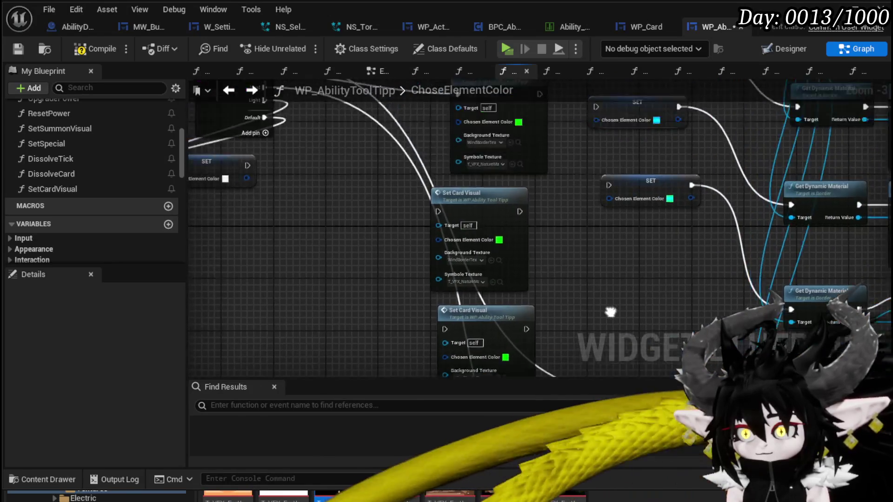
scroll(453, 287, up, 2)
drag(309, 208, 496, 122)
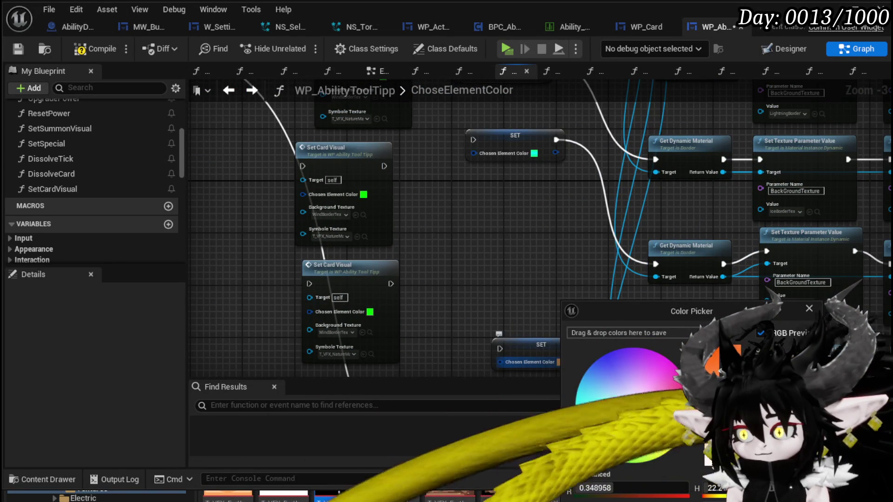
Set the Earth card node's Chosen Element Color to brown.
scroll(511, 321, up, 2)
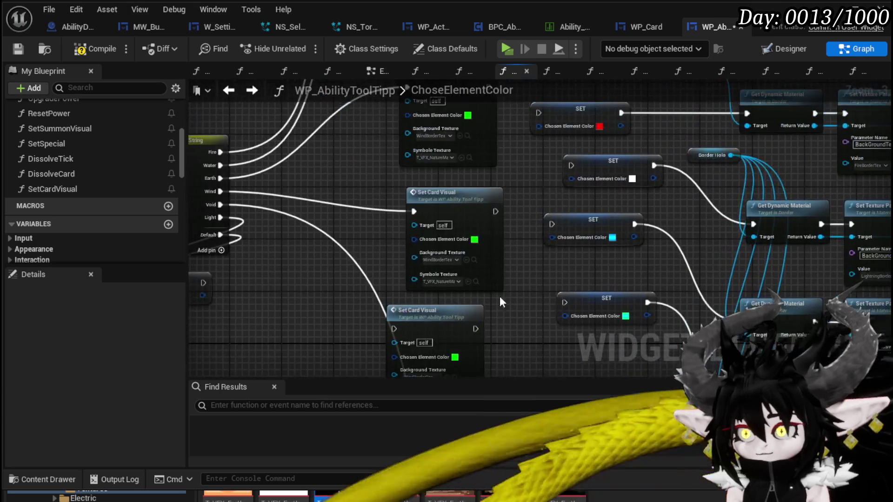
scroll(471, 269, up, 2)
click(538, 226)
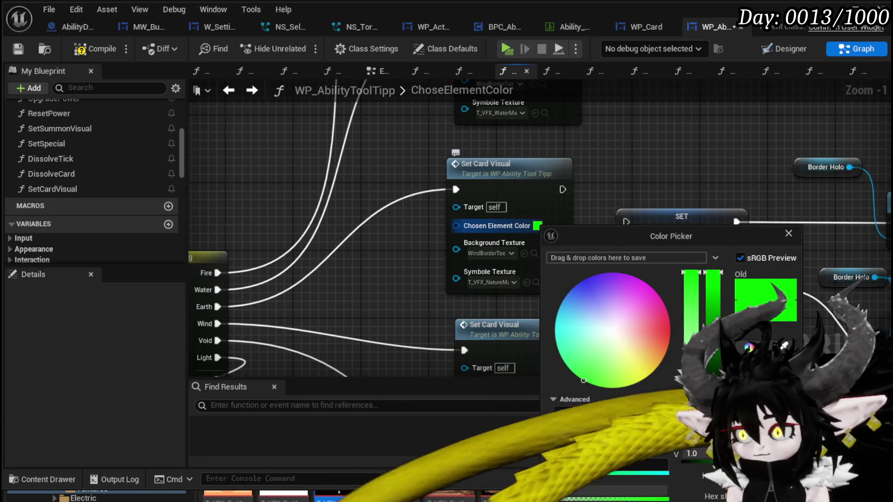
click(433, 205)
Give the Earth node an IceBorderTex background and a T_VFX_Earth magic symbol.
scroll(341, 227, up, 1)
click(423, 228)
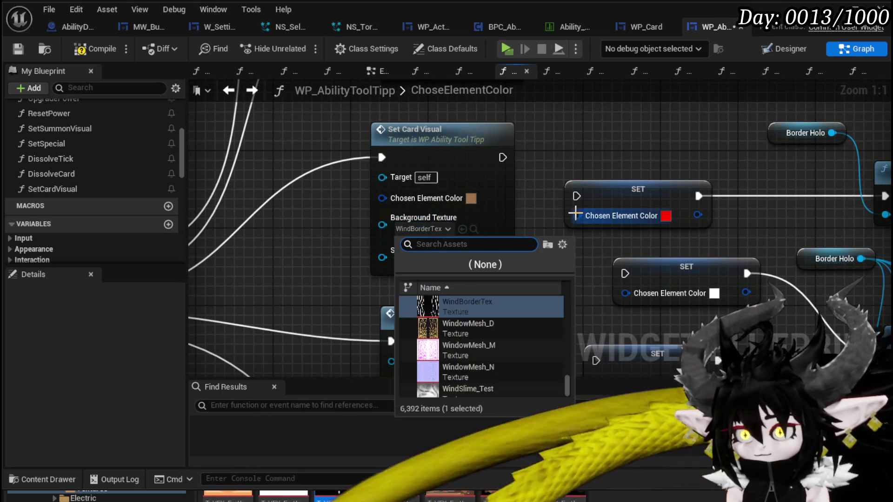
text(Ice_)
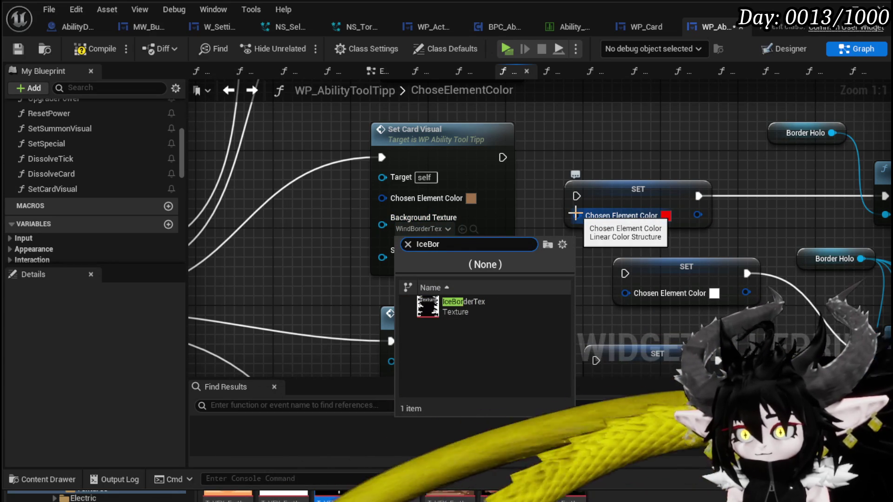
click(453, 305)
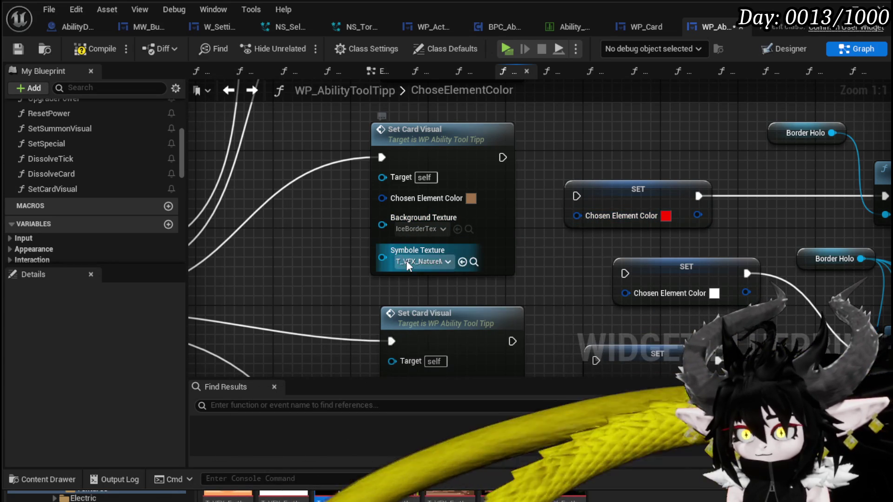
click(407, 263)
text(E)
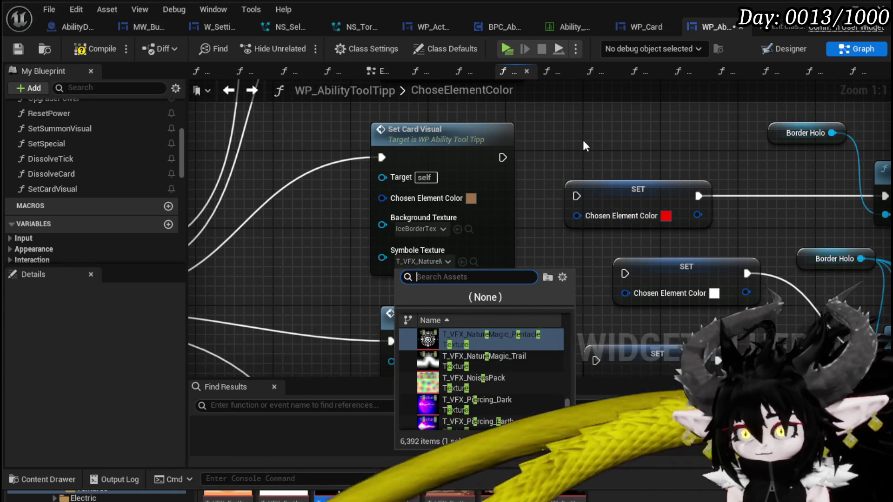
text(VFX_Ear)
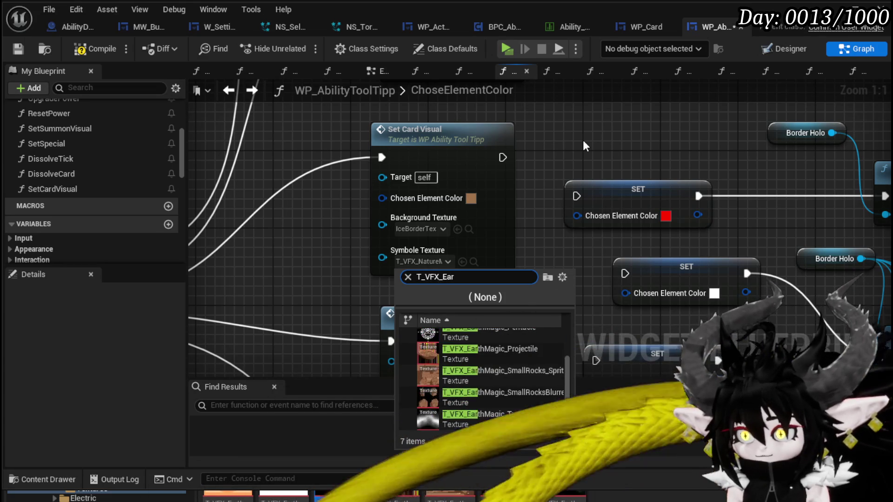
click(517, 332)
Pan down to the lower card nodes and inspect the SET node's element colour.
mouse_move(522, 321)
mouse_down()
mouse_move(539, 233)
mouse_move(619, 177)
mouse_move(437, 231)
mouse_move(392, 156)
mouse_up()
click(561, 151)
drag(561, 151, 613, 130)
drag(451, 218, 390, 145)
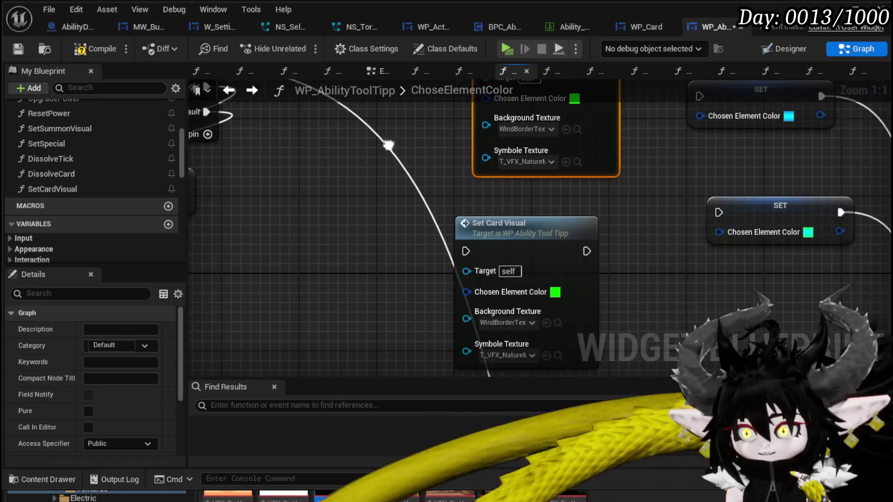
mouse_move(588, 289)
mouse_down()
mouse_move(572, 194)
mouse_move(637, 267)
mouse_move(660, 256)
mouse_move(487, 235)
mouse_move(498, 236)
mouse_up()
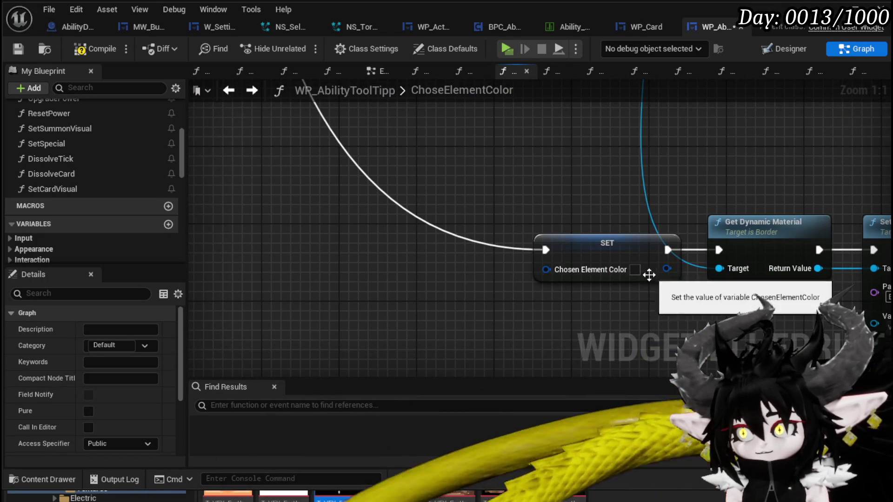
click(635, 270)
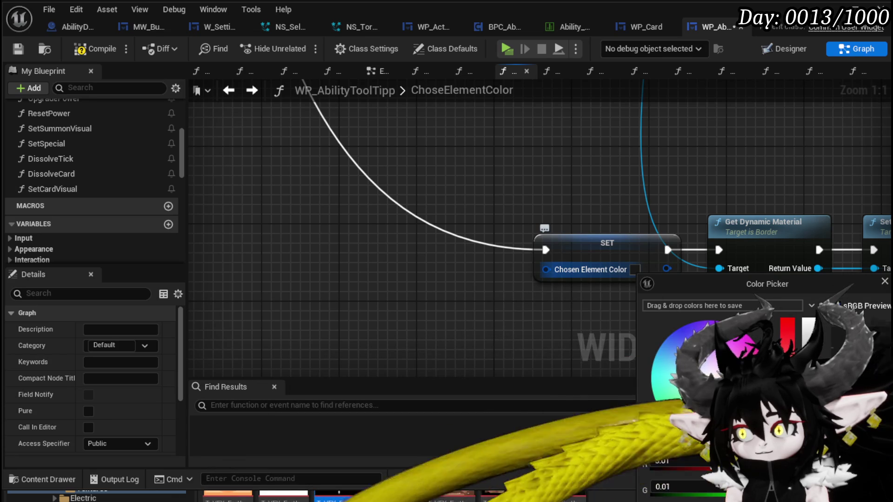
Change the next Set Card Visual node's element colour from green to dark.
scroll(537, 197, down, 1)
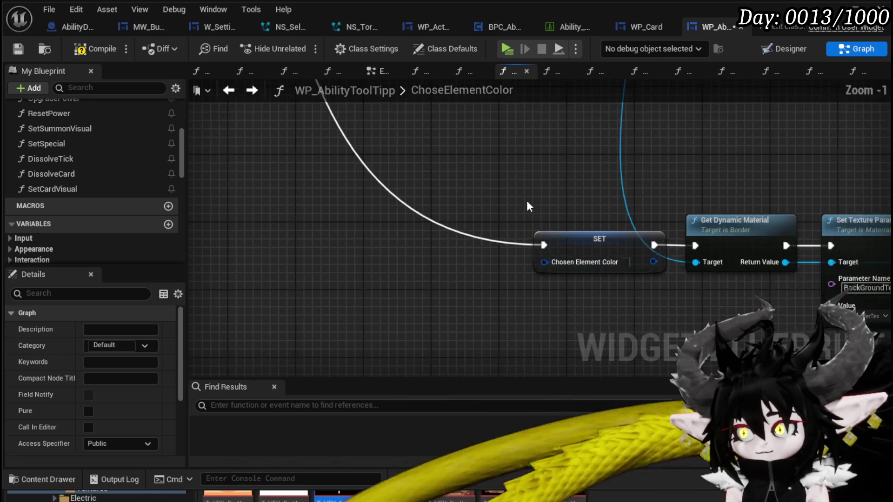
drag(537, 307, 536, 197)
mouse_move(414, 70)
mouse_down()
mouse_move(479, 177)
mouse_move(511, 253)
mouse_up()
scroll(479, 176, up, 1)
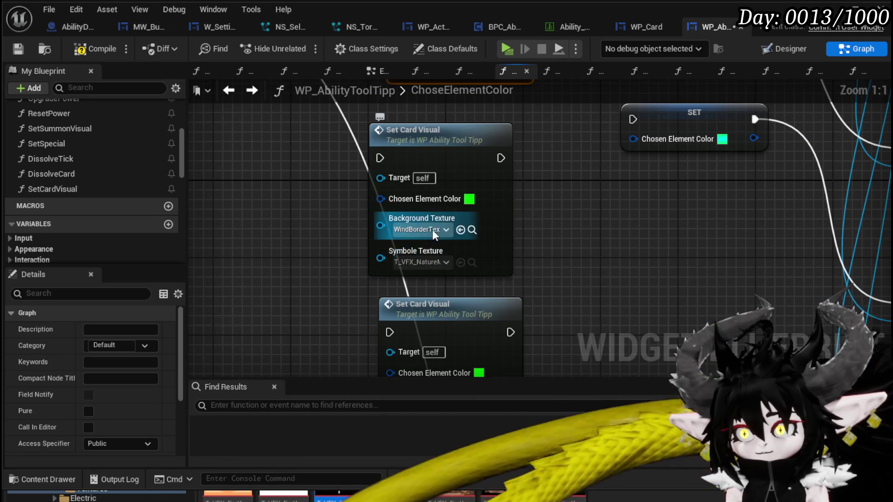
scroll(580, 248, down, 4)
drag(581, 302, 555, 266)
click(497, 247)
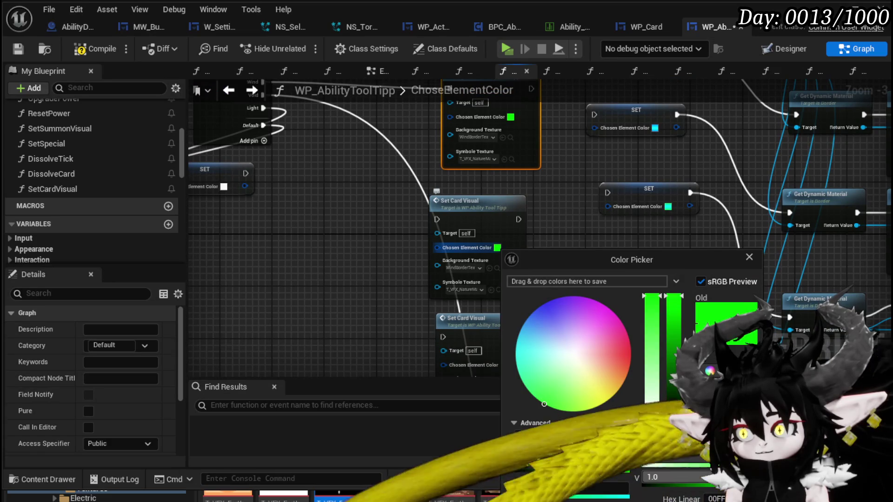
key(Escape)
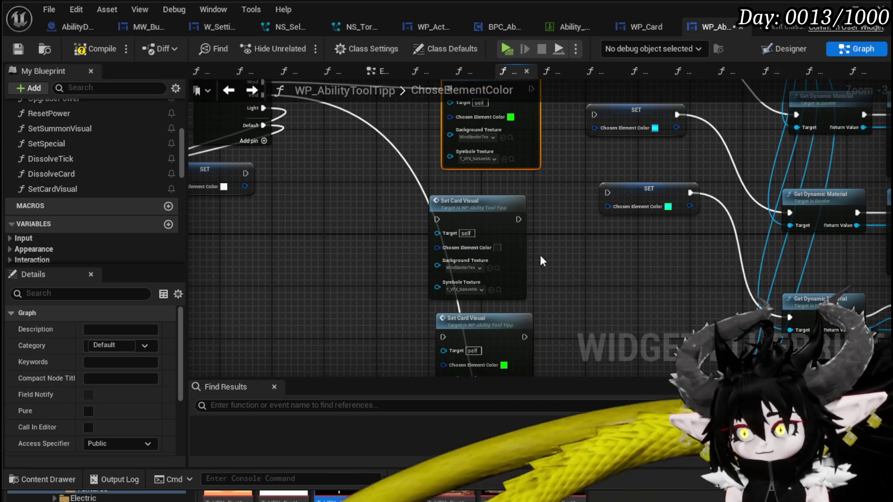
scroll(553, 263, up, 2)
Set the Void card node's Background Texture to VoidBorderTex.
click(430, 274)
text(VoidBor)
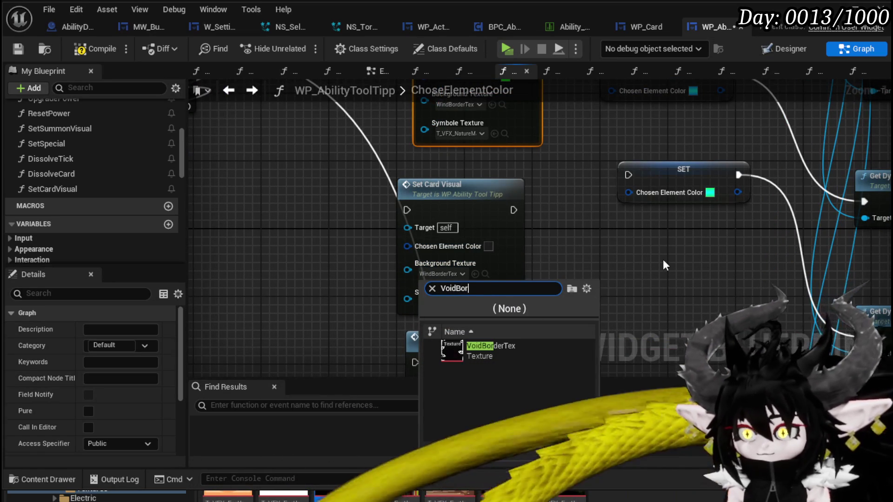
click(495, 346)
Give the Void node a T_VFX_DarkMagic symbol texture and wire the Void case to it.
click(452, 303)
text(T_VFX_Void)
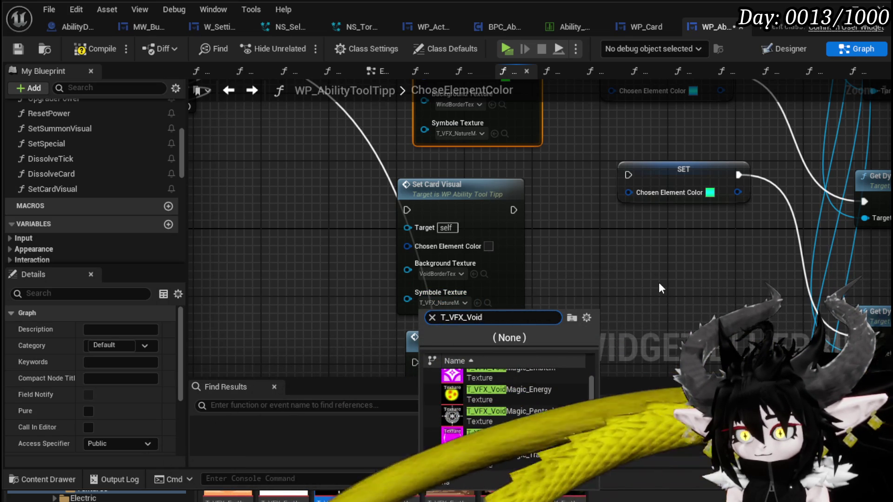
mouse_move(659, 284)
mouse_down()
mouse_move(604, 180)
mouse_move(624, 247)
mouse_move(433, 272)
mouse_move(425, 152)
mouse_move(502, 201)
mouse_move(524, 260)
mouse_up()
scroll(604, 180, down, 2)
scroll(534, 220, up, 2)
drag(537, 224, 526, 168)
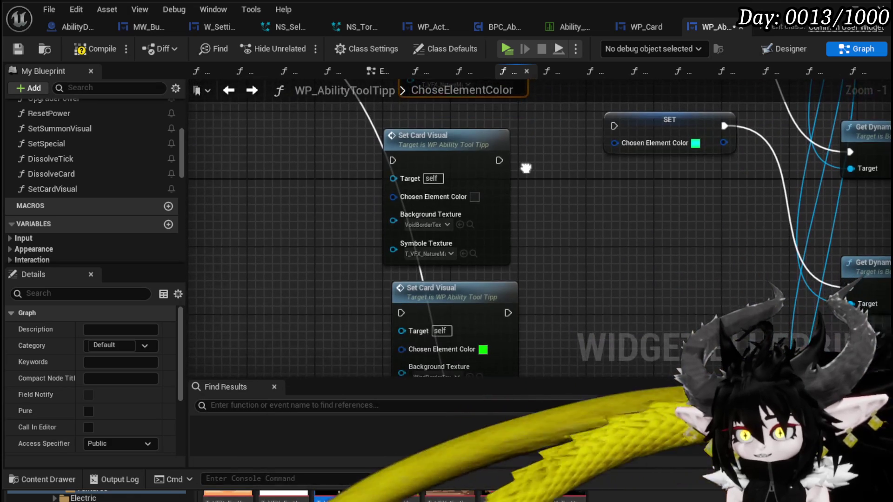
click(450, 252)
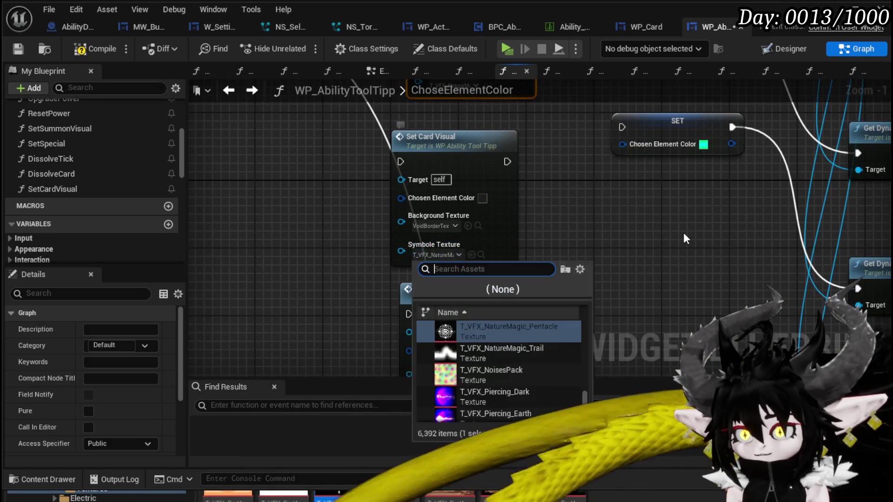
text(T_V)
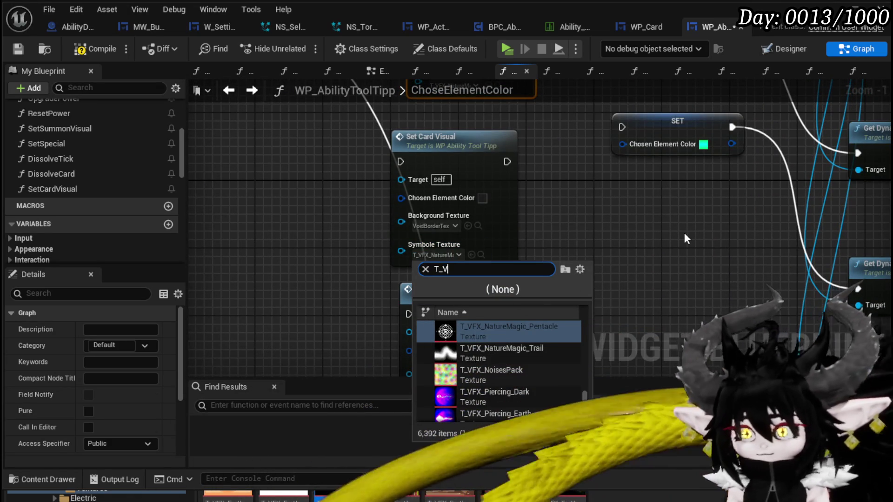
text(FX_Dark)
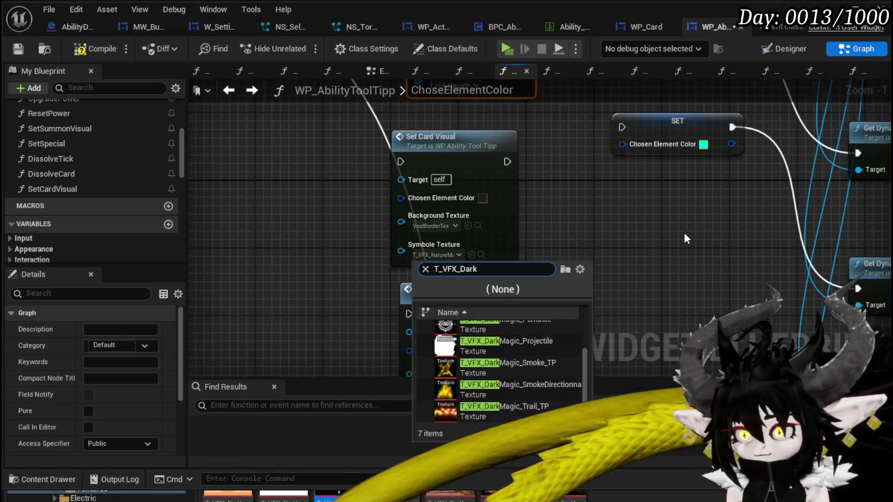
click(551, 326)
scroll(356, 174, down, 2)
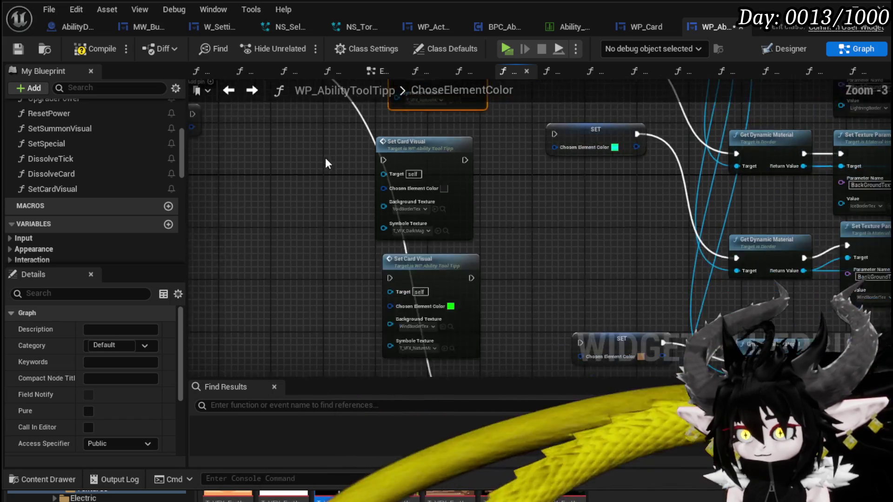
mouse_move(440, 269)
mouse_down()
mouse_move(474, 299)
mouse_move(449, 287)
mouse_up()
Delete the central block of nodes from the ChoseElementColor graph.
scroll(473, 272, down, 7)
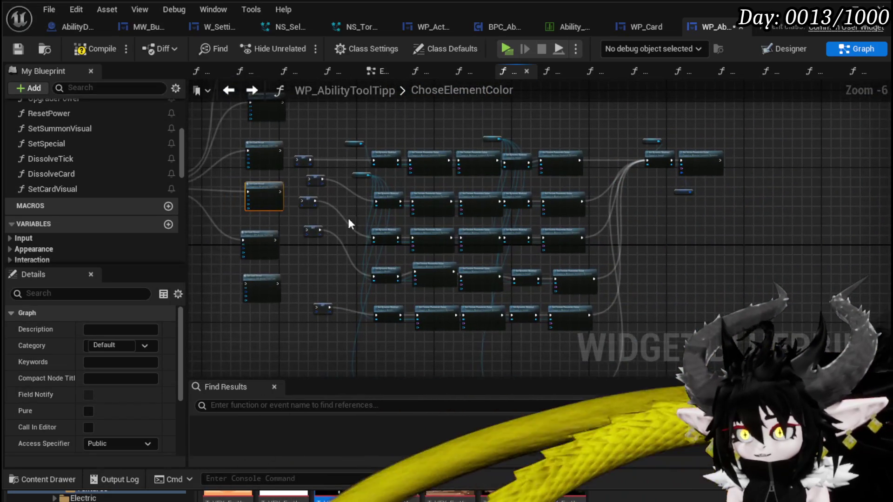
drag(317, 129, 568, 319)
key(Delete)
key(Home)
Bring the Switch on Element and card nodes into view and save WP_AbilityToolTipp.
scroll(423, 278, up, 3)
drag(430, 275, 366, 196)
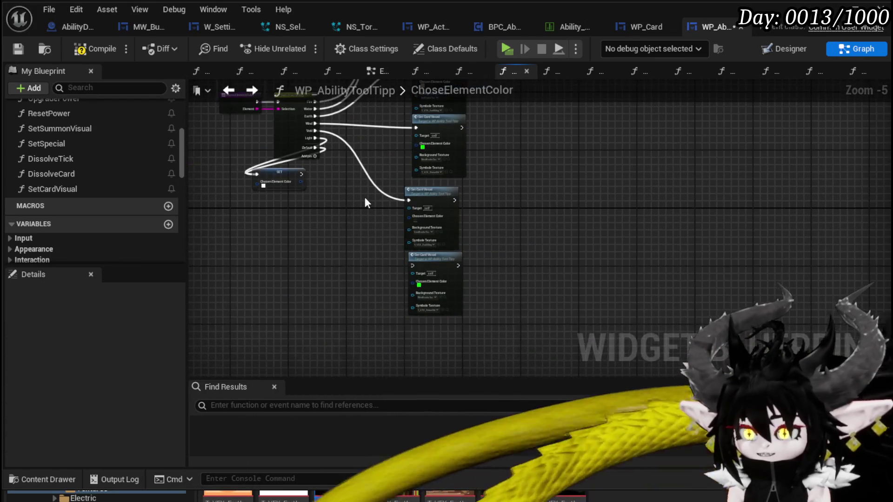
click(18, 50)
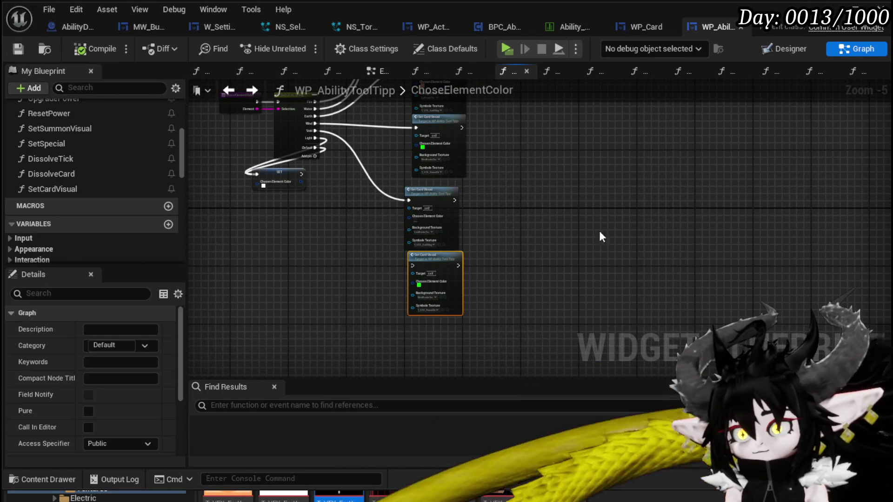
key(Delete)
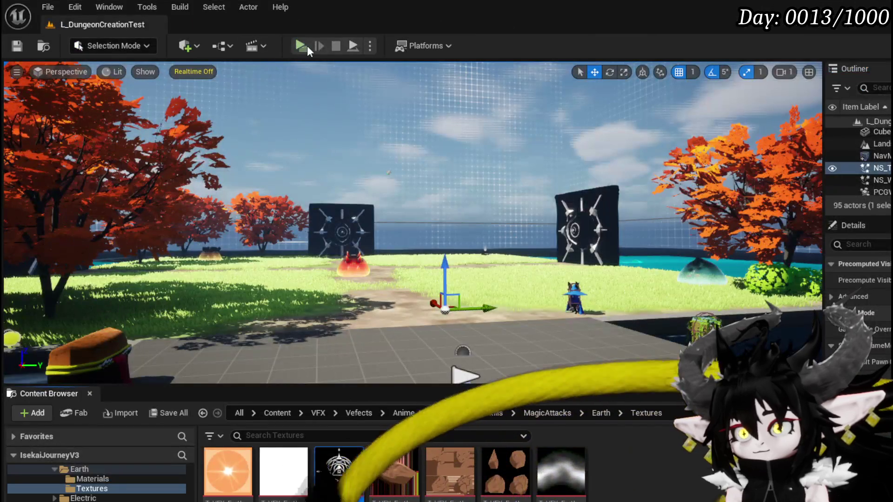
Launch a standalone preview, walk with W into the glowing slime, and dismiss the prompt to battle.
click(307, 45)
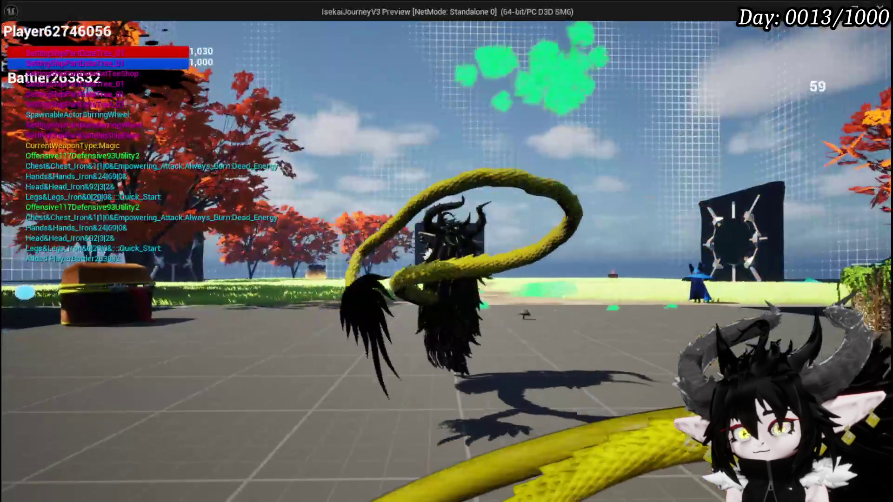
key(w)
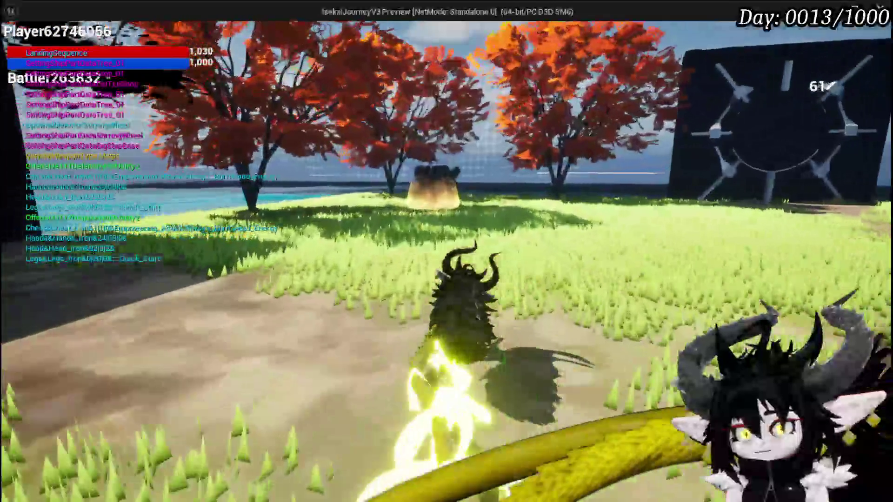
key(w)
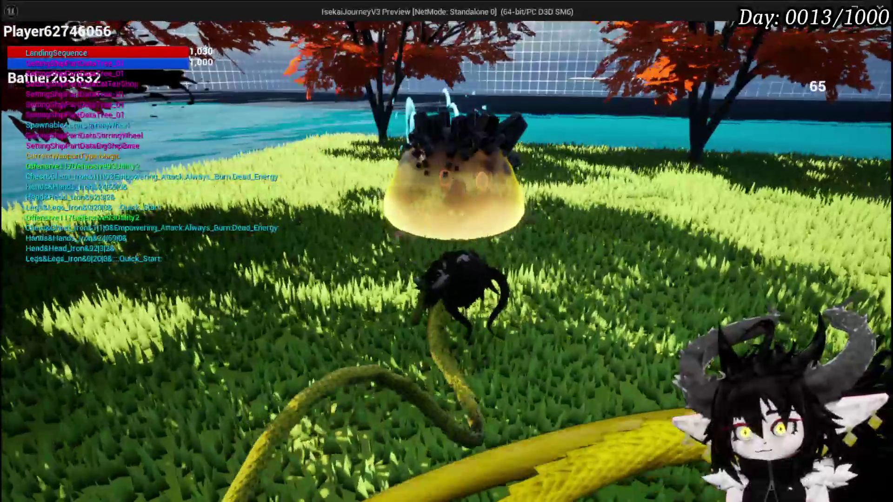
key(w)
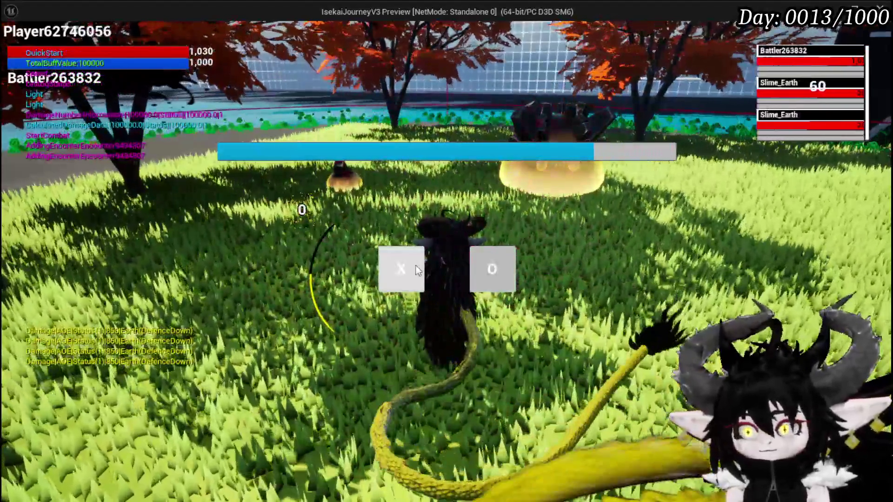
click(382, 271)
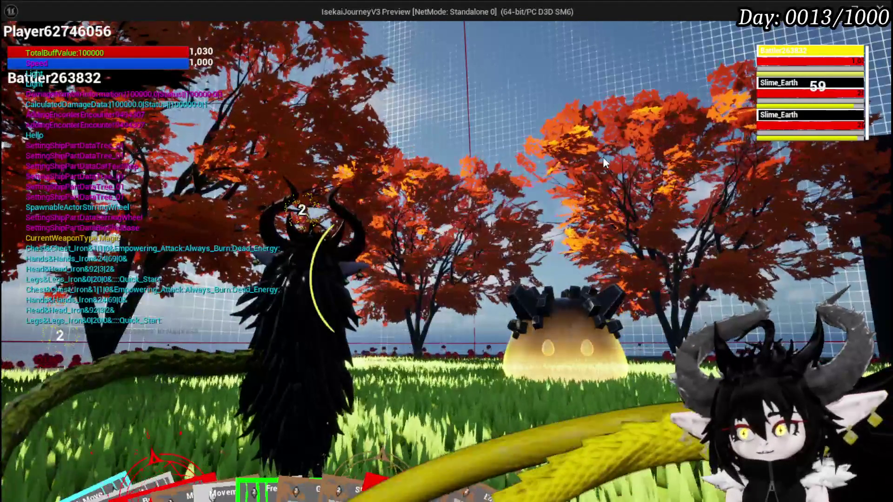
Stop the preview, save the level, relaunch, and load the magic deck in the Ability menu.
key(Escape)
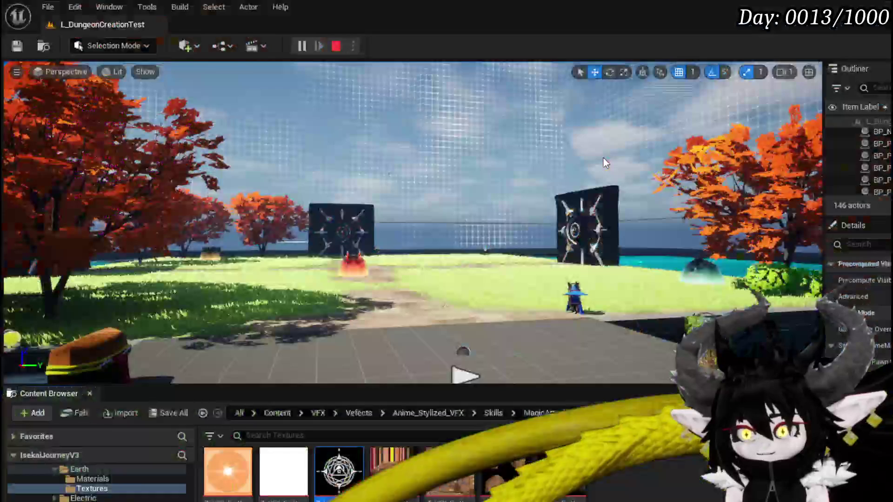
click(17, 46)
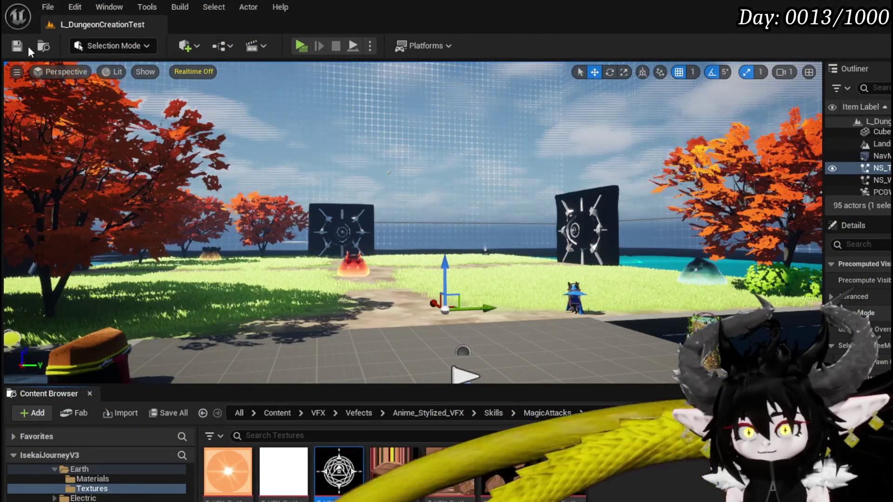
click(303, 46)
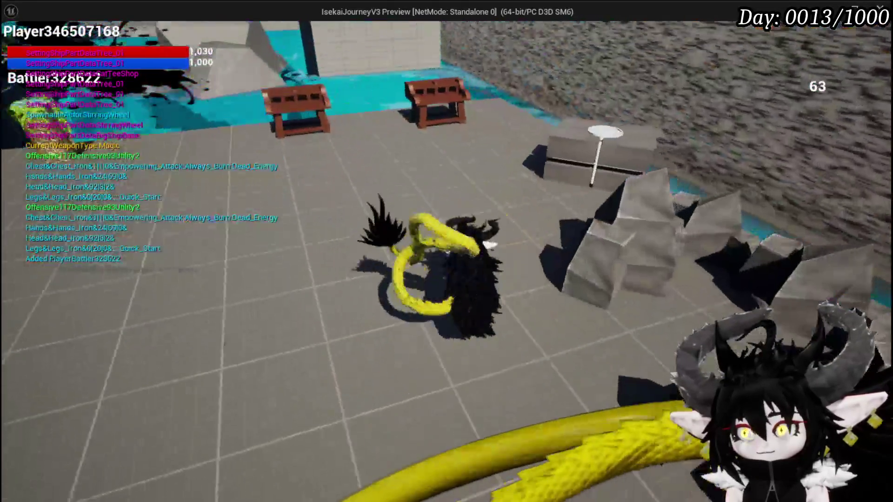
key(Tab)
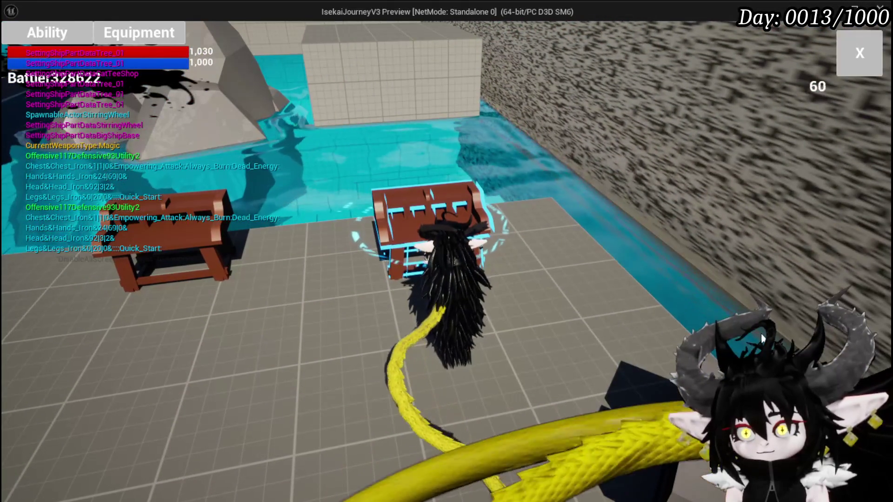
click(43, 41)
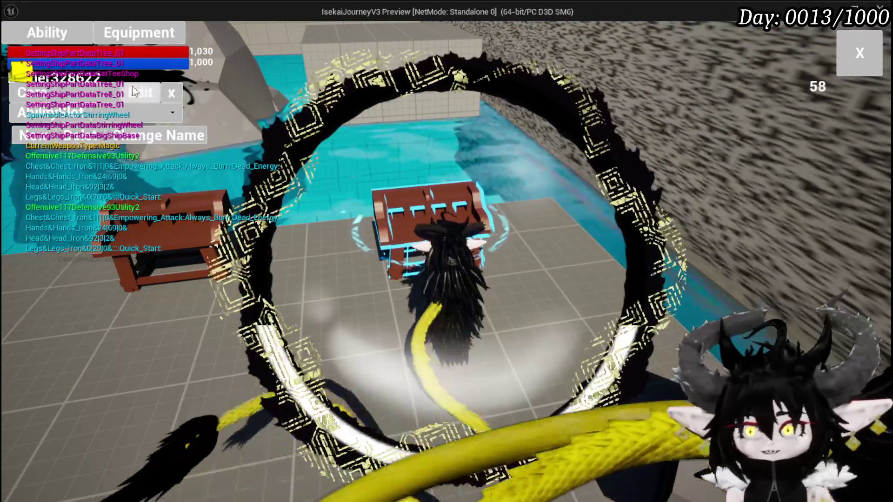
click(108, 108)
click(108, 118)
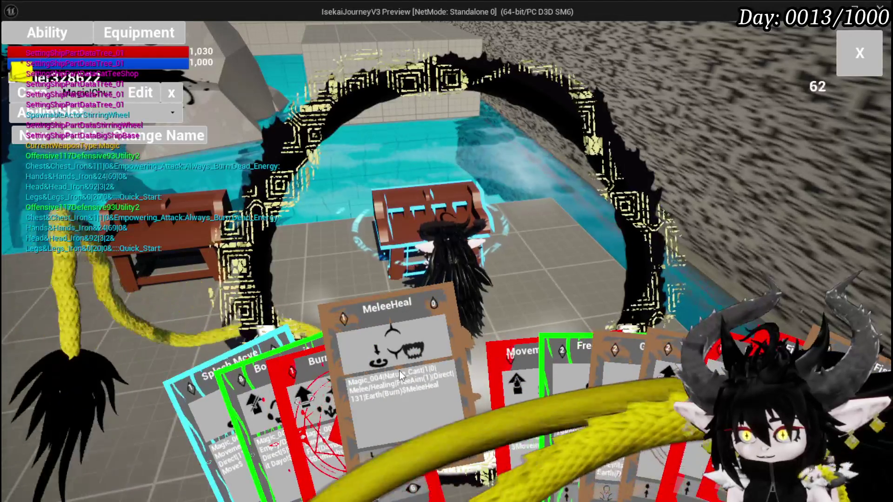
Change the MeleeHeal card's element from Earth to Void, confirm, and close the editor.
click(399, 370)
click(414, 269)
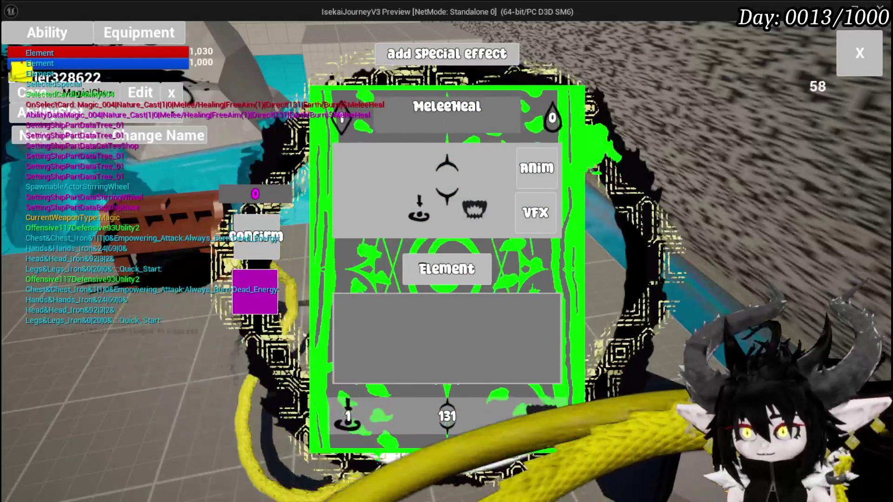
click(453, 276)
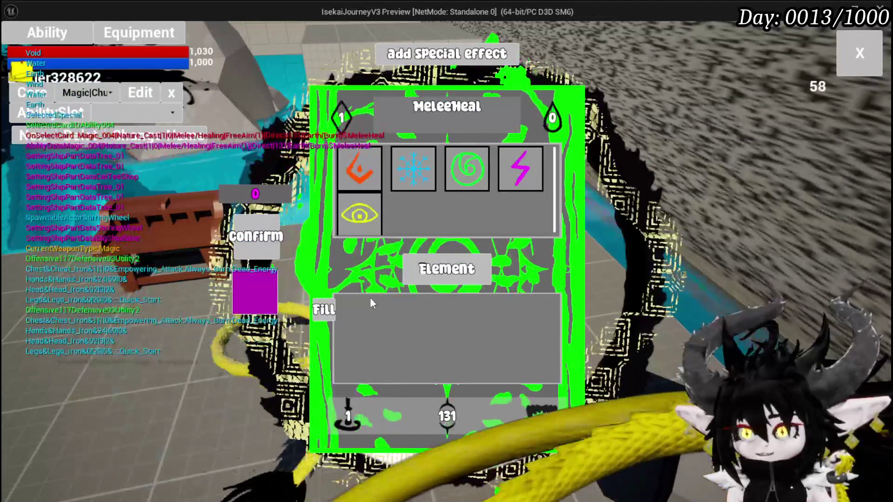
click(367, 225)
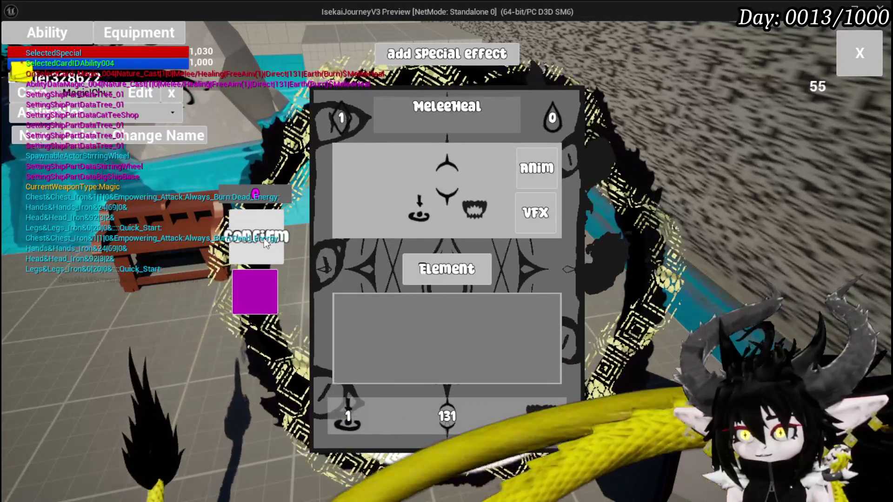
click(263, 238)
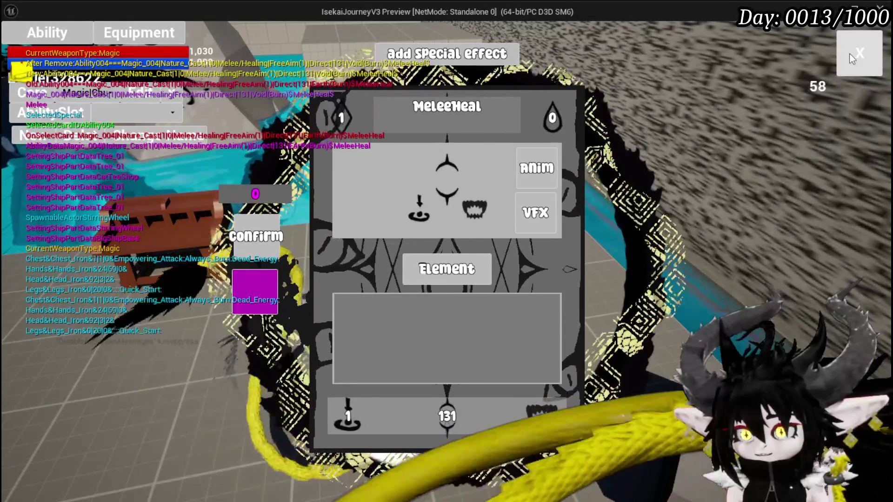
click(852, 58)
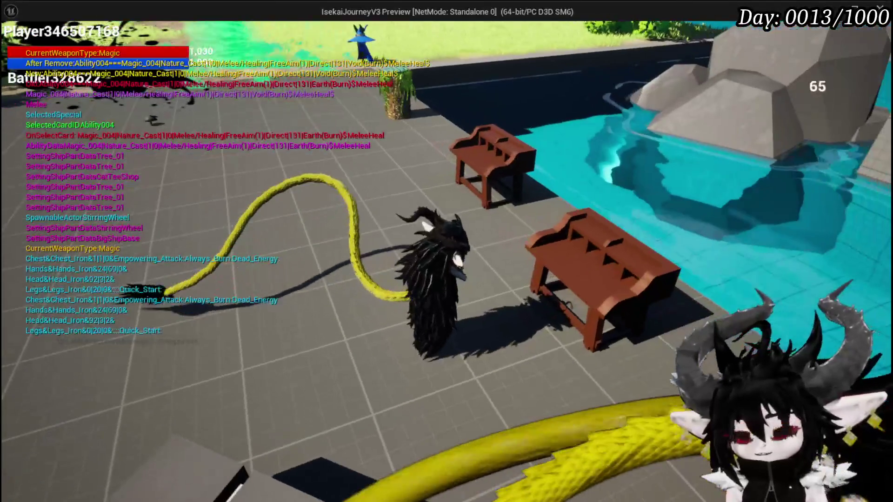
Check the equipment menu, then save the game progress from the in-game pause menu.
key(Escape)
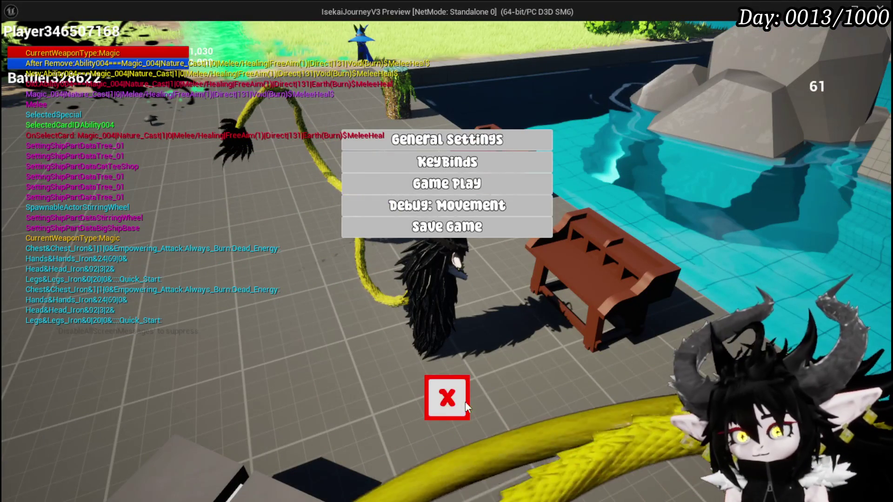
key(Tab)
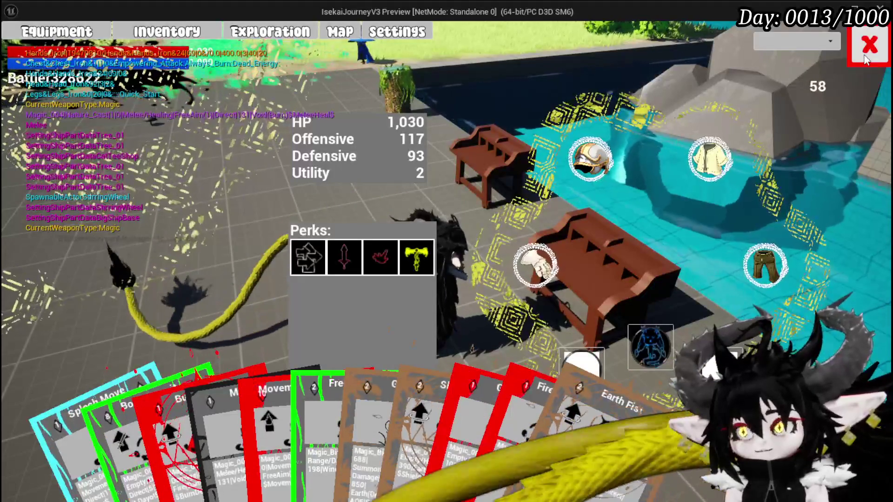
click(865, 59)
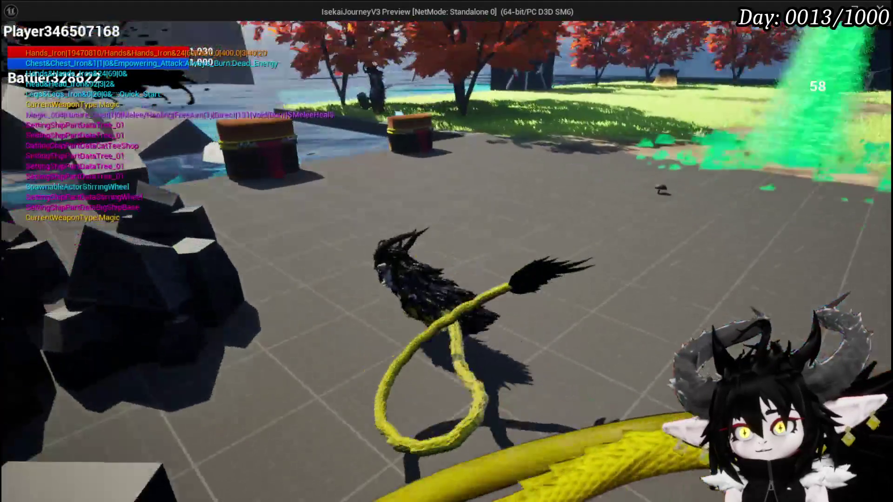
key(Escape)
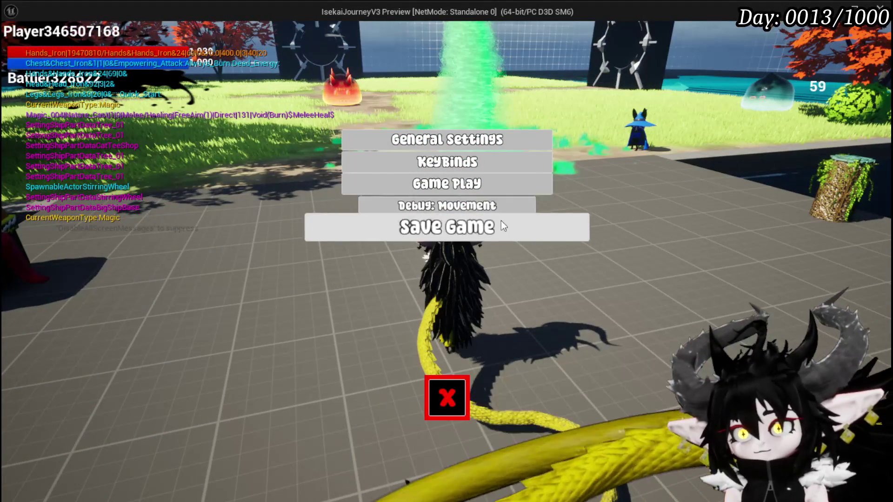
key(Escape)
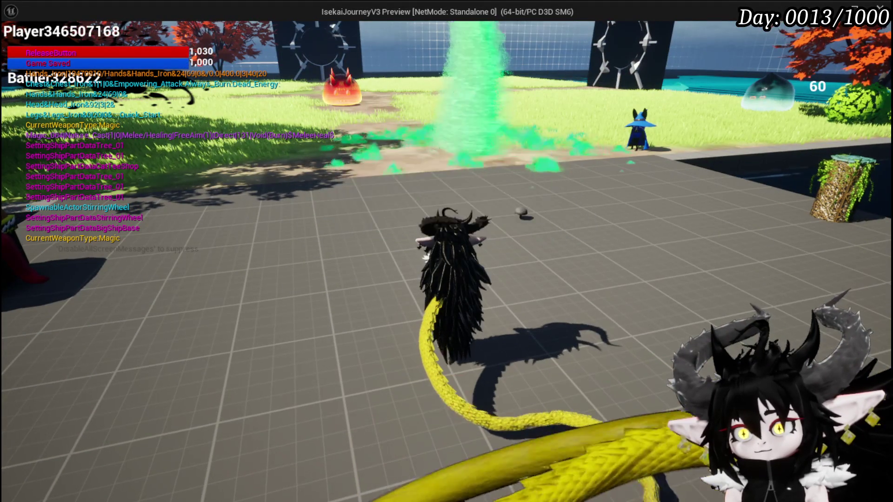
Run the character onto the grey platform, end the play session, and save all packages.
key(space)
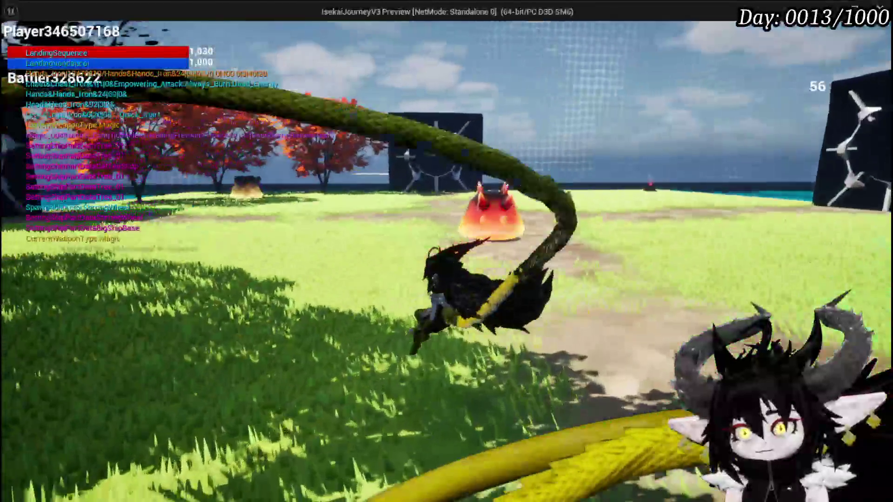
key(w)
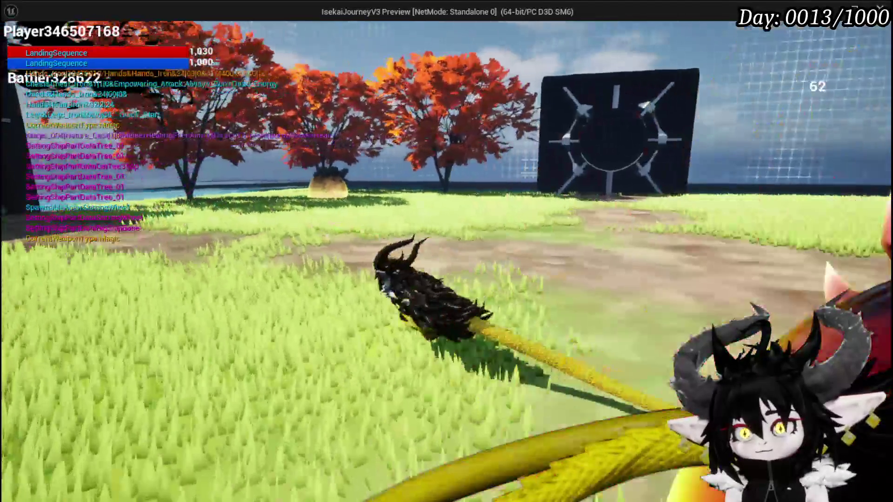
key(w)
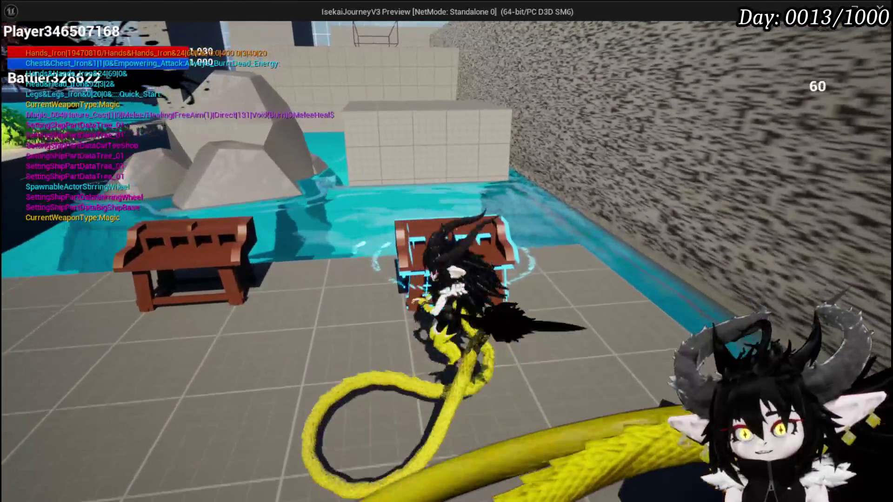
key(alt+Tab)
key(Escape)
key(ctrl+s)
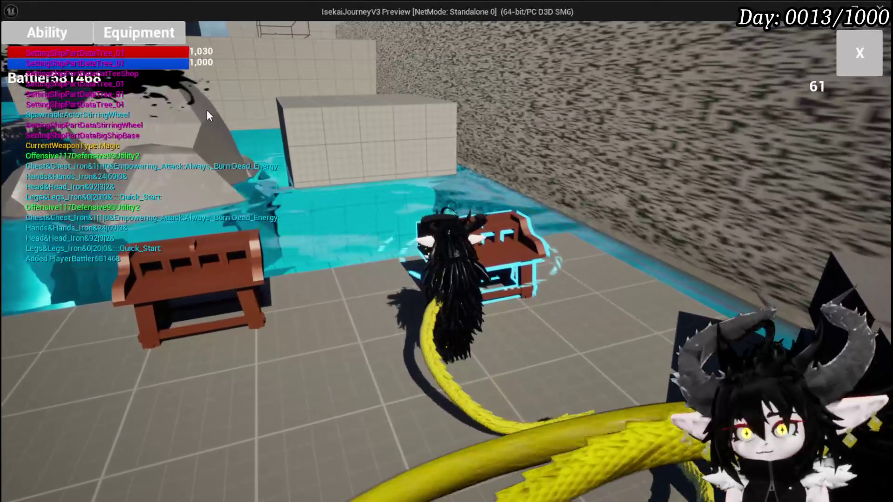
Load the deck, open the Giga Ball card editor, and try the Wind element.
click(61, 40)
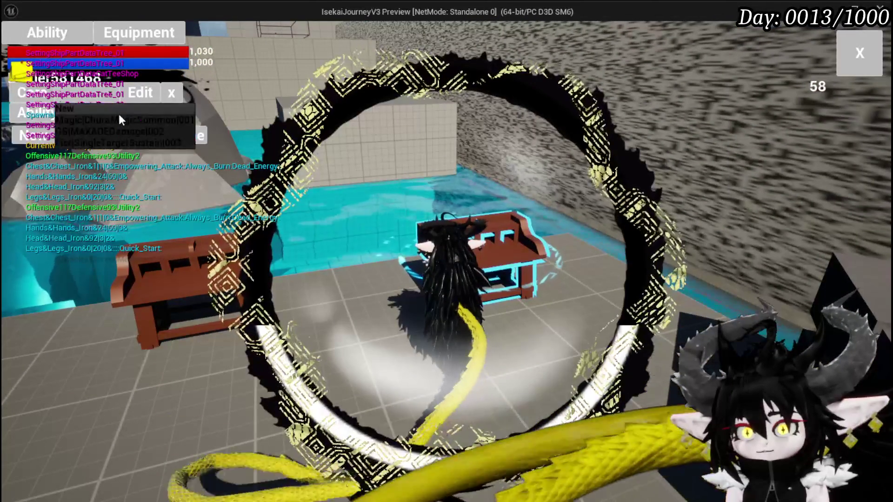
click(115, 119)
click(493, 370)
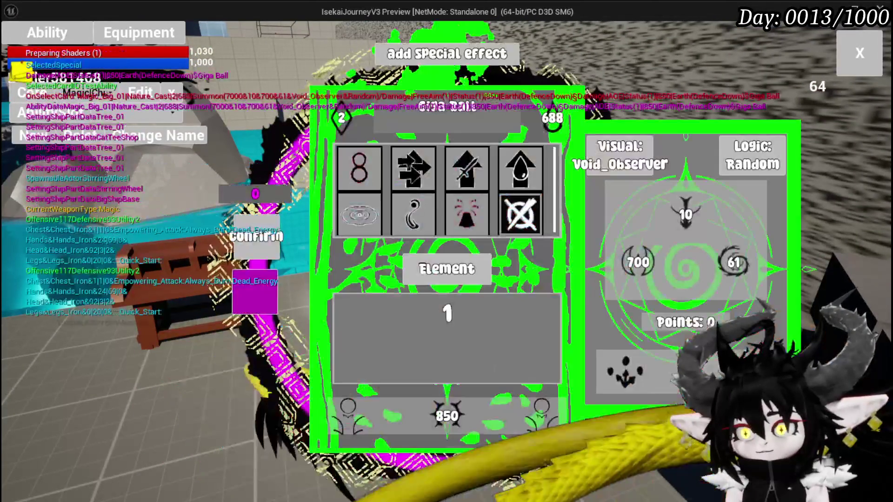
click(488, 278)
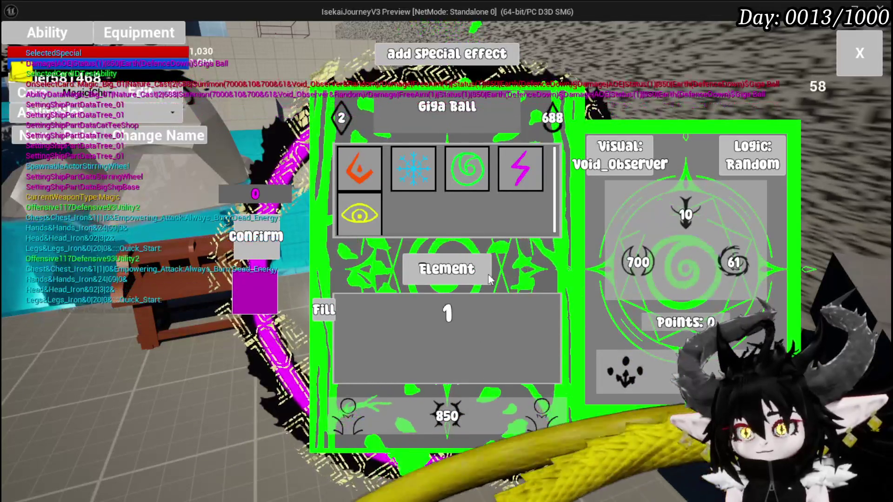
click(445, 165)
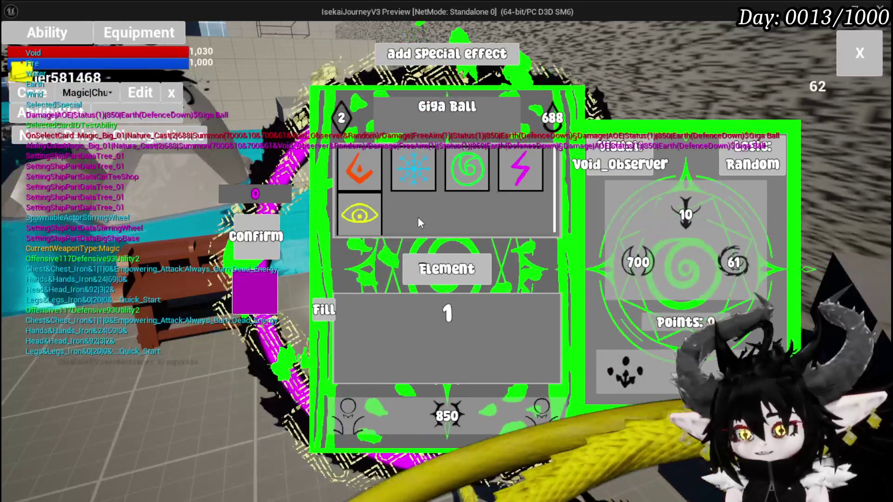
click(471, 186)
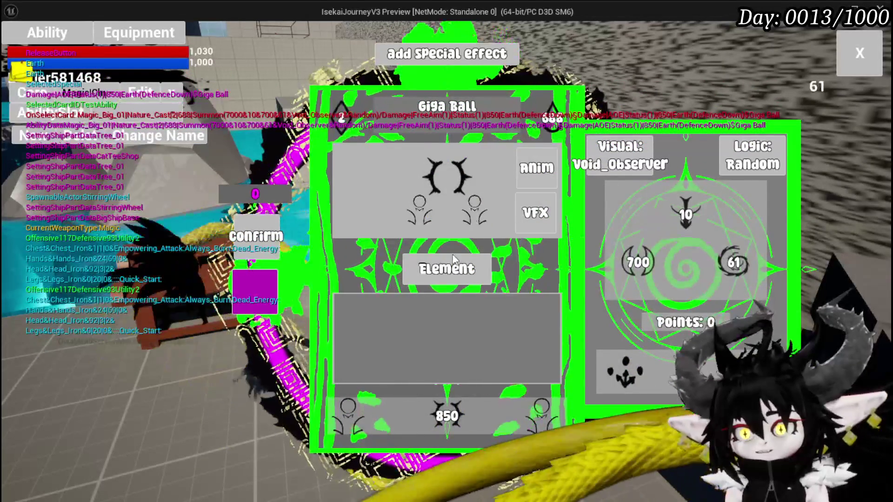
Switch Giga Ball's element through Water, Wind and Void, then stop the play session.
click(454, 257)
click(435, 177)
click(446, 269)
click(512, 181)
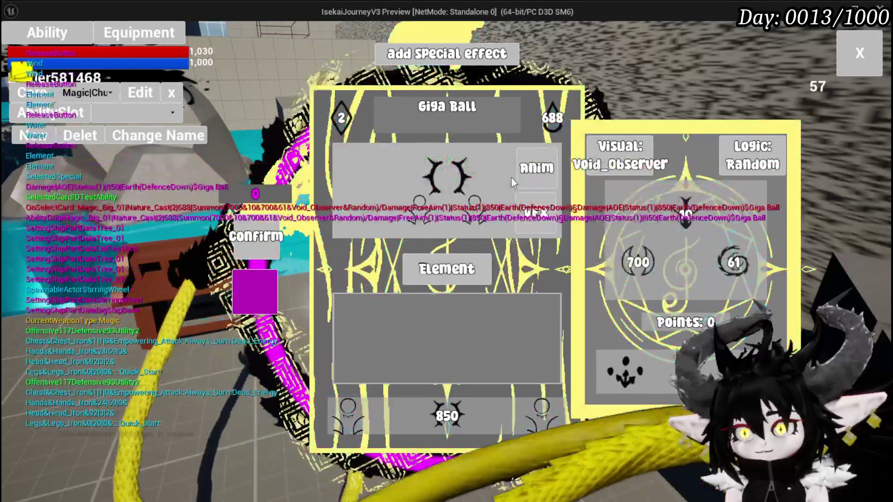
click(446, 269)
click(356, 206)
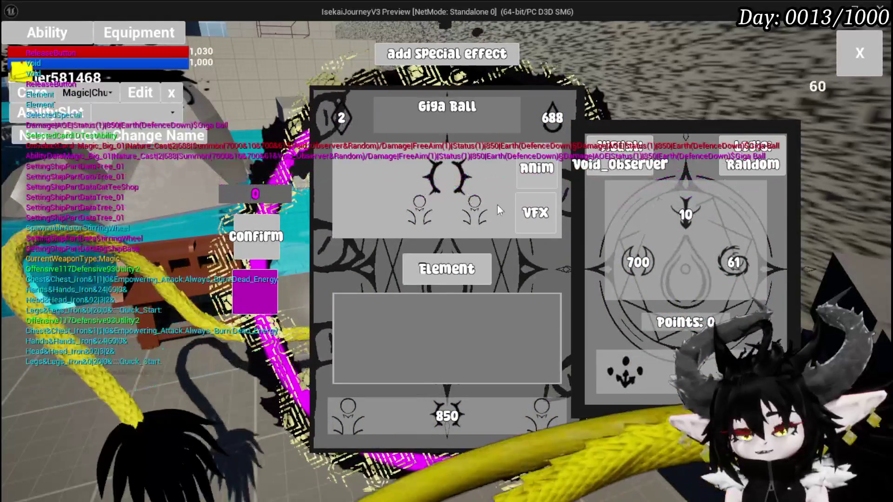
key(Escape)
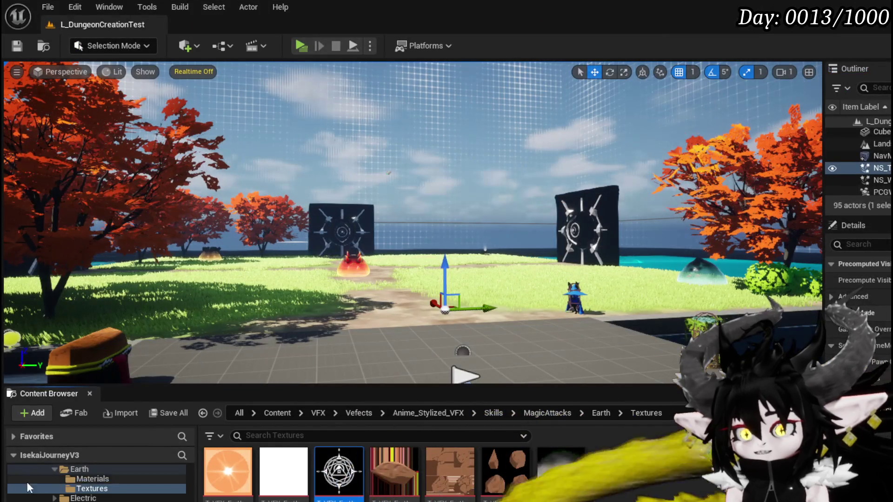
scroll(108, 484, up, 5)
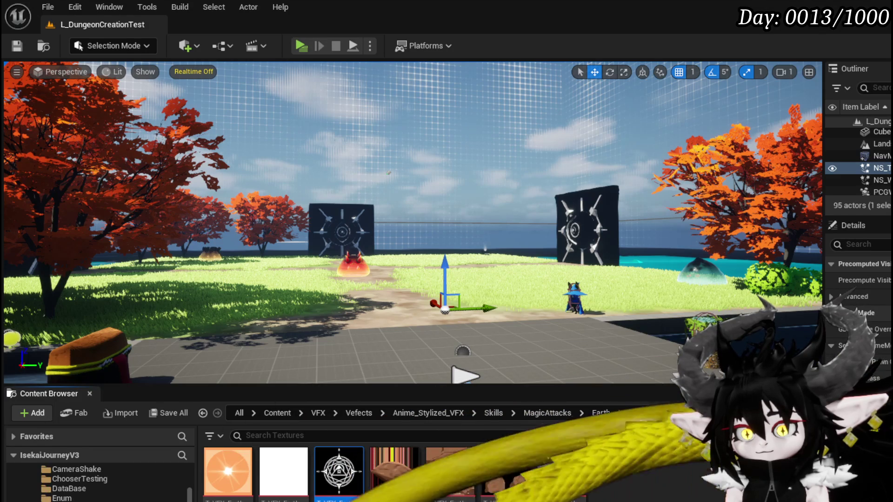
Open WP_CardCreation's SetElementalData function graph from the Content Browser.
scroll(326, 470, down, 1)
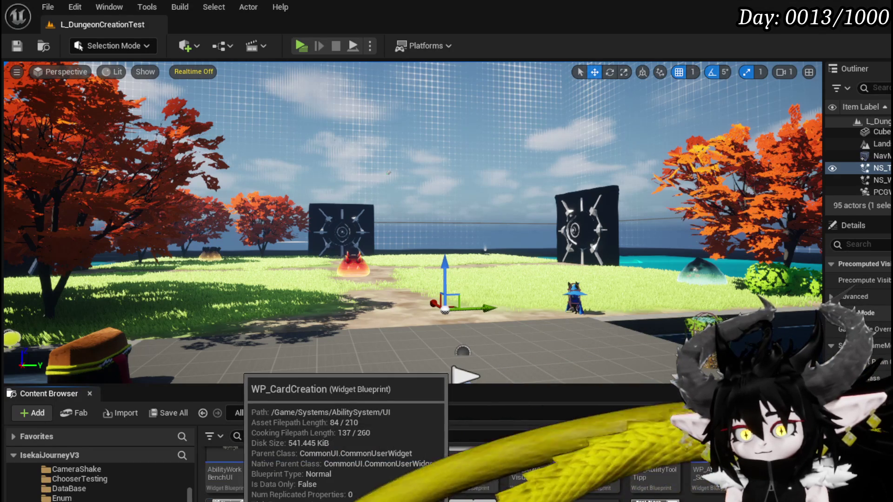
double_click(325, 469)
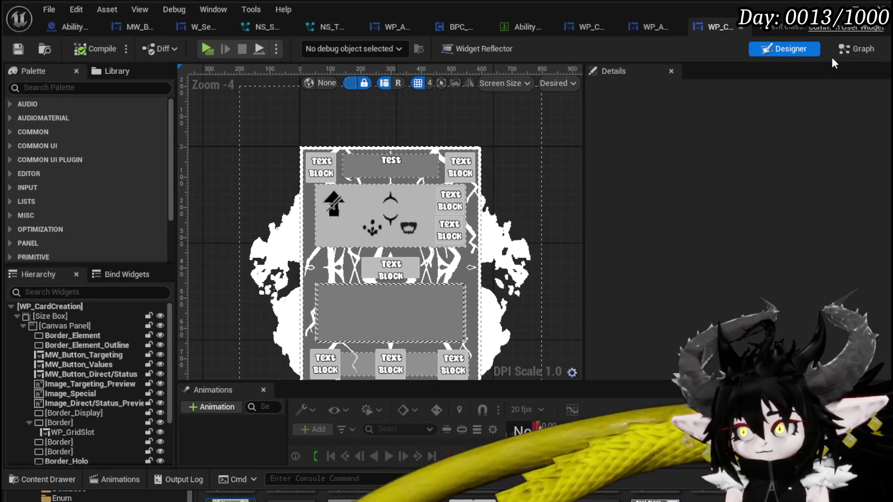
click(859, 49)
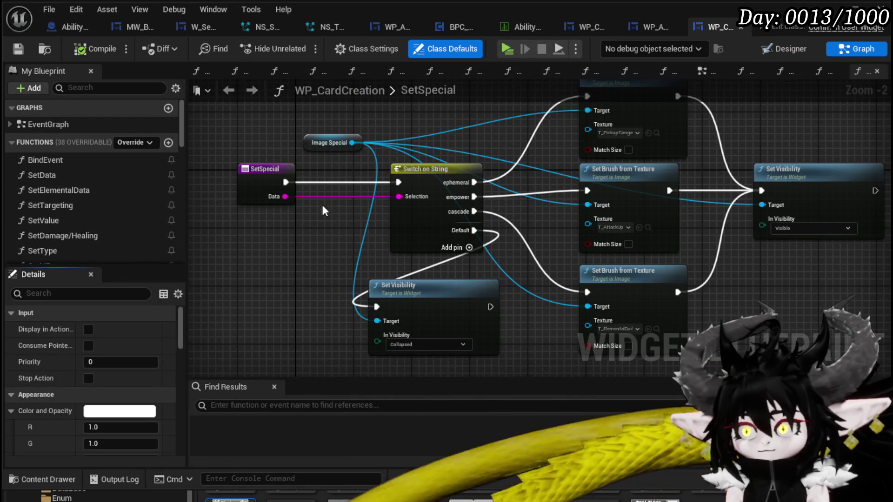
double_click(65, 193)
scroll(573, 255, down, 6)
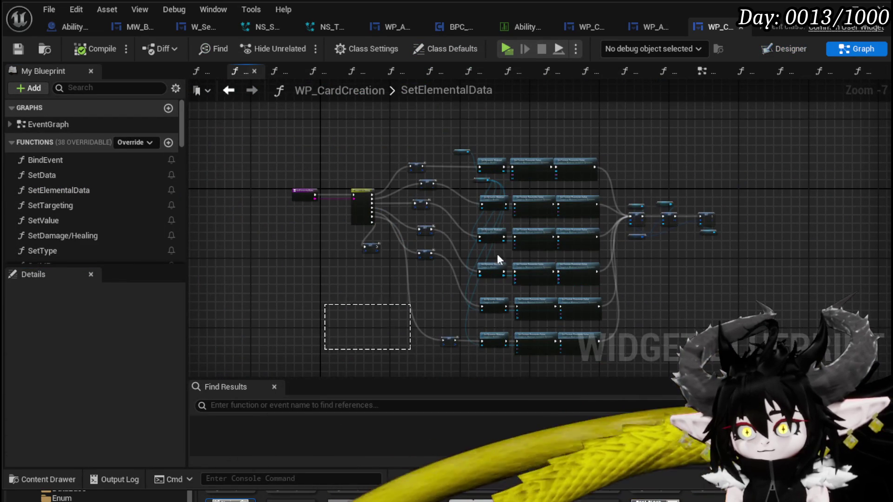
scroll(333, 209, up, 3)
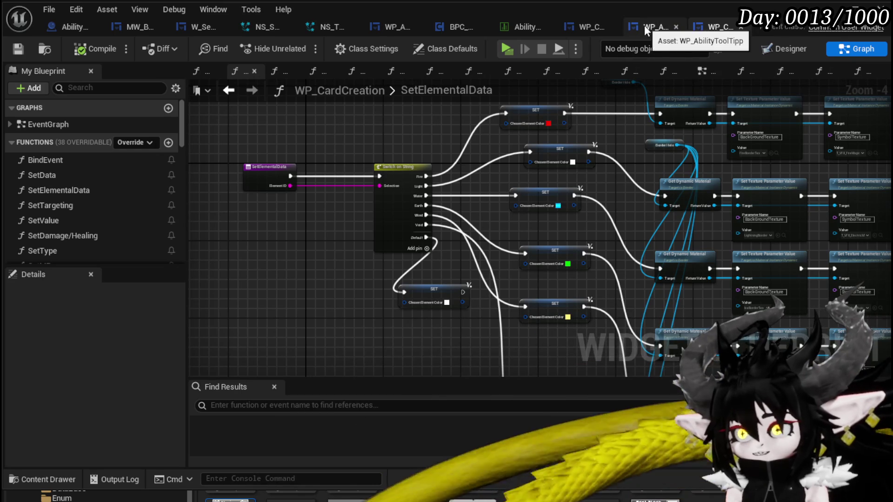
Select the Set Card Visual call in WP_AbilityToolTipp's graph and return to WP_CardCreation.
click(646, 27)
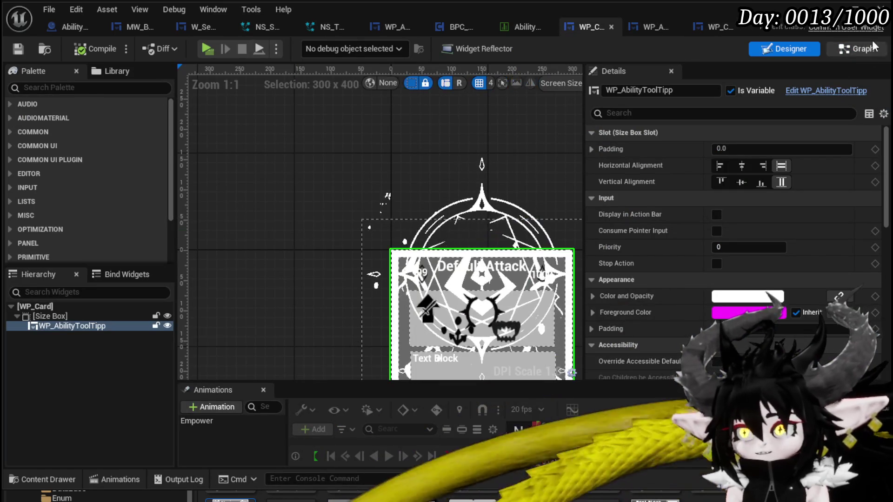
click(830, 50)
drag(374, 180, 328, 234)
click(428, 149)
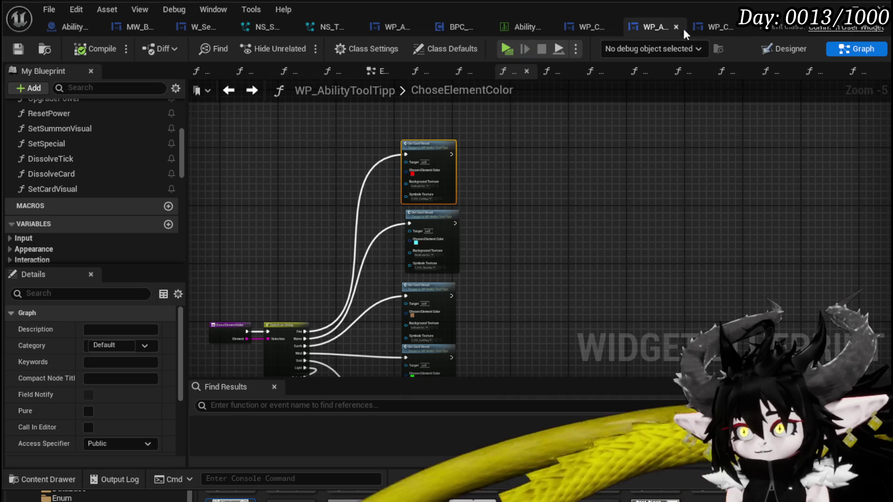
click(708, 28)
Paste Set Card Visual, create a matching SetCardVisual function, open it, and save WP_CardCreation.
key(ctrl+v)
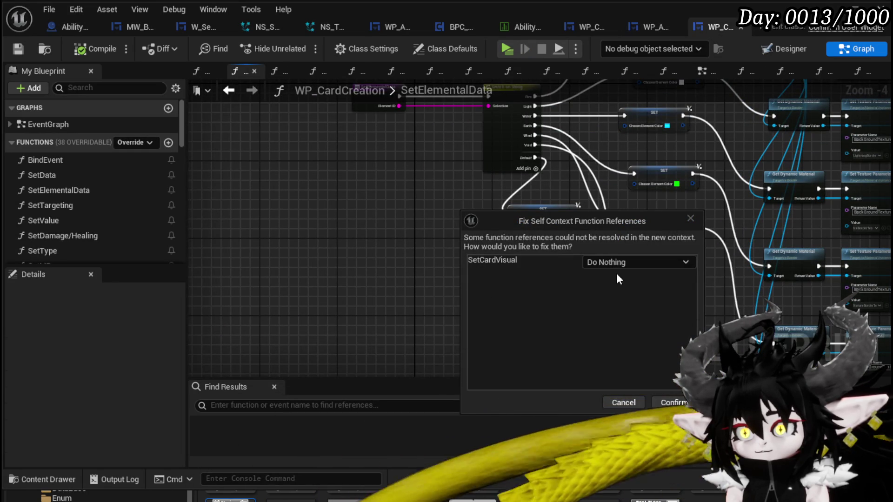
click(616, 263)
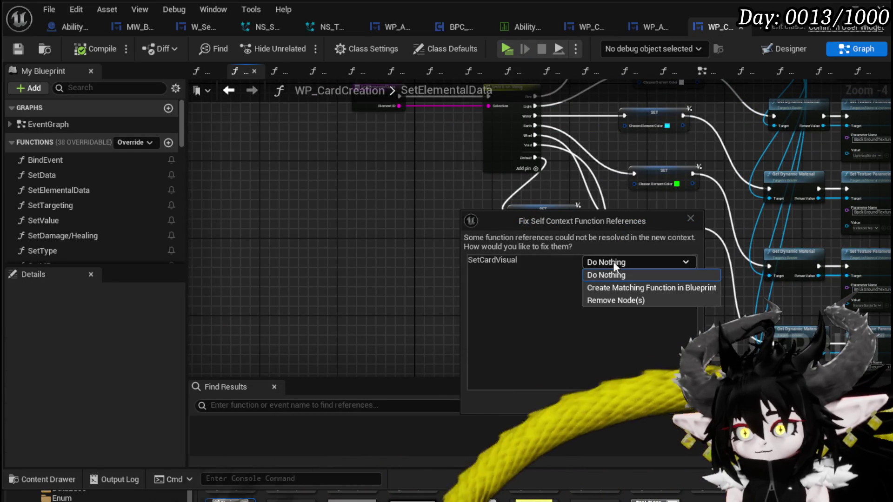
click(626, 286)
click(672, 402)
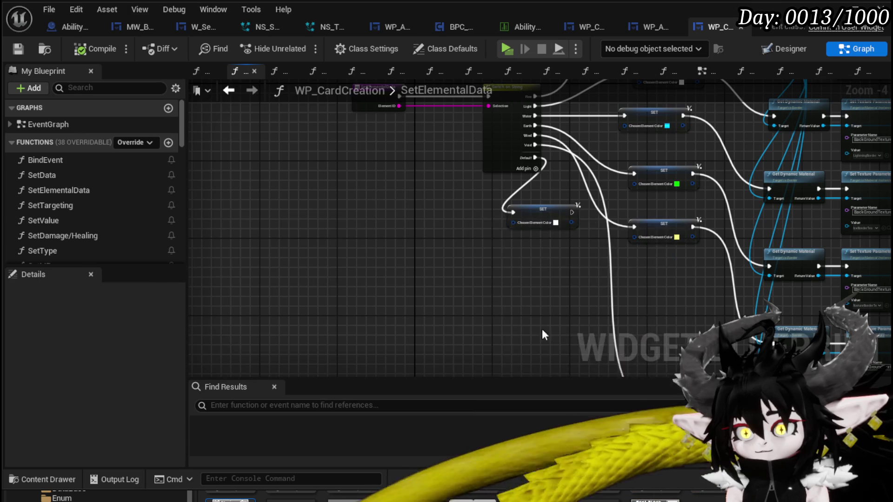
scroll(384, 281, up, 3)
double_click(408, 247)
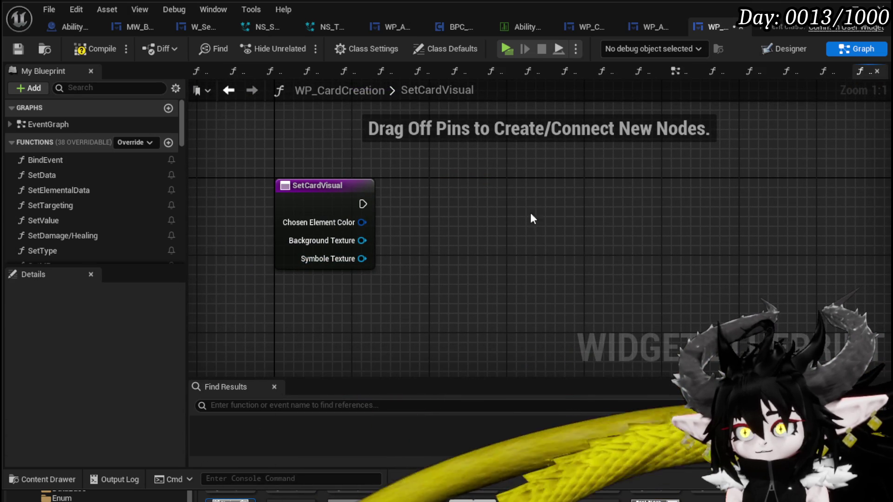
click(18, 50)
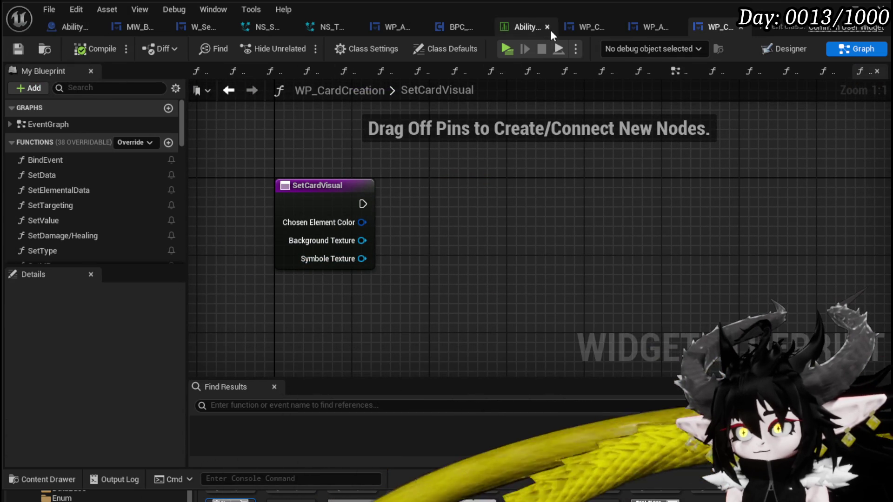
Copy all nodes from WP_AbilityToolTipp's SetCardVisual into WP_CardCreation's SetCardVisual graph.
click(576, 30)
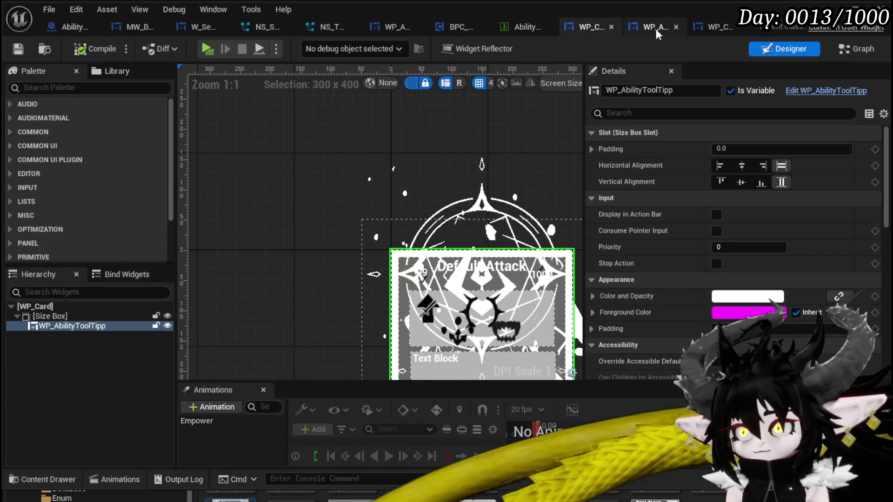
click(654, 27)
drag(350, 160, 643, 251)
click(705, 29)
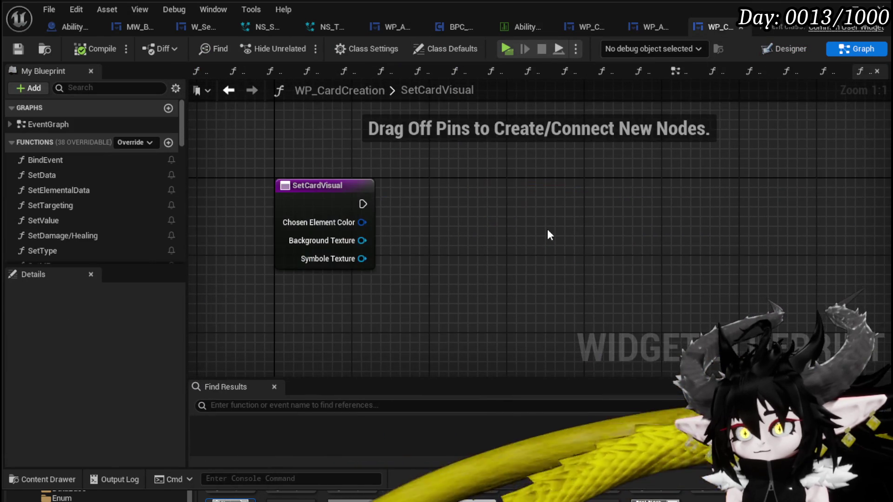
key(ctrl+v)
Place the pasted nodes beside the entry and wire Chosen Element Color and Background Texture.
drag(486, 218, 840, 230)
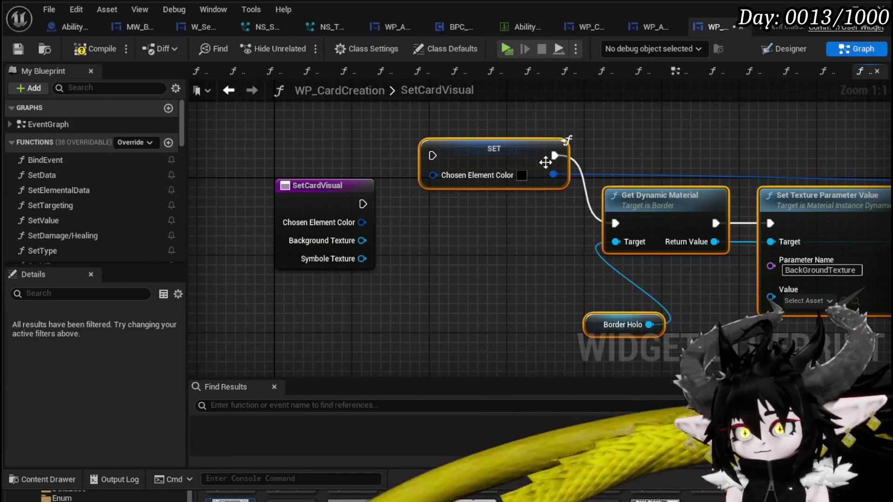
drag(555, 164, 525, 213)
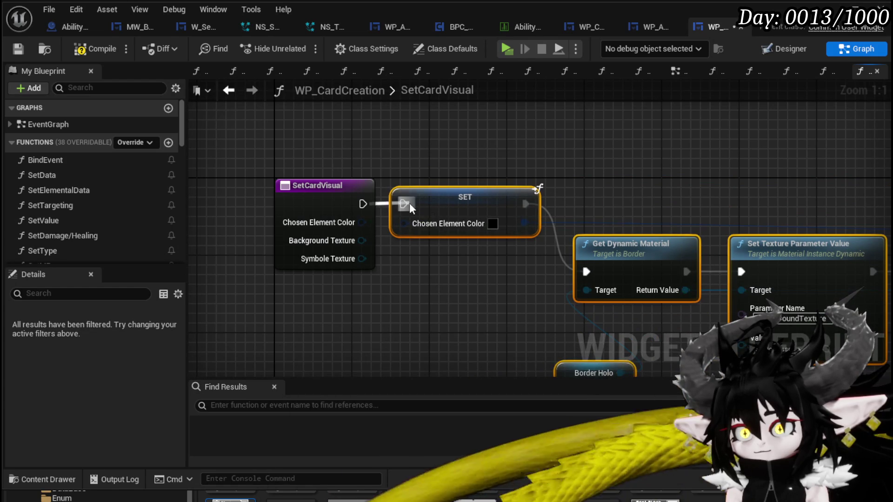
mouse_move(362, 222)
mouse_down()
mouse_move(399, 233)
mouse_move(404, 224)
mouse_up()
scroll(473, 259, down, 2)
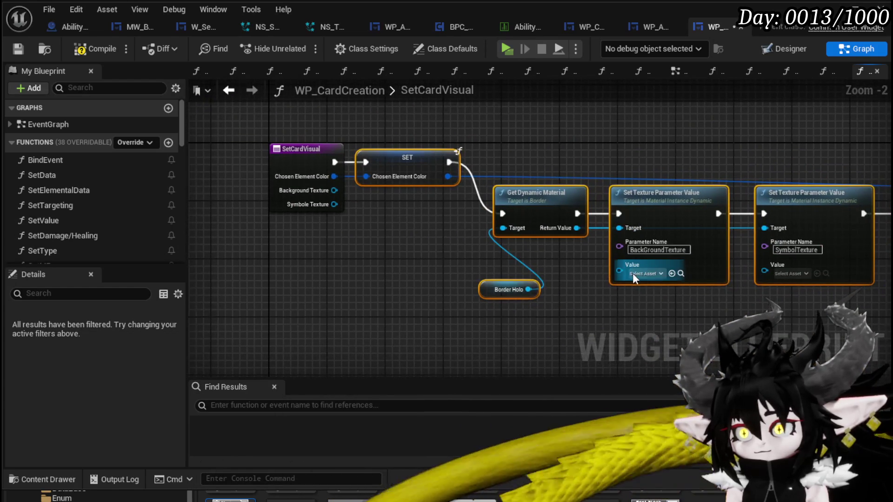
mouse_move(366, 207)
mouse_down()
mouse_move(326, 192)
mouse_move(705, 284)
mouse_move(888, 279)
mouse_move(401, 235)
mouse_move(576, 297)
mouse_move(731, 269)
mouse_up()
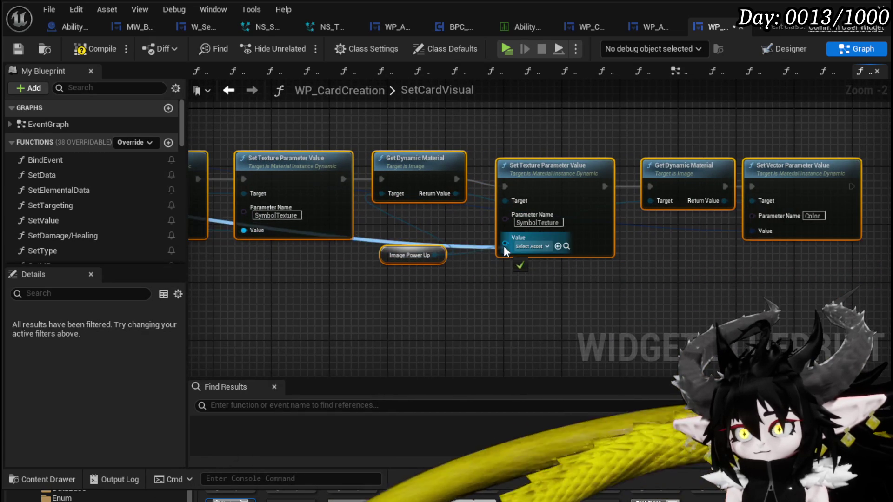
click(532, 281)
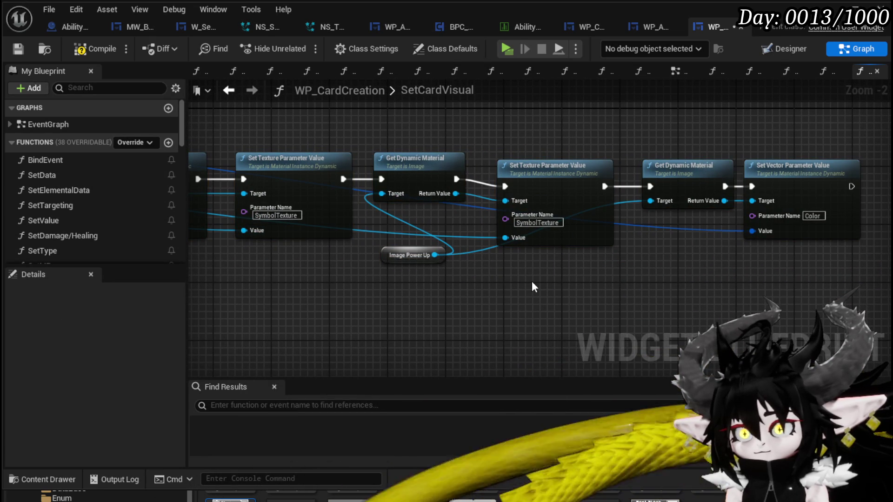
Rearrange Image Power Up and the trailing nodes, compile, and jump to the erroring SET node.
mouse_move(394, 263)
mouse_down()
mouse_move(301, 270)
mouse_move(698, 126)
mouse_up()
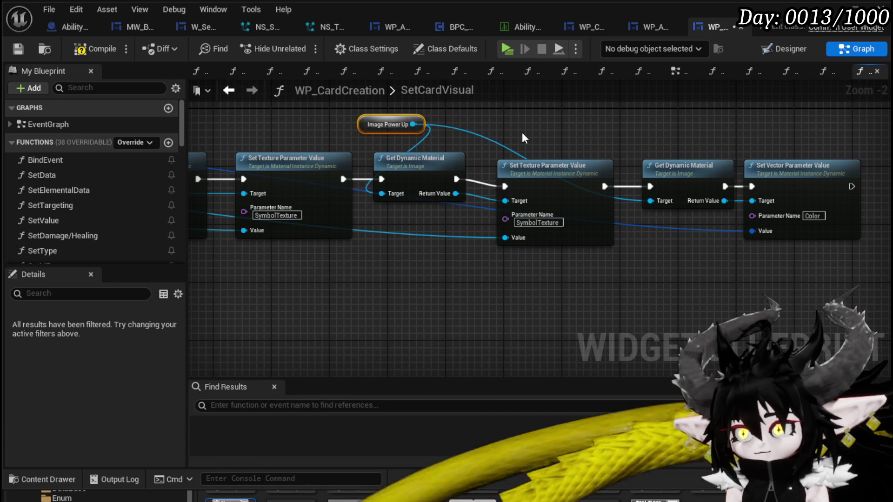
mouse_move(521, 132)
mouse_down()
mouse_move(515, 168)
mouse_move(492, 141)
mouse_move(396, 125)
mouse_up()
mouse_move(361, 125)
mouse_down()
mouse_move(384, 155)
mouse_move(818, 233)
mouse_up()
drag(545, 244, 557, 156)
click(422, 213)
scroll(511, 233, down, 2)
click(84, 48)
drag(319, 188, 484, 180)
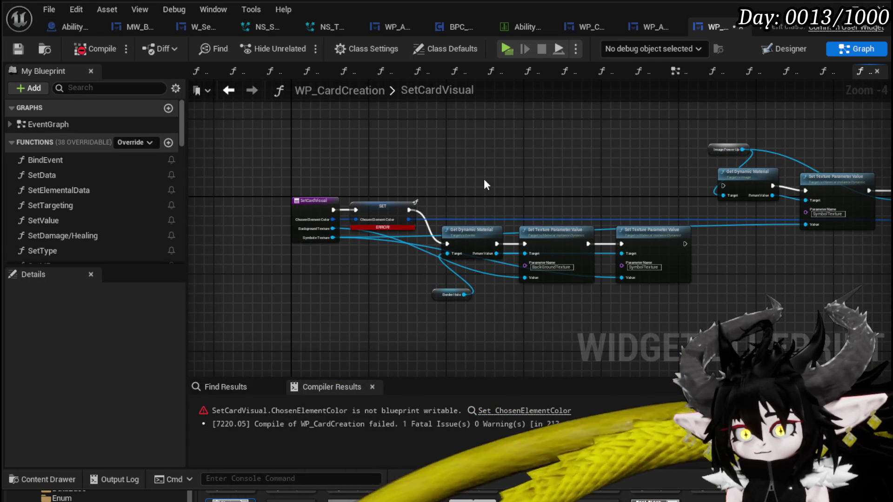
click(530, 410)
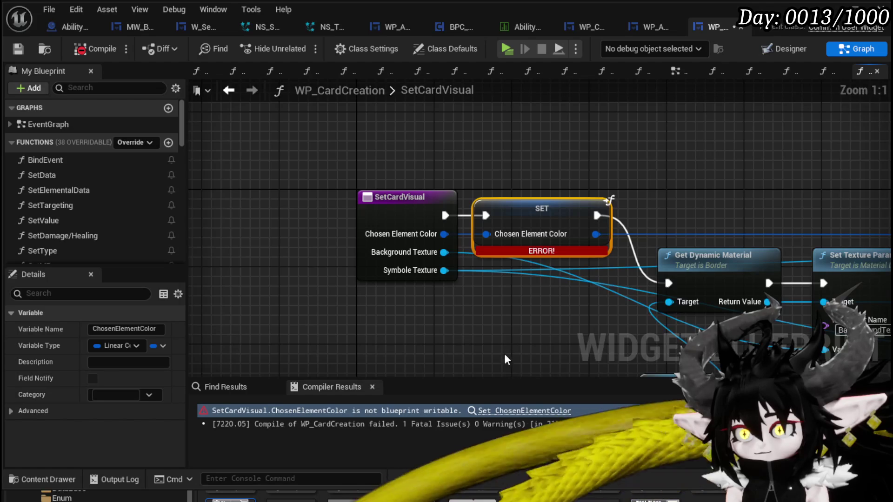
Inspect the Chosen Element Color pin's context options in SetCardVisual.
scroll(37, 213, down, 6)
scroll(42, 214, down, 10)
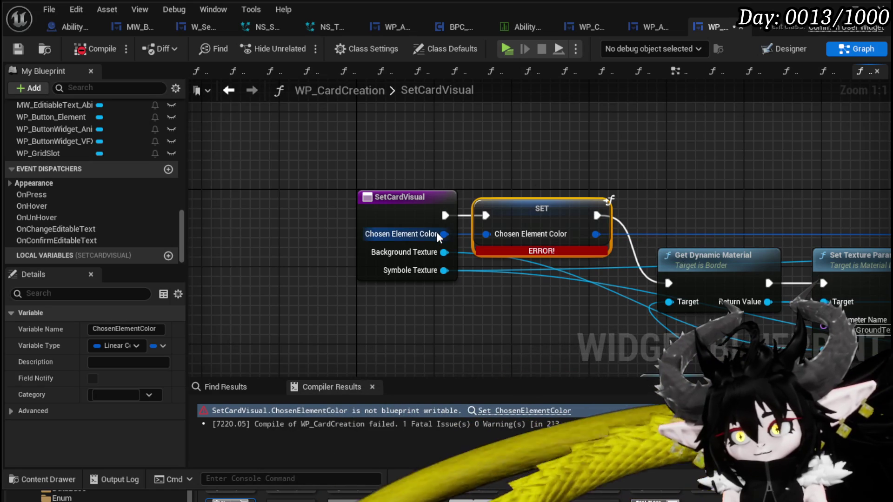
right_click(437, 232)
click(437, 173)
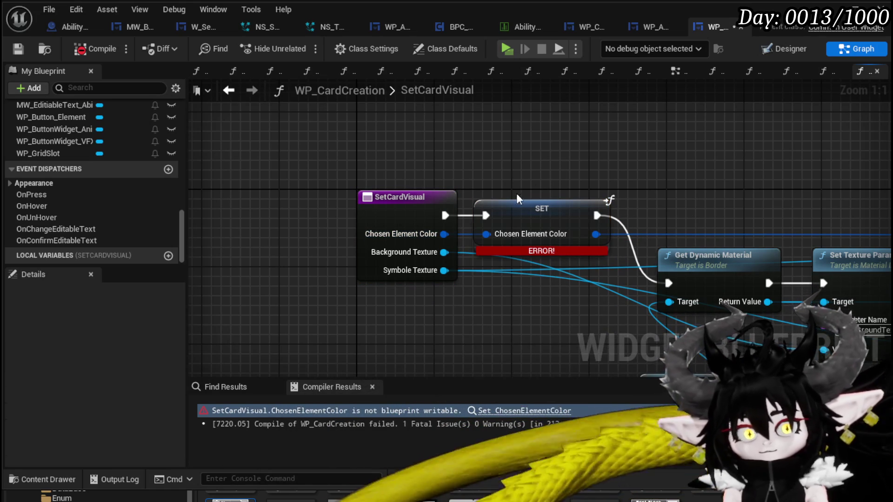
right_click(444, 235)
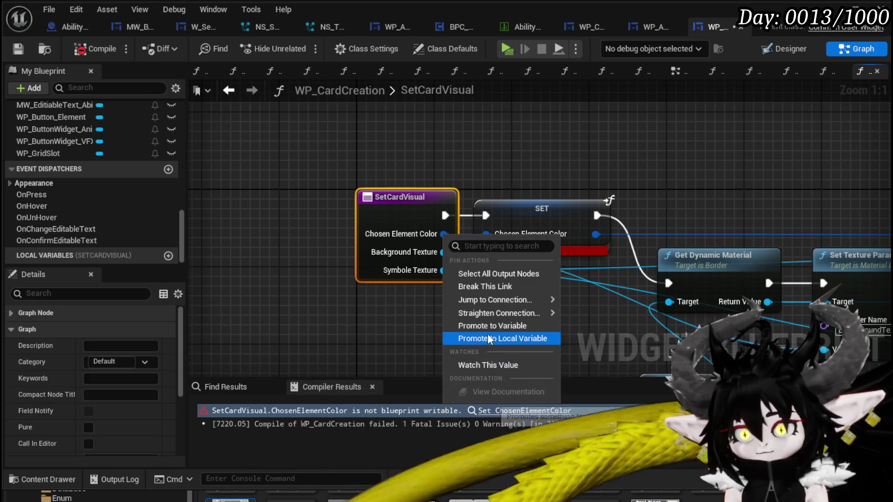
click(487, 173)
drag(488, 172, 386, 143)
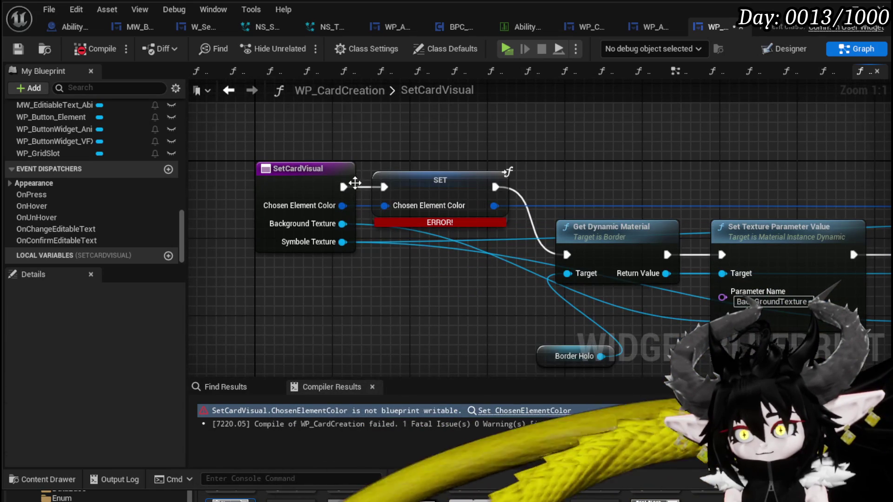
Wire the entry straight into Get Dynamic Material and delete the erroring SET node.
drag(578, 264, 577, 263)
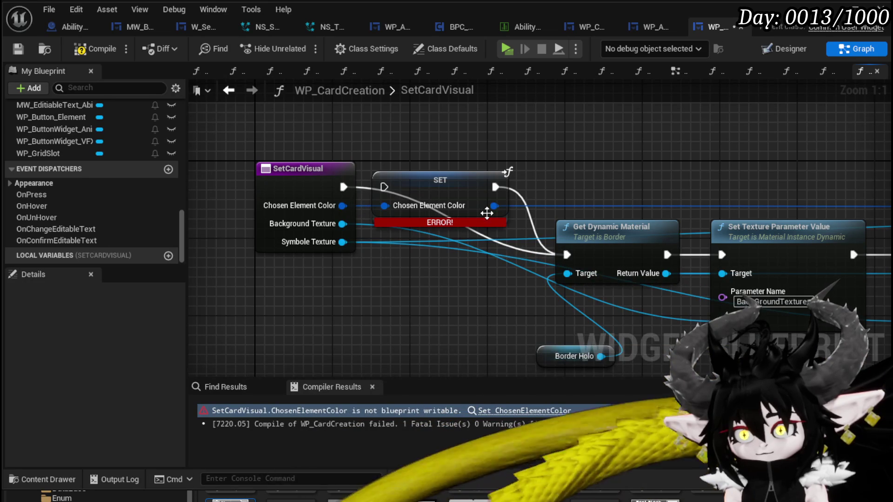
drag(493, 206, 454, 209)
drag(326, 206, 327, 205)
drag(365, 169, 462, 298)
key(Delete)
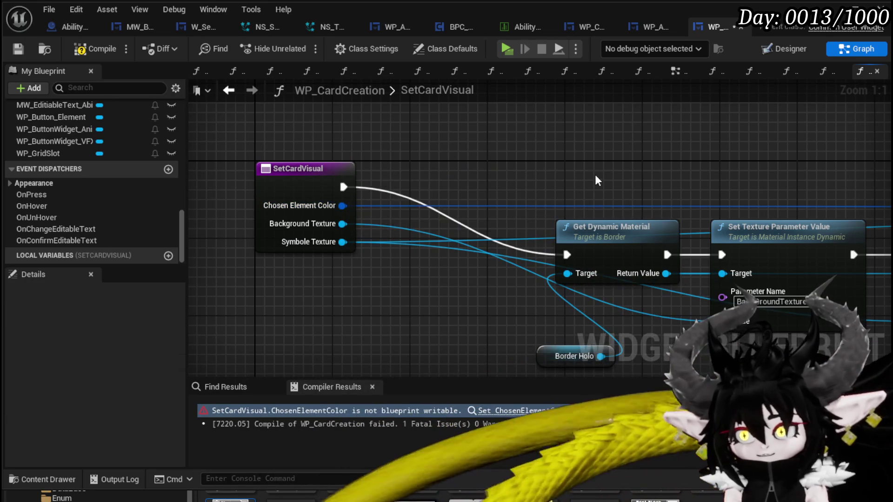
Move the material and texture nodes up beside the entry and recompile.
scroll(350, 158, down, 4)
drag(312, 148, 629, 309)
drag(601, 216, 540, 166)
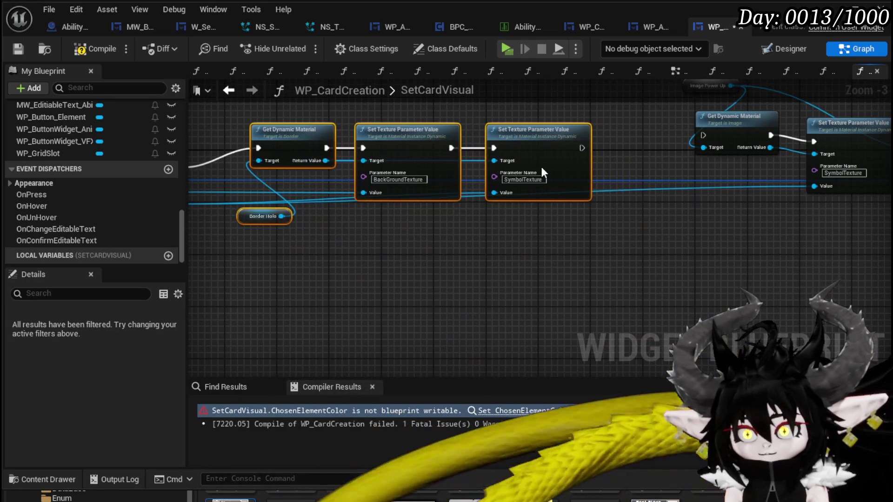
mouse_move(754, 205)
mouse_down()
mouse_move(527, 221)
mouse_move(465, 216)
mouse_move(812, 255)
mouse_up()
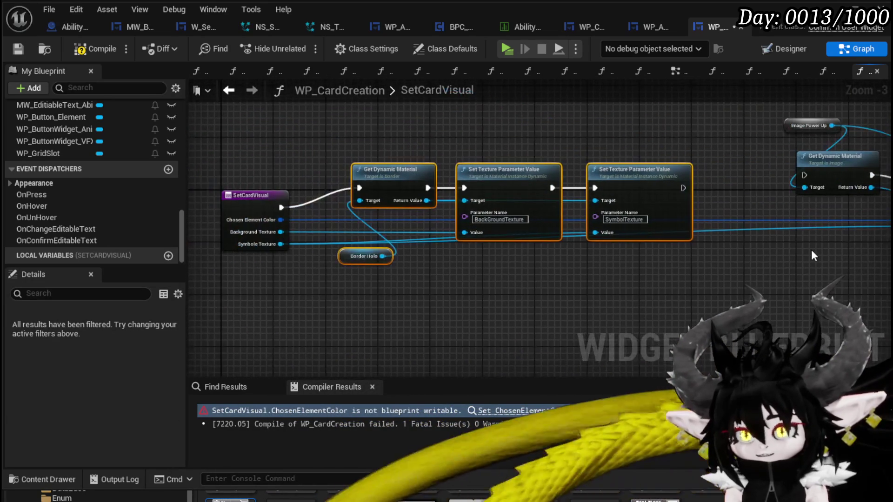
click(18, 49)
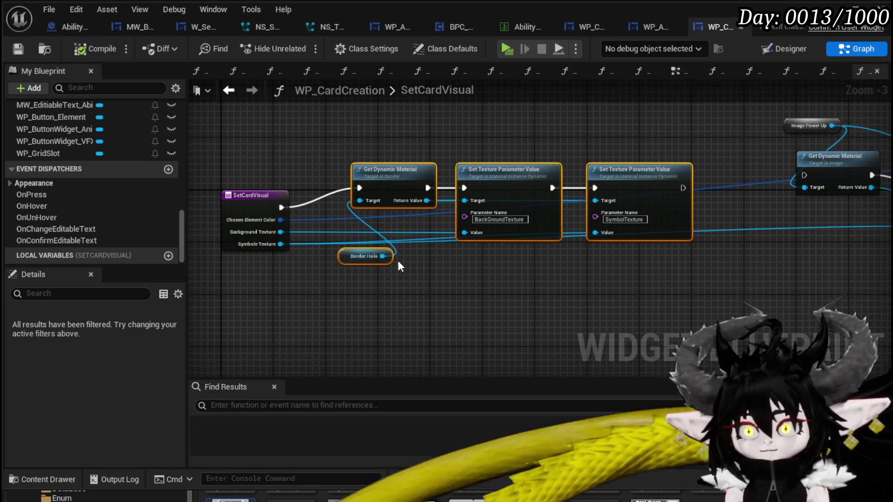
Open the SetElementalData graph from the My Blueprint Functions list.
scroll(112, 208, up, 15)
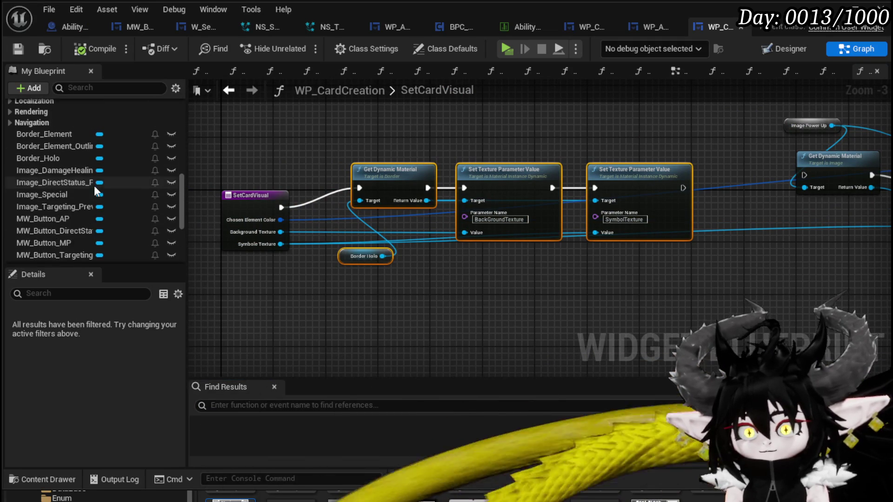
scroll(93, 204, up, 3)
click(85, 188)
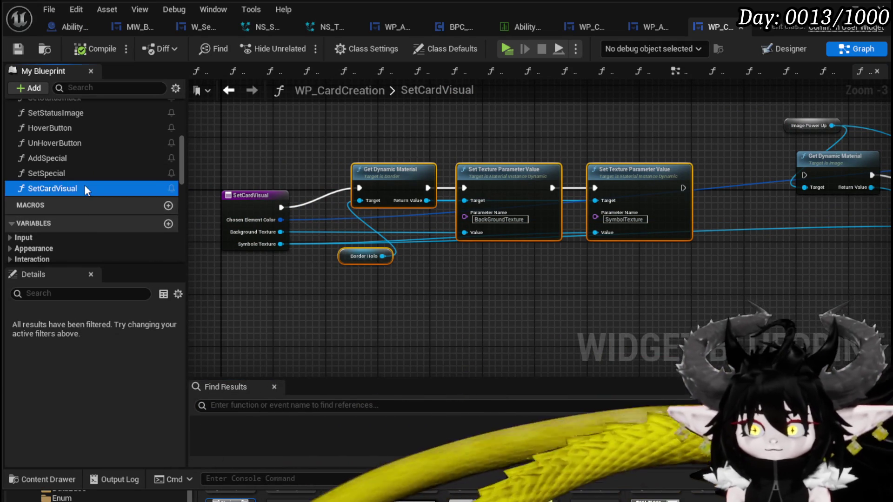
scroll(84, 185, up, 3)
scroll(84, 185, up, 3)
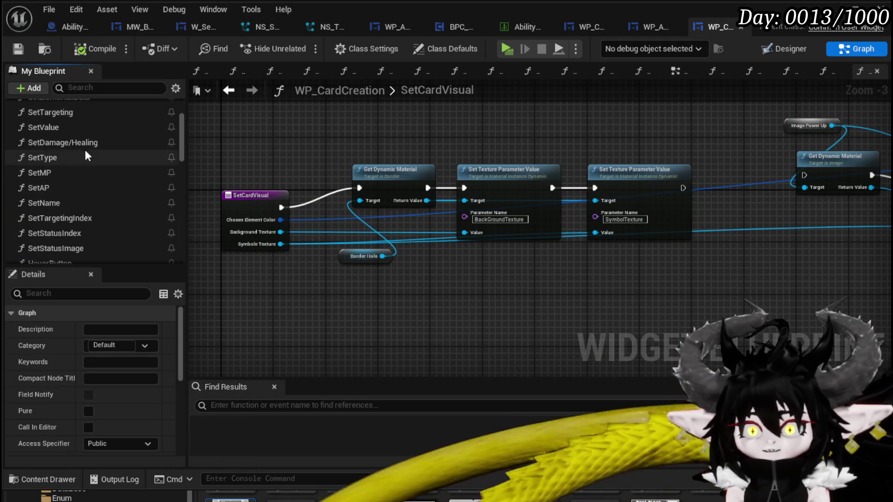
click(90, 140)
double_click(90, 140)
scroll(682, 279, down, 2)
scroll(361, 303, down, 1)
scroll(633, 273, up, 3)
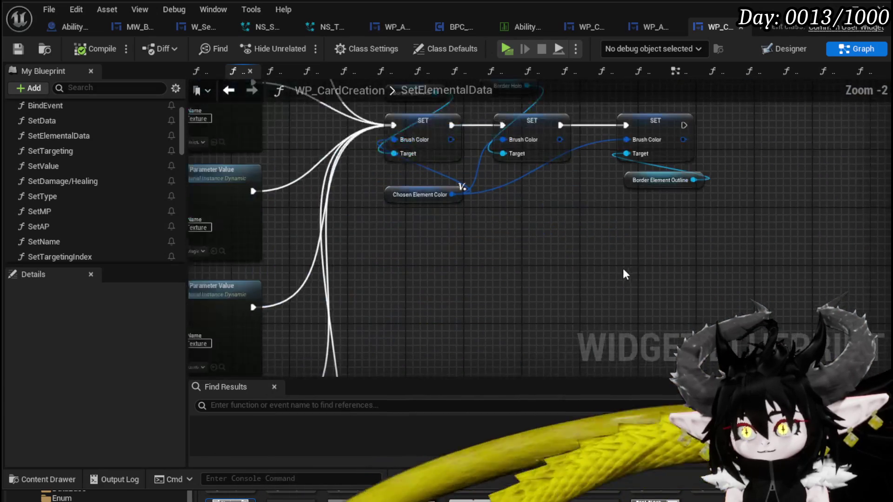
scroll(614, 266, down, 1)
scroll(408, 149, up, 1)
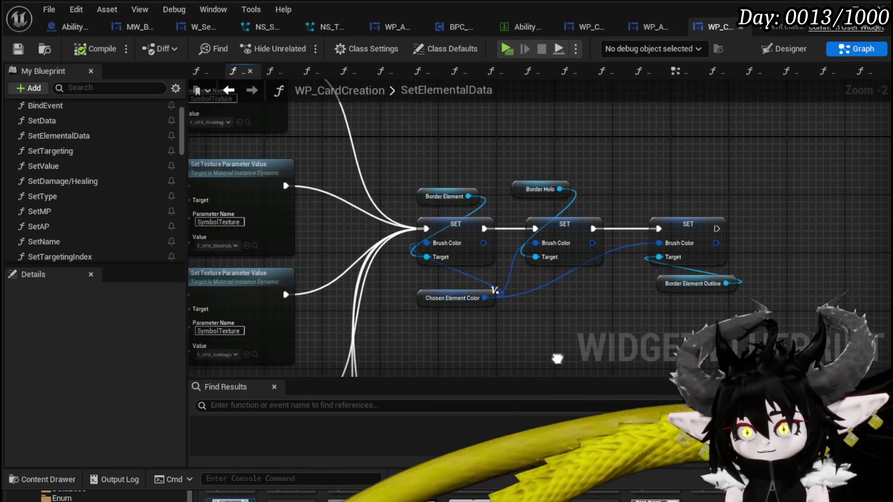
Select the Border variables and their three Brush Color SET nodes.
drag(555, 206, 578, 206)
ctrl+click(692, 283)
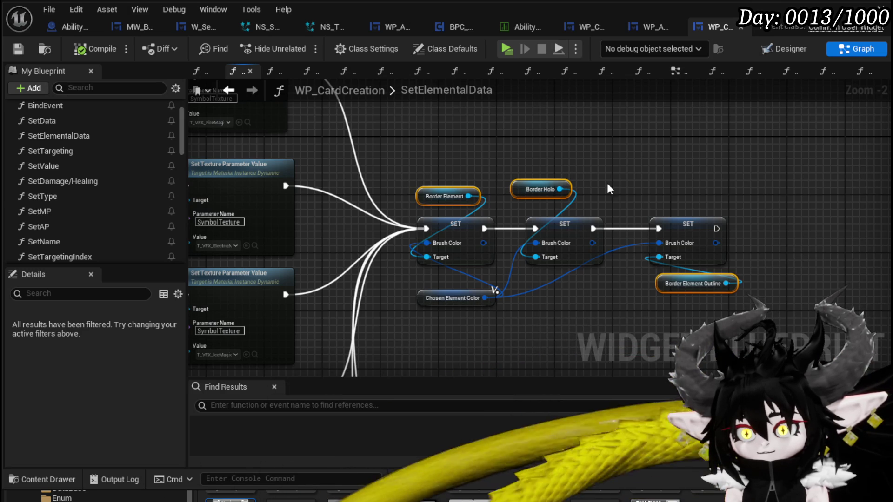
drag(420, 155, 735, 336)
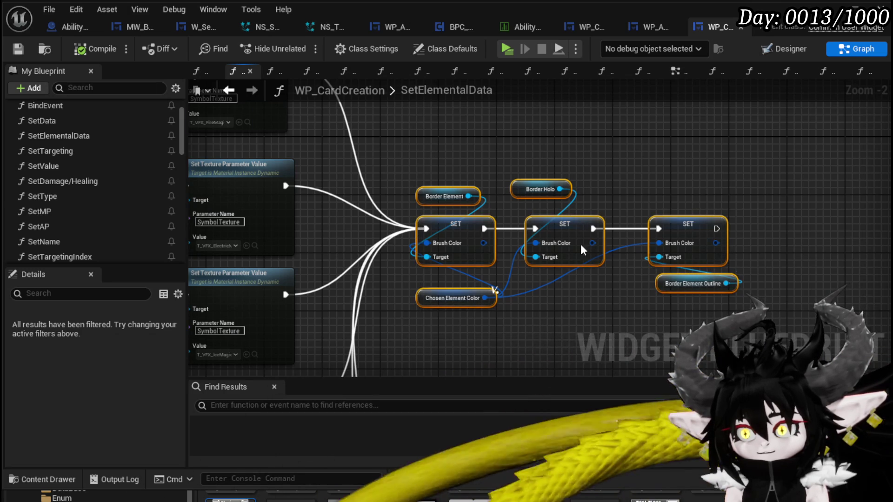
scroll(548, 216, down, 4)
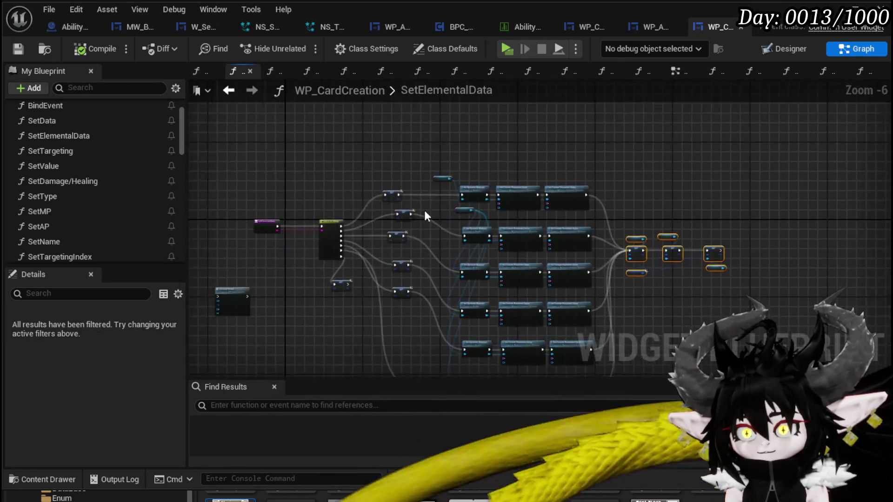
Open SetCardVisual from SetElementalData and move the material and texture nodes up.
scroll(430, 211, up, 3)
mouse_move(444, 127)
mouse_down()
mouse_move(460, 112)
mouse_move(654, 108)
mouse_move(393, 79)
mouse_move(393, 89)
mouse_move(507, 93)
mouse_move(352, 76)
mouse_move(472, 236)
mouse_move(336, 194)
mouse_move(621, 212)
mouse_move(373, 216)
mouse_up()
double_click(378, 208)
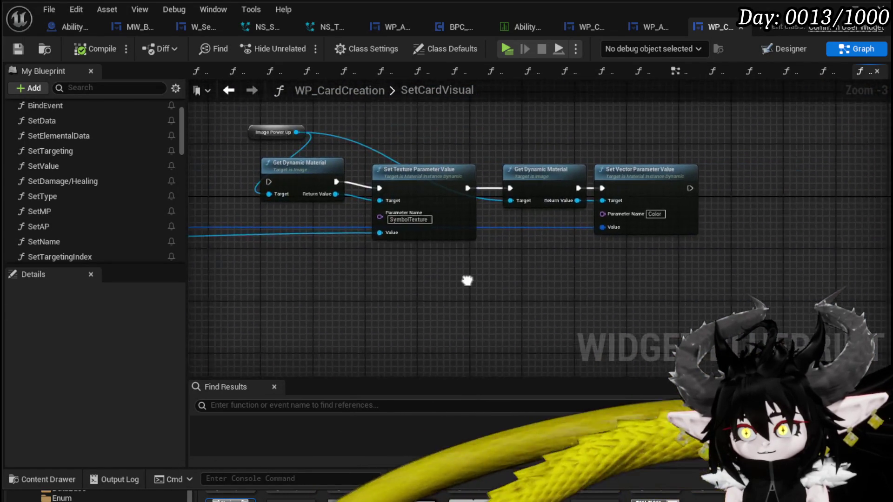
drag(329, 329, 465, 251)
drag(502, 200, 502, 99)
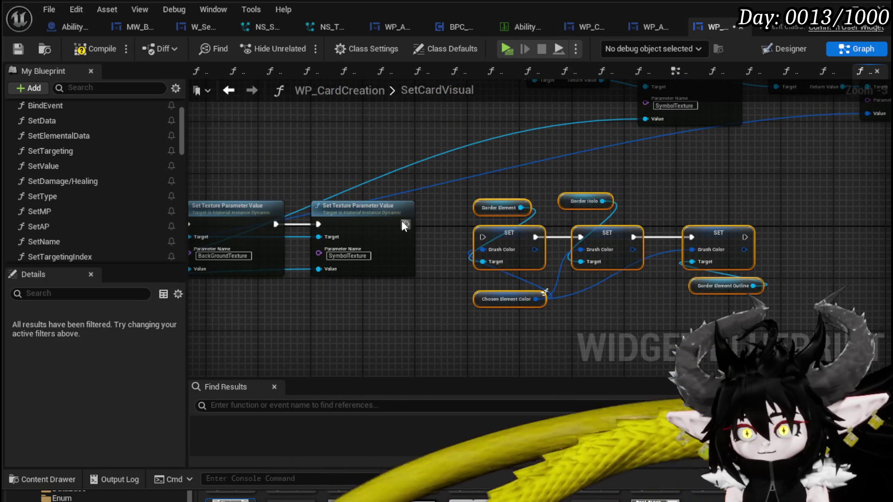
Feed Chosen Element Color into Brush Color, remove the leftover variable node, and return to SetElementalData.
mouse_move(347, 251)
mouse_down()
mouse_move(540, 266)
mouse_move(565, 292)
mouse_move(514, 244)
mouse_move(728, 256)
mouse_up()
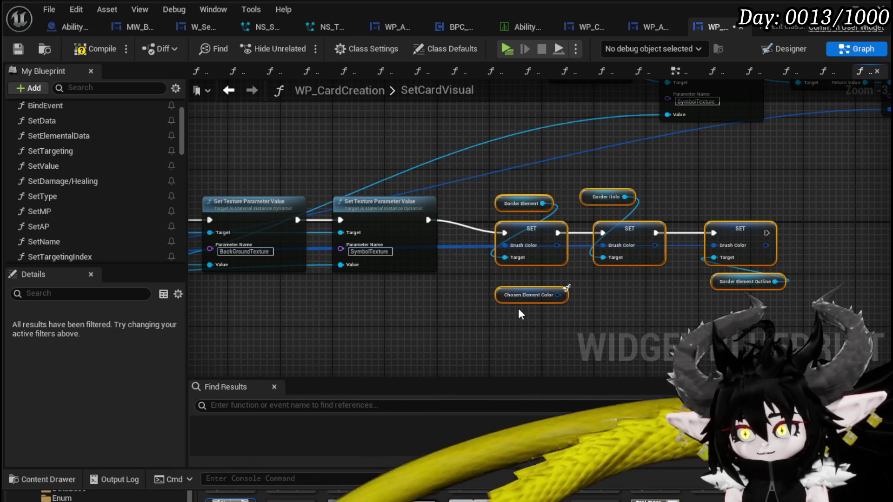
click(521, 296)
key(ctrl+x)
key(ctrl+v)
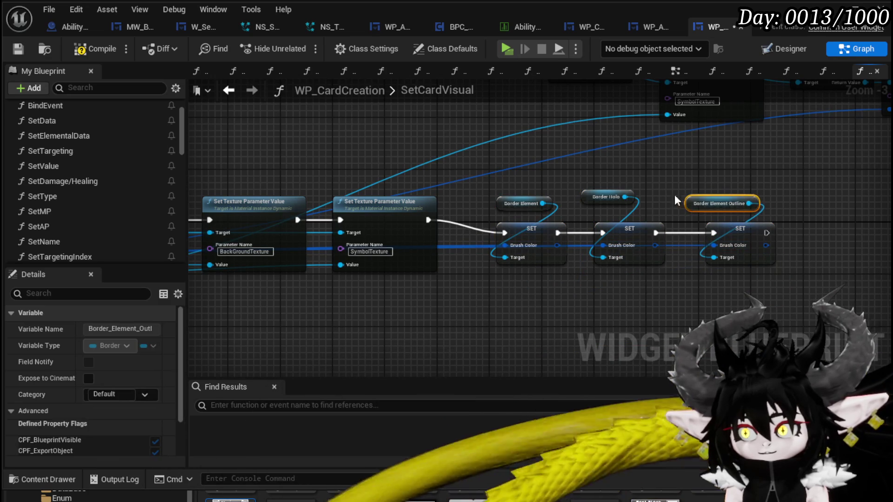
click(276, 95)
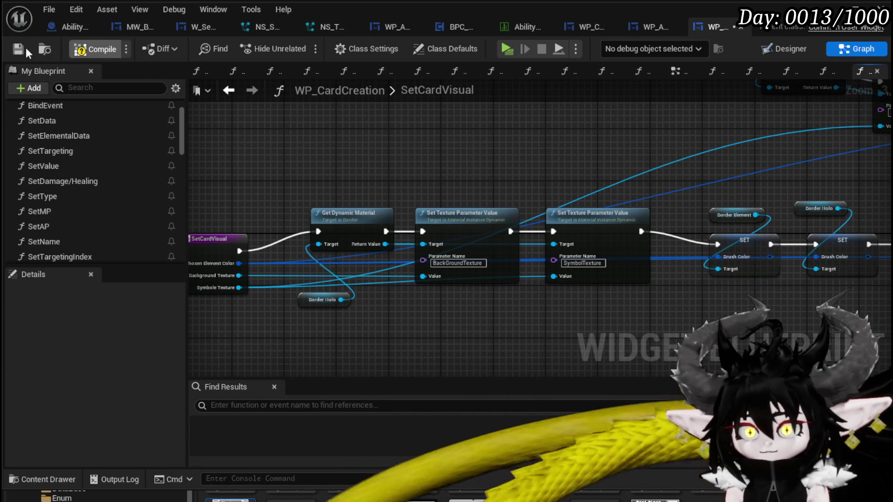
key(alt+Left)
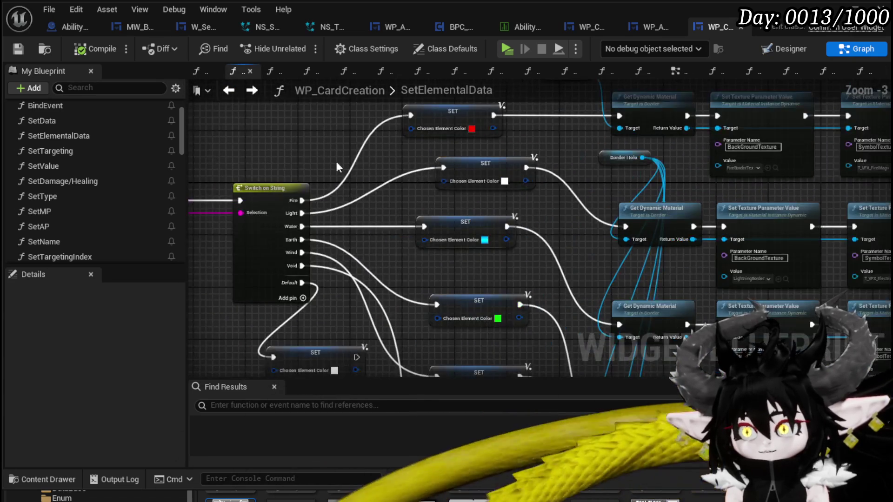
Connect the Switch on String Default case to the white Chosen Element Color setter.
scroll(364, 170, down, 3)
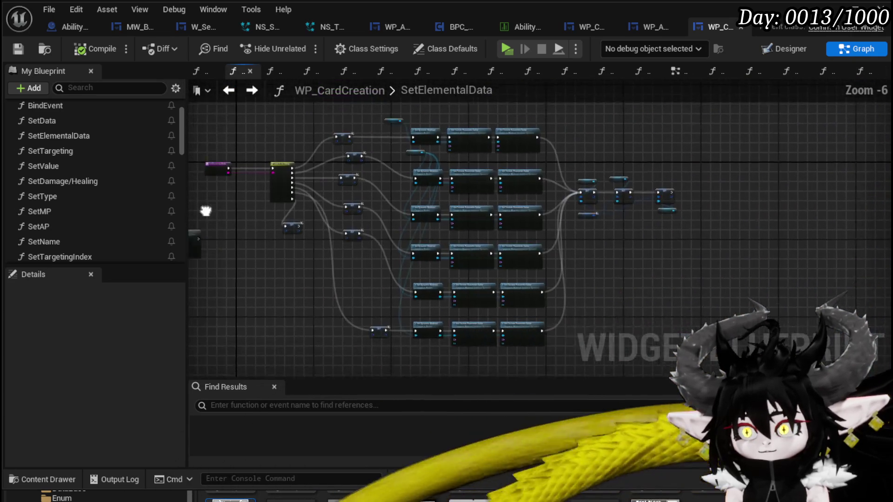
scroll(287, 236, up, 4)
click(302, 233)
click(336, 222)
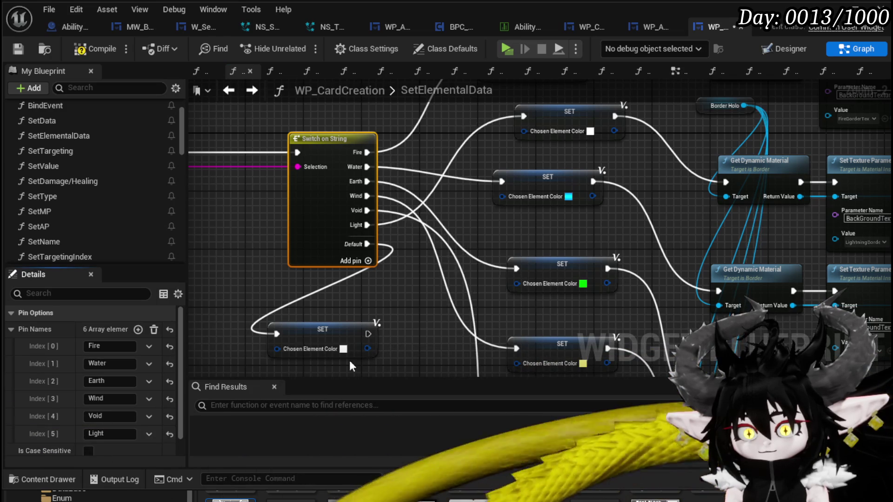
drag(414, 284, 473, 231)
mouse_move(425, 191)
mouse_down()
mouse_move(314, 272)
mouse_move(335, 281)
mouse_up()
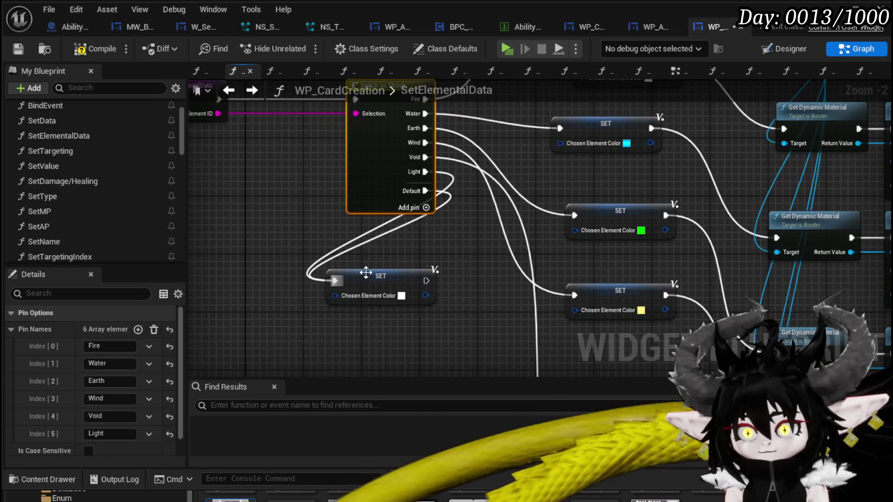
Bring up the WP_AbilityToolTip widget blueprint's SetCardVisual graph.
scroll(327, 258, down, 2)
scroll(333, 264, down, 2)
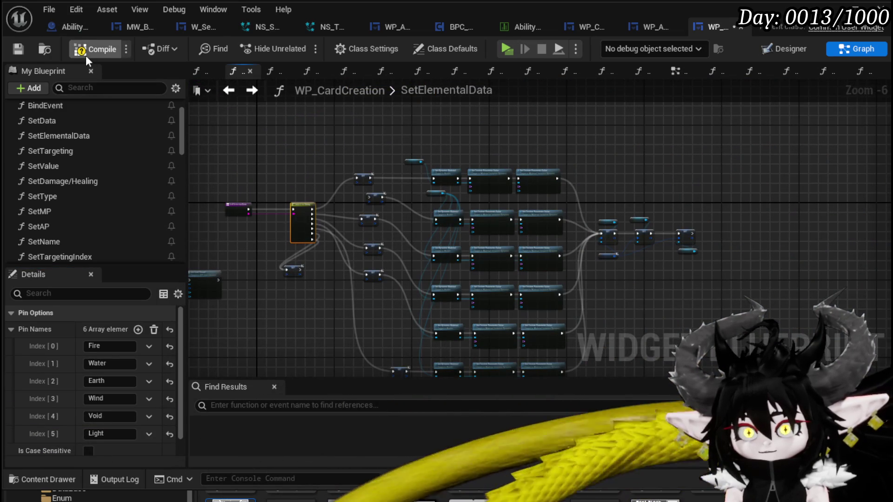
click(633, 28)
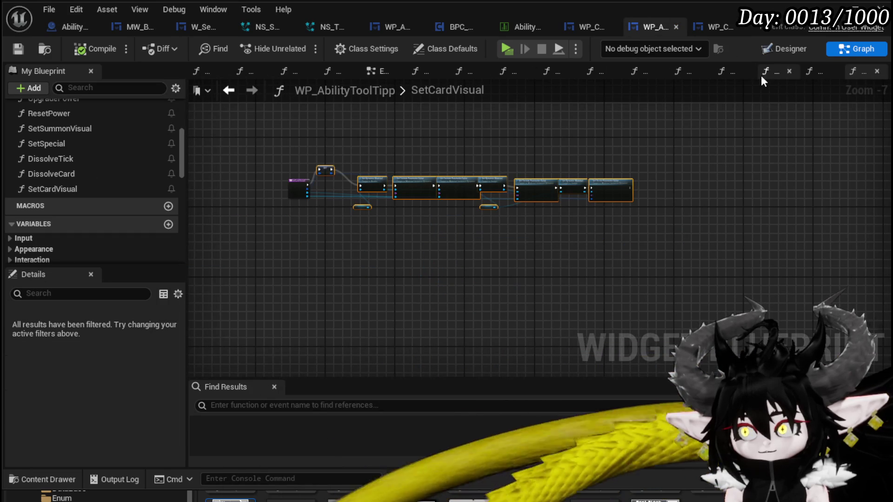
Select the five Set Card Visual calls and move them aside in SetElementalData.
click(228, 91)
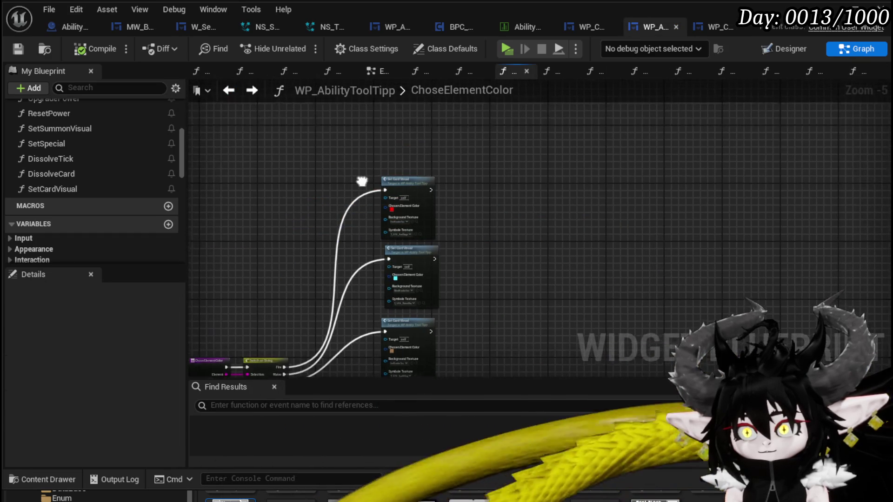
drag(364, 160, 444, 365)
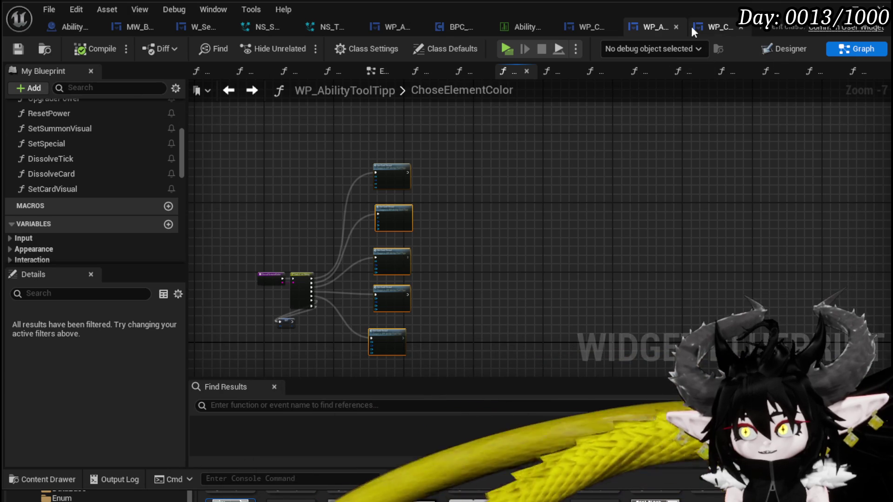
click(709, 35)
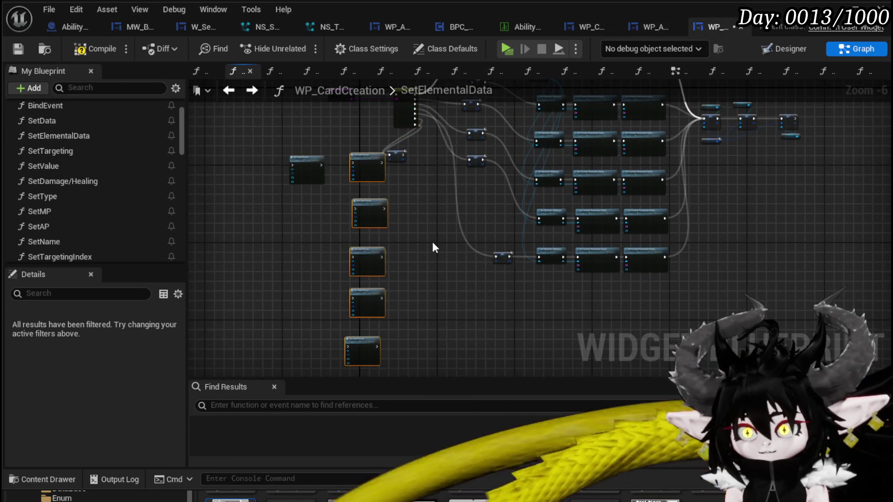
scroll(409, 223, up, 4)
drag(385, 135, 345, 194)
click(387, 202)
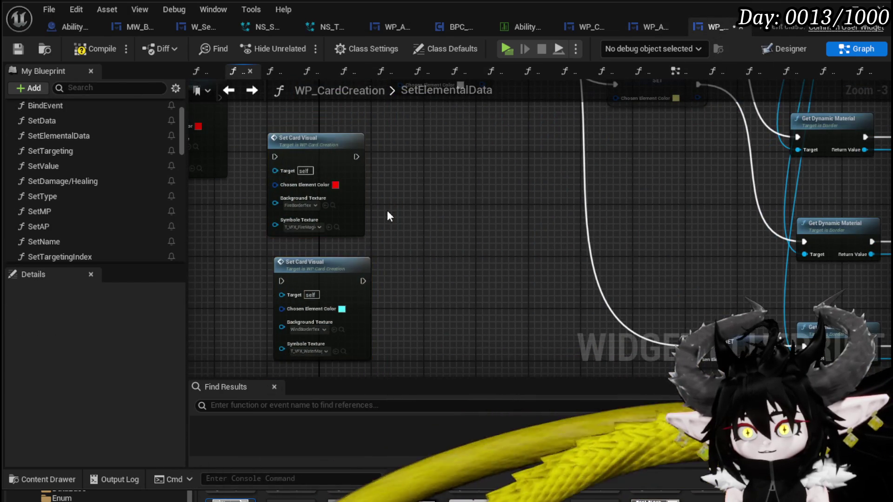
Check the SetCardVisual graph, then place the Set Card Visual column beside the switch.
double_click(360, 219)
mouse_move(496, 208)
mouse_down()
mouse_move(353, 193)
mouse_move(509, 200)
mouse_up()
click(228, 90)
scroll(358, 255, down, 5)
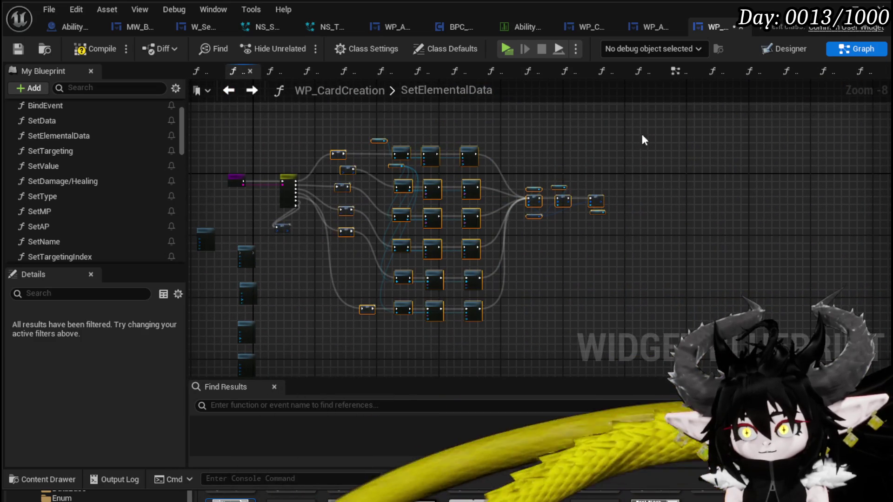
drag(410, 244, 545, 236)
mouse_move(247, 225)
mouse_down()
mouse_move(343, 199)
mouse_move(358, 144)
mouse_up()
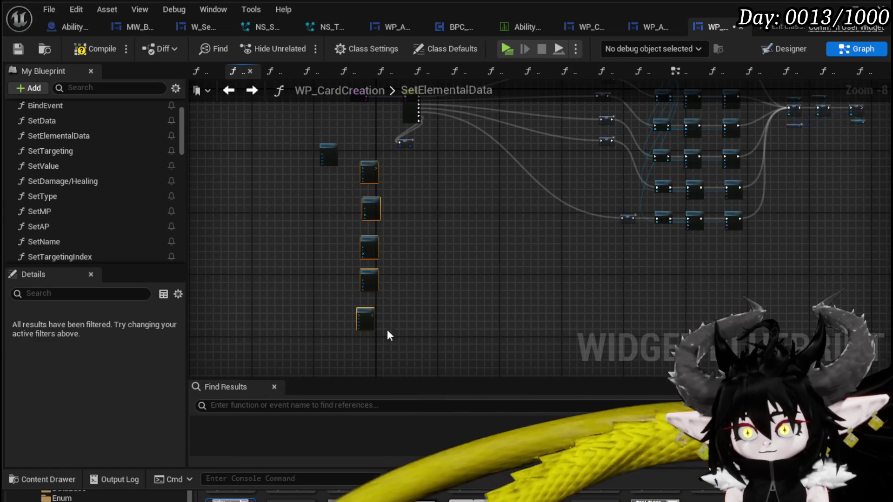
drag(362, 313, 494, 192)
scroll(494, 192, up, 7)
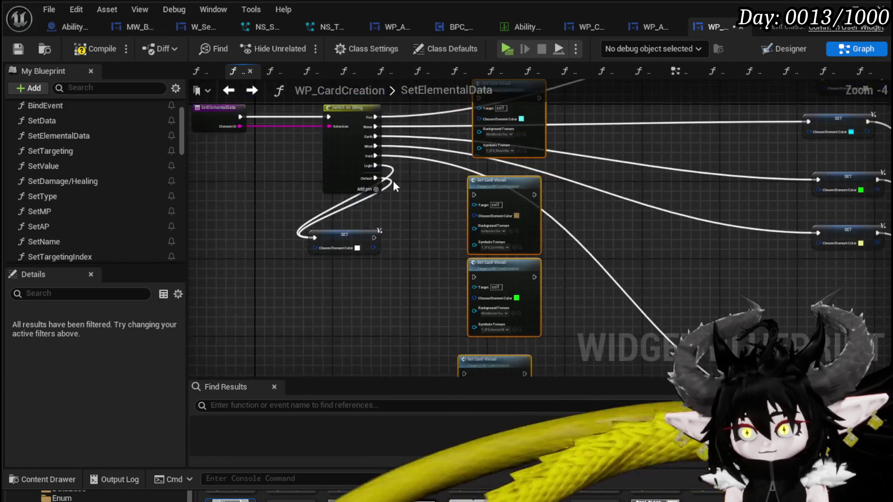
Wire Fire, Water, Earth and Wind to their Set Card Visual nodes, compile, and return to the level.
mouse_move(325, 275)
mouse_down()
mouse_move(503, 64)
mouse_move(507, 180)
mouse_move(498, 184)
mouse_up()
mouse_move(301, 242)
mouse_down()
mouse_move(514, 197)
mouse_move(494, 194)
mouse_move(497, 117)
mouse_up()
mouse_move(321, 177)
mouse_down()
mouse_move(472, 281)
mouse_move(492, 280)
mouse_up()
mouse_move(322, 194)
mouse_down()
mouse_move(447, 368)
mouse_move(408, 236)
mouse_move(500, 323)
mouse_move(493, 326)
mouse_up()
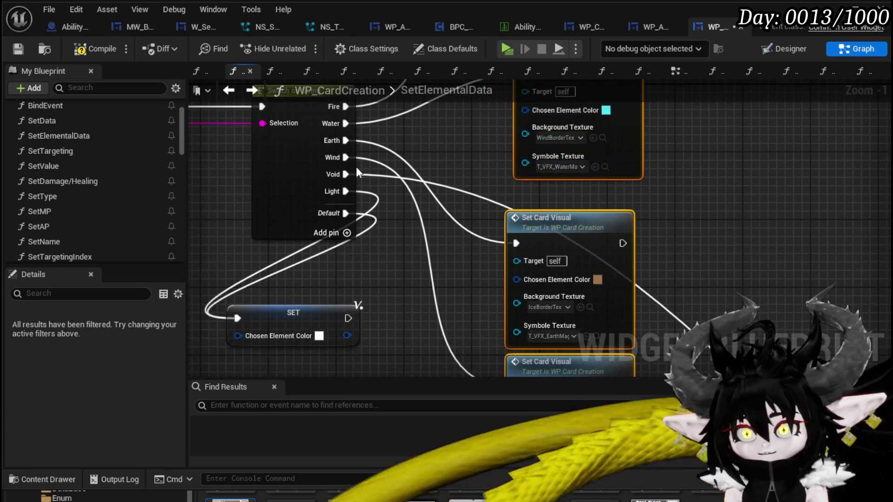
mouse_move(342, 183)
mouse_down()
mouse_move(498, 435)
mouse_move(474, 217)
mouse_move(498, 222)
mouse_up()
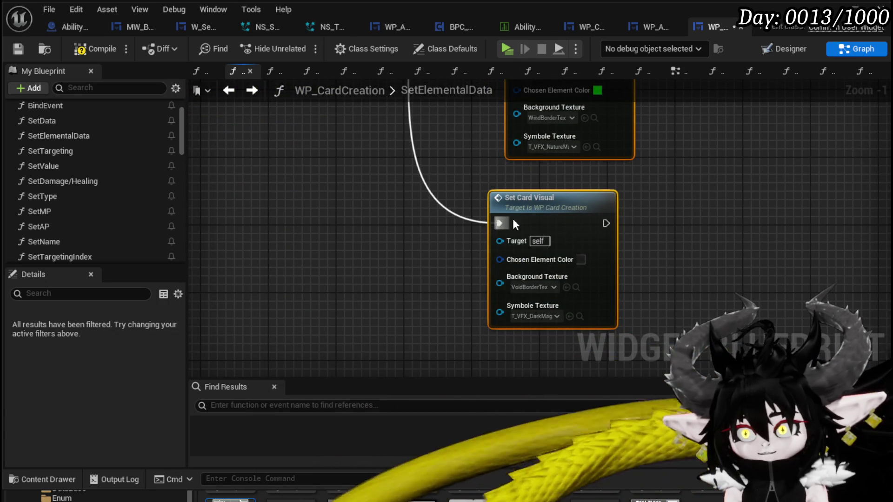
scroll(428, 133, down, 1)
click(95, 49)
click(830, 8)
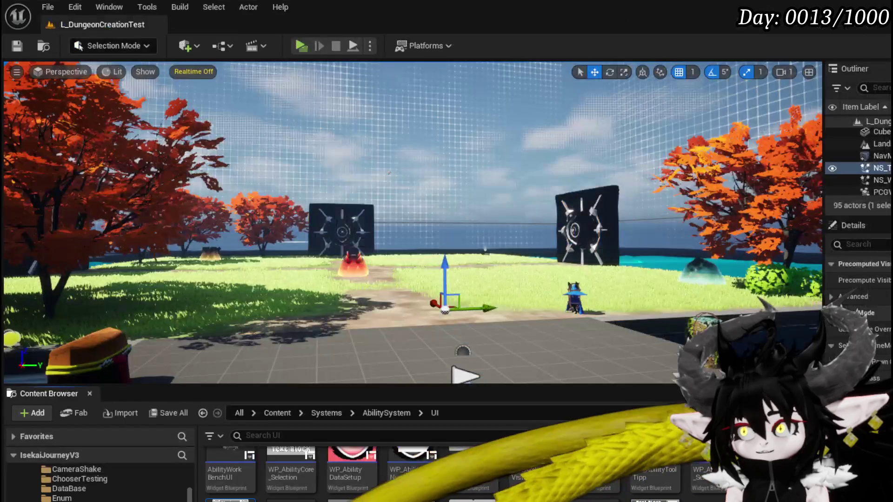
Play the level and open the ShieldBuff card from a magic deck in the ability workbench.
key(alt+p)
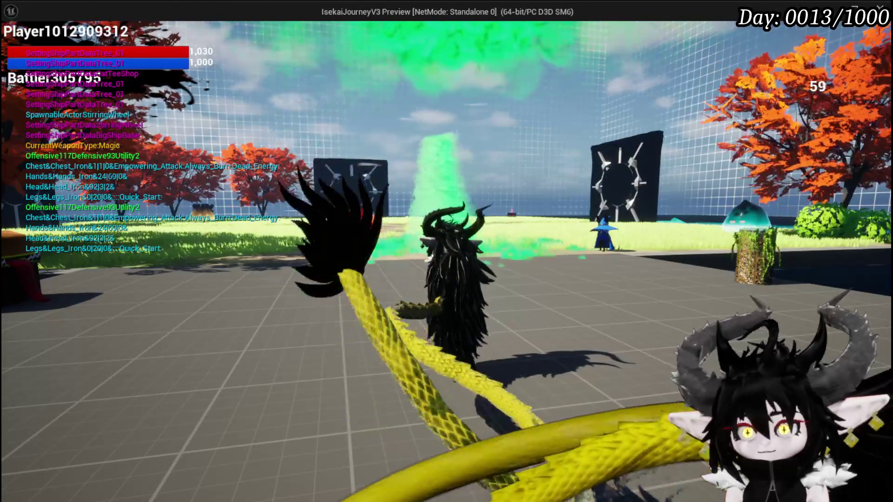
key(Tab)
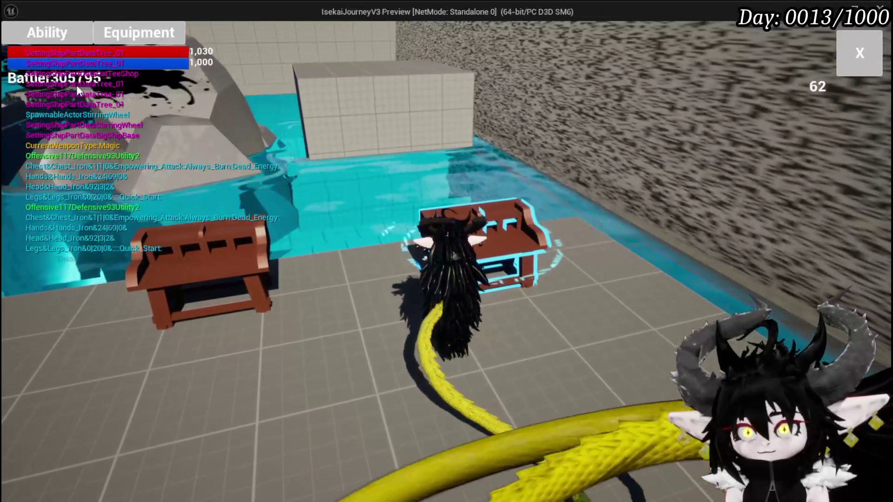
click(58, 32)
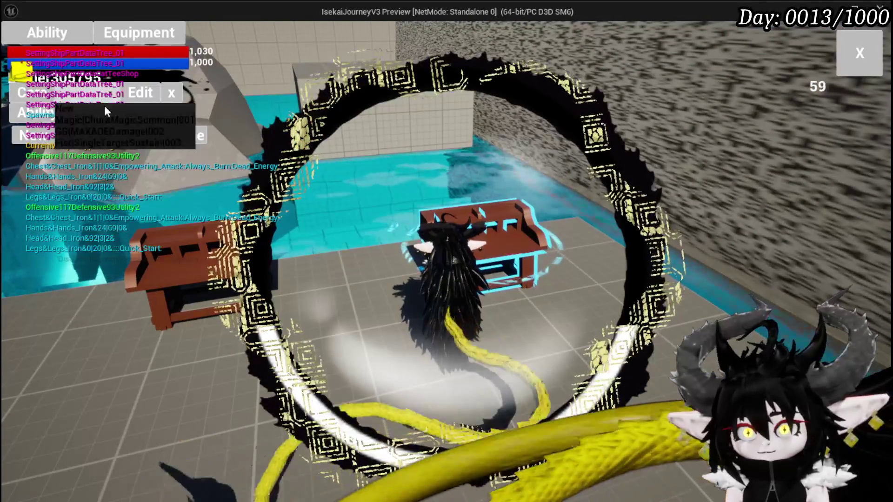
click(118, 120)
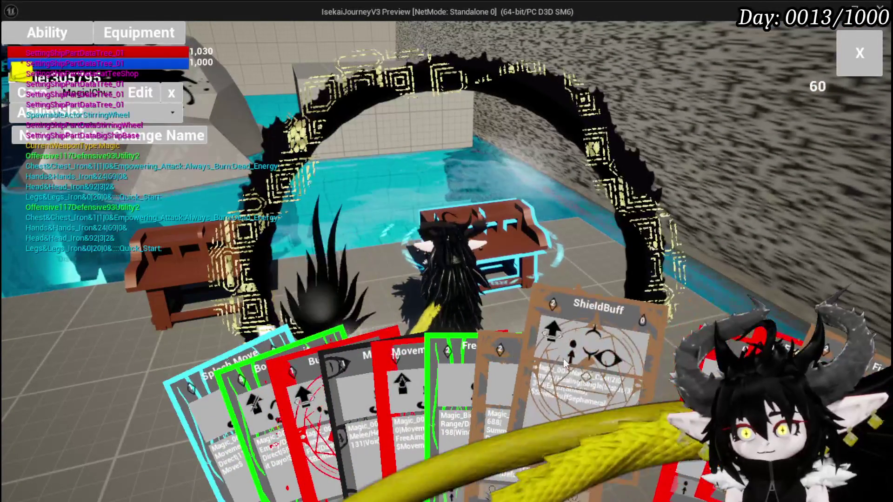
click(551, 357)
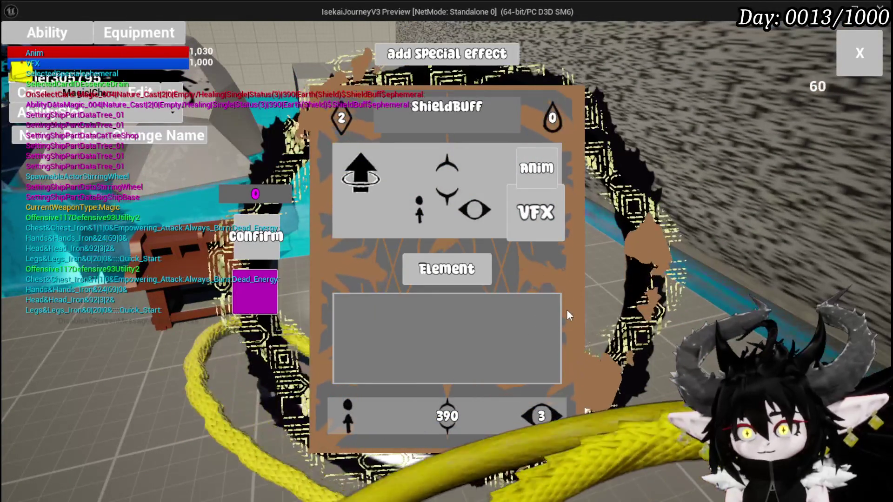
Try Earth, Water, Earth, Water and Void as the ShieldBuff card's element.
click(446, 269)
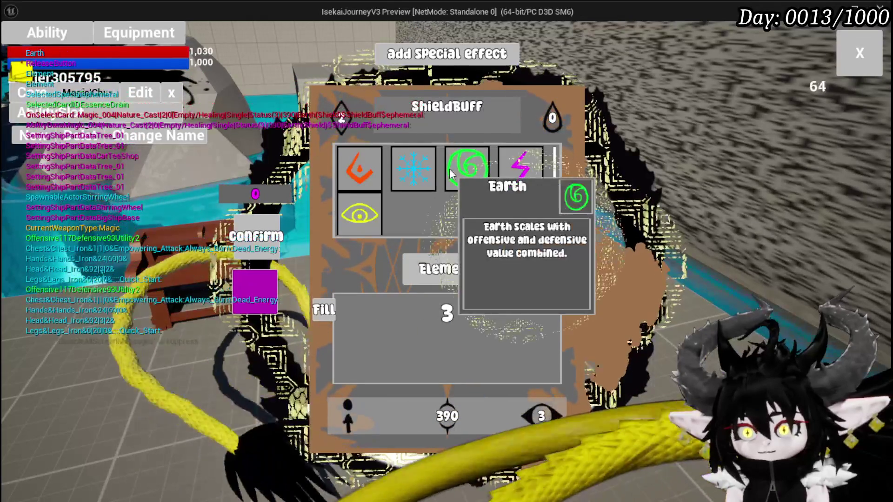
click(451, 173)
click(454, 279)
click(413, 168)
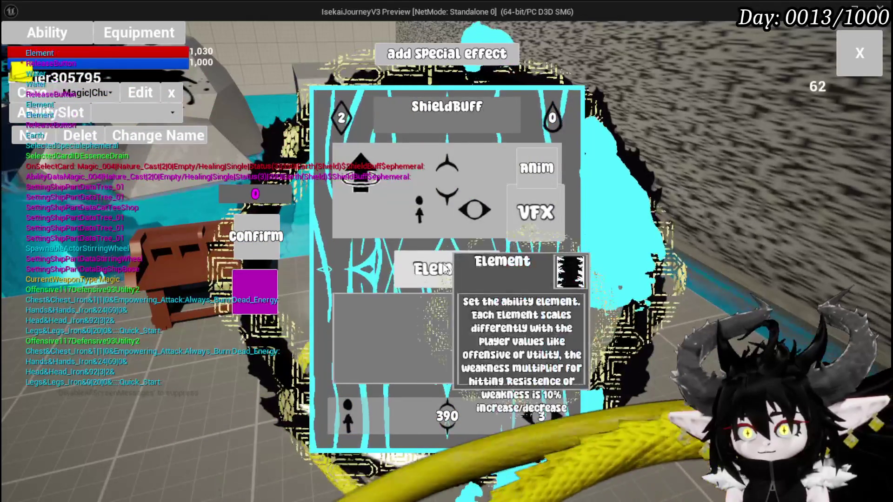
click(444, 269)
click(467, 167)
click(445, 269)
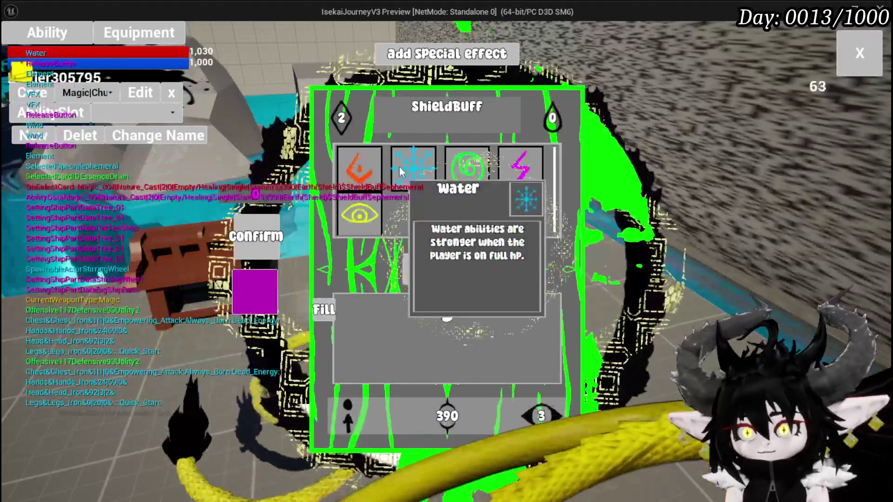
click(397, 176)
click(444, 269)
click(359, 215)
Try Wind, Fire, Wind and Earth, then stop playing and save all assets.
click(424, 269)
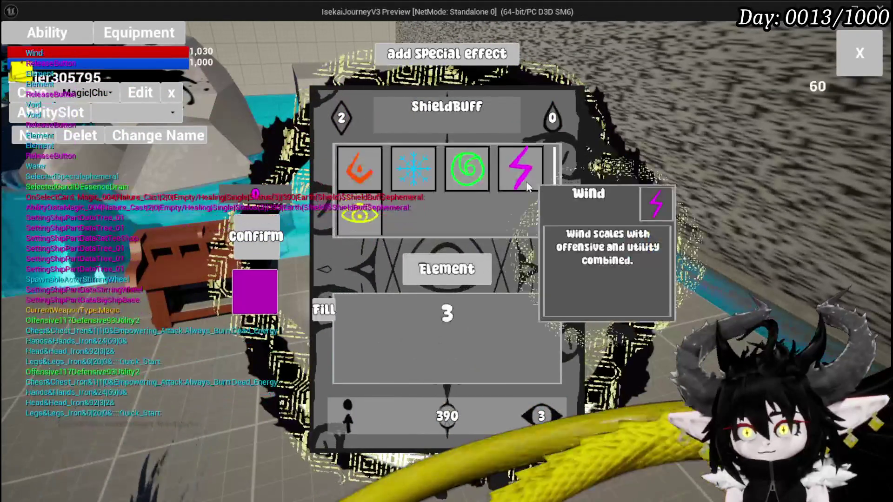
click(526, 182)
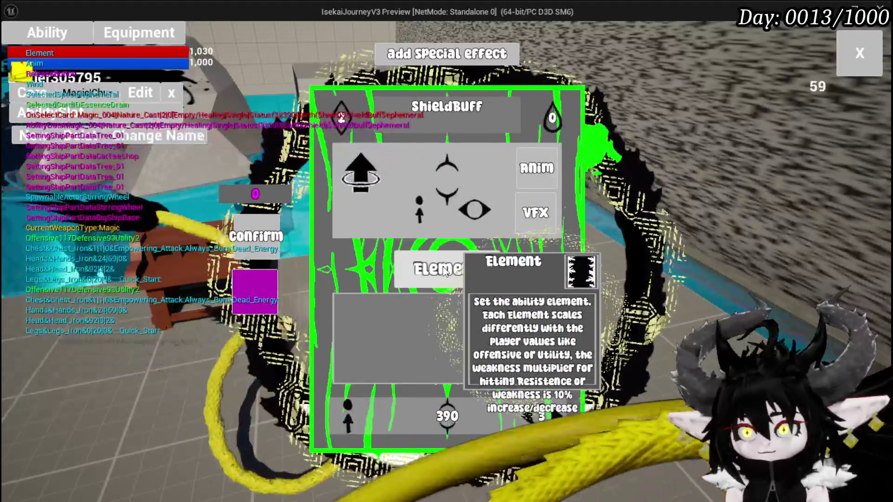
click(444, 272)
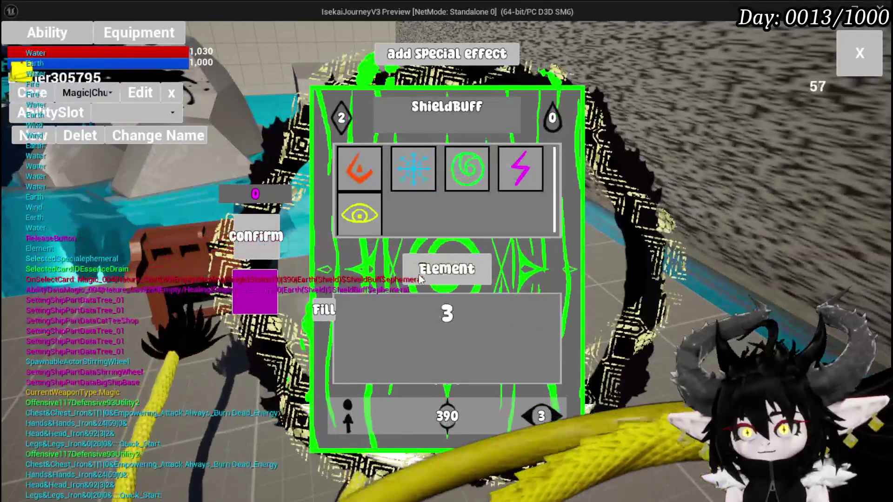
click(359, 168)
click(444, 269)
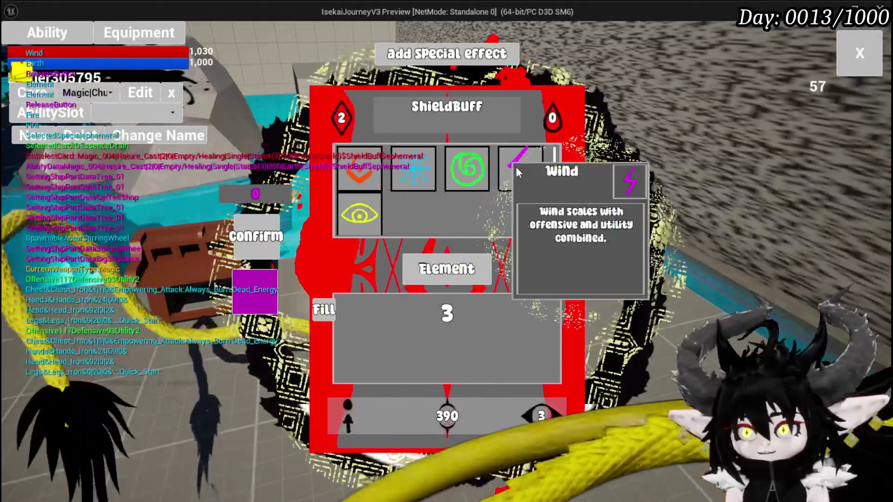
click(515, 172)
click(447, 269)
click(468, 172)
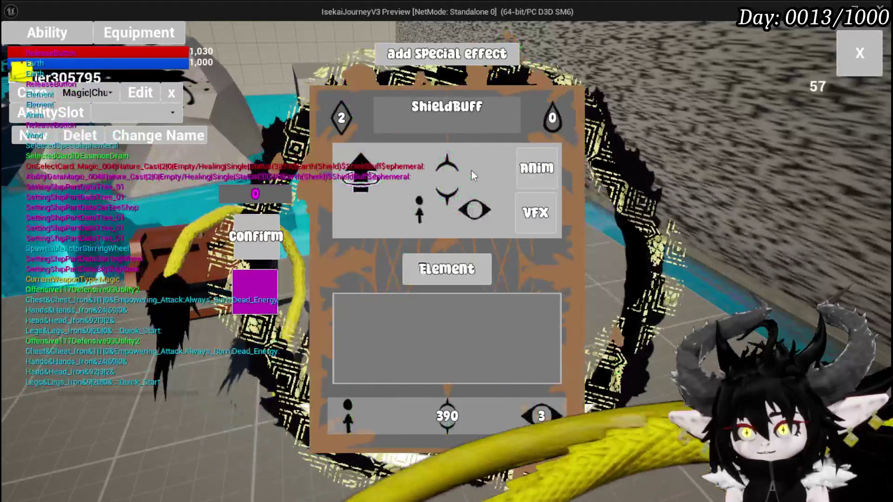
key(Escape)
click(17, 47)
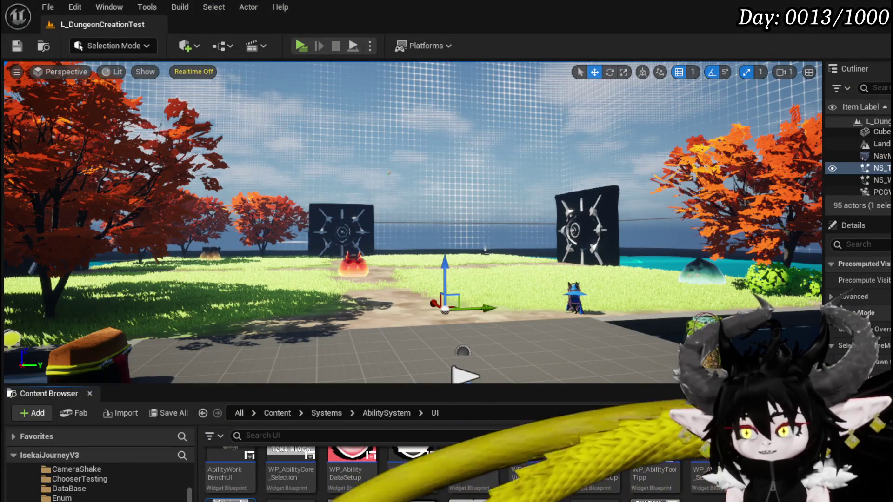
Return to WP_CardCreation and frame the Void Set Card Visual node to review its neighbours.
key(alt+Tab)
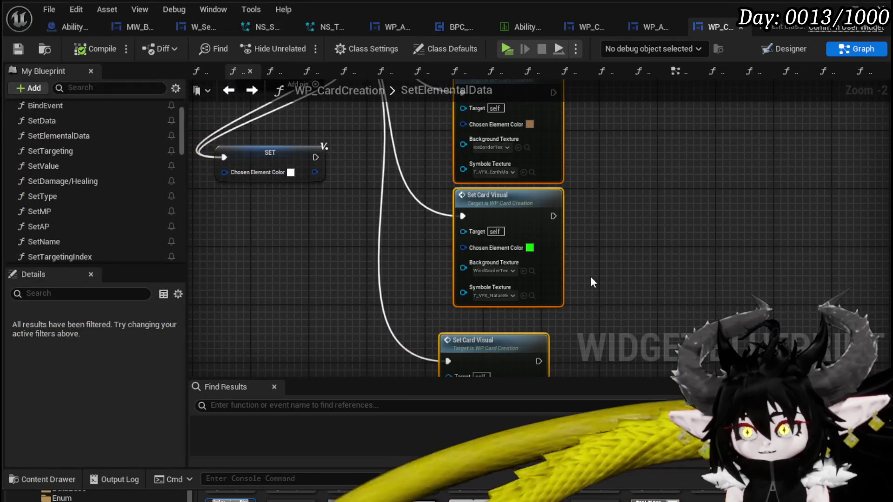
scroll(590, 276, down, 2)
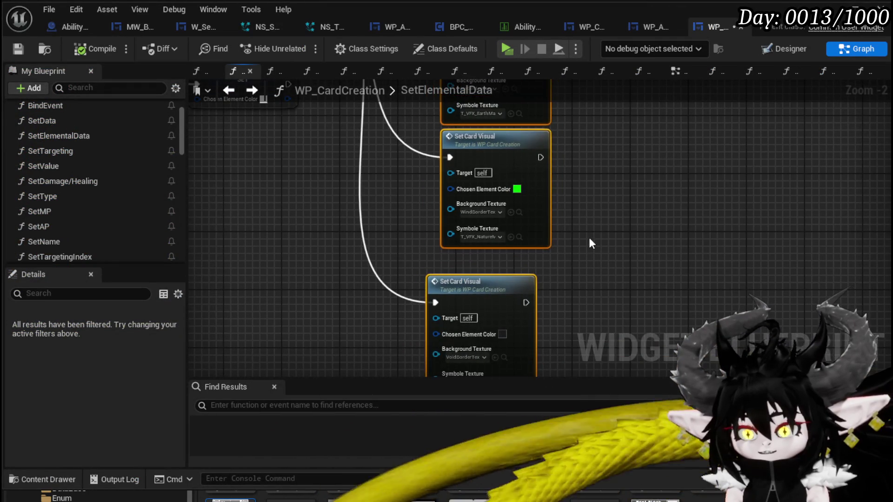
scroll(588, 245, up, 4)
click(517, 330)
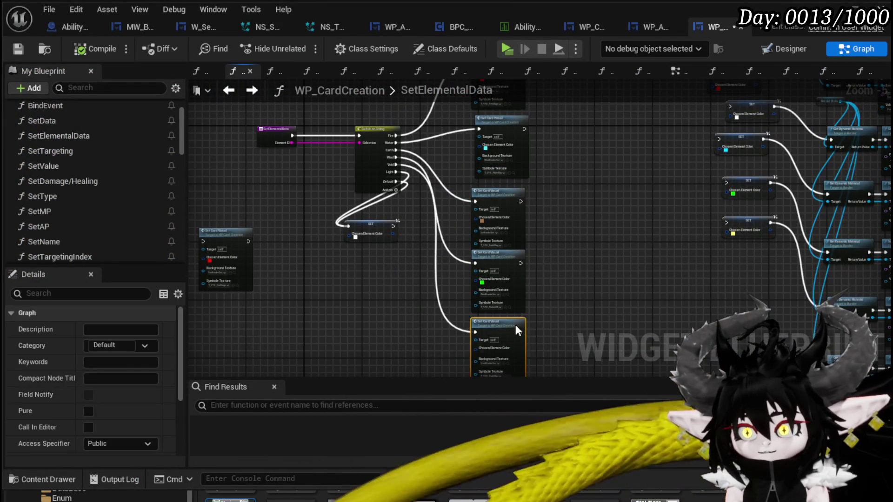
key(Home)
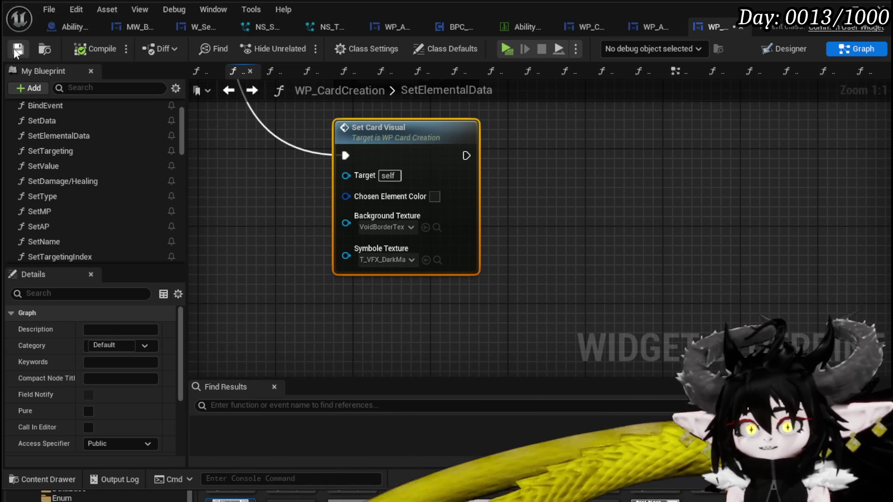
scroll(588, 273, down, 3)
drag(407, 268, 315, 209)
scroll(326, 209, down, 3)
scroll(403, 228, up, 3)
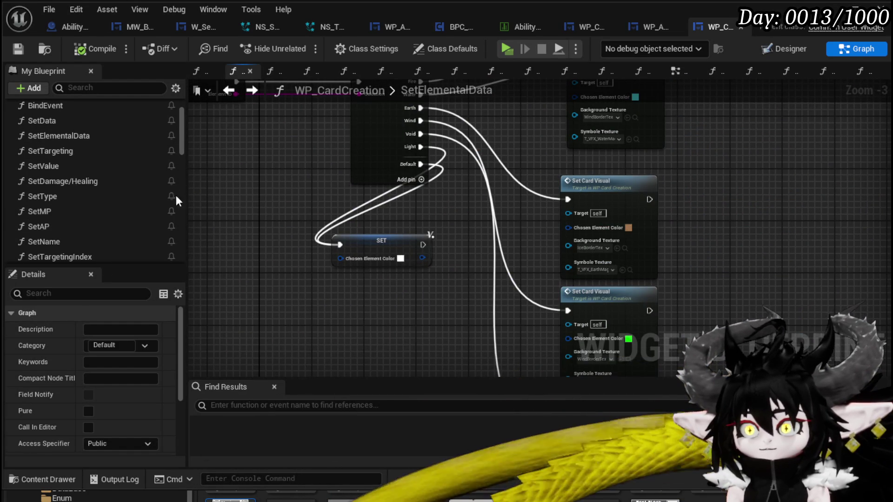
Check the WP_AbilityToolTipp and WP_Card tabs, review WP_CardCreation again, then return to the level editor.
click(637, 28)
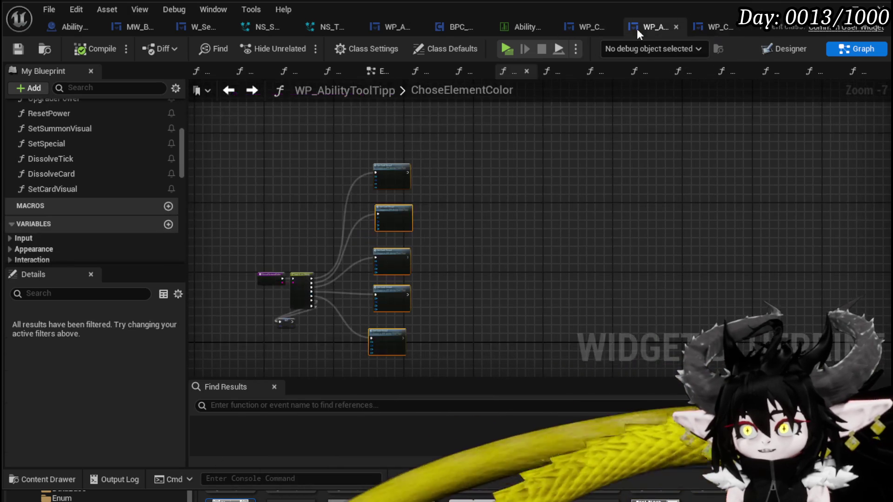
click(590, 30)
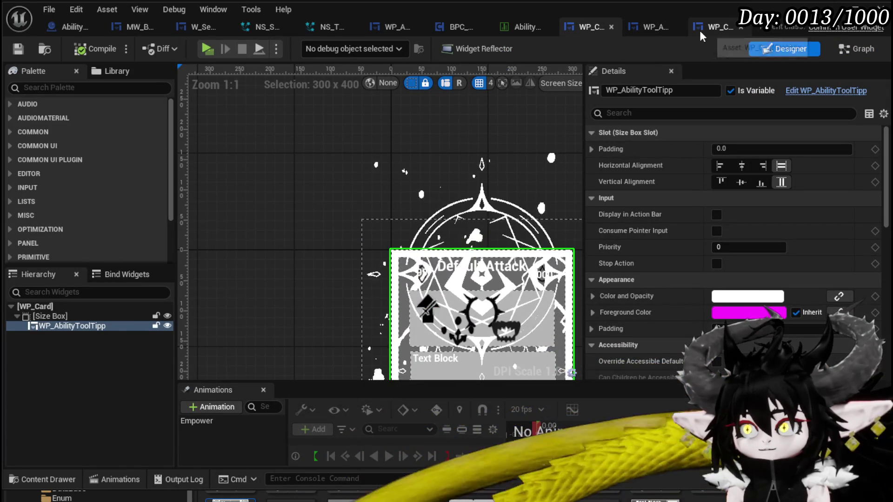
click(715, 30)
scroll(77, 174, up, 2)
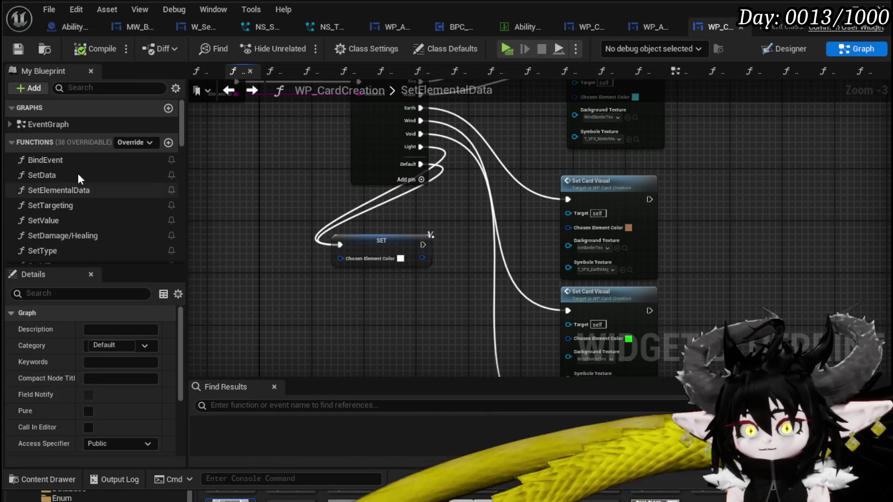
scroll(115, 175, down, 1)
scroll(118, 176, down, 2)
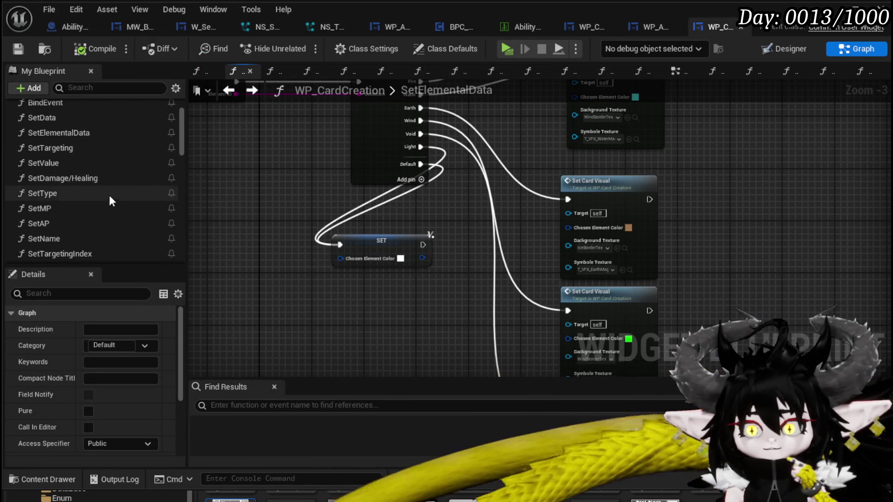
click(829, 9)
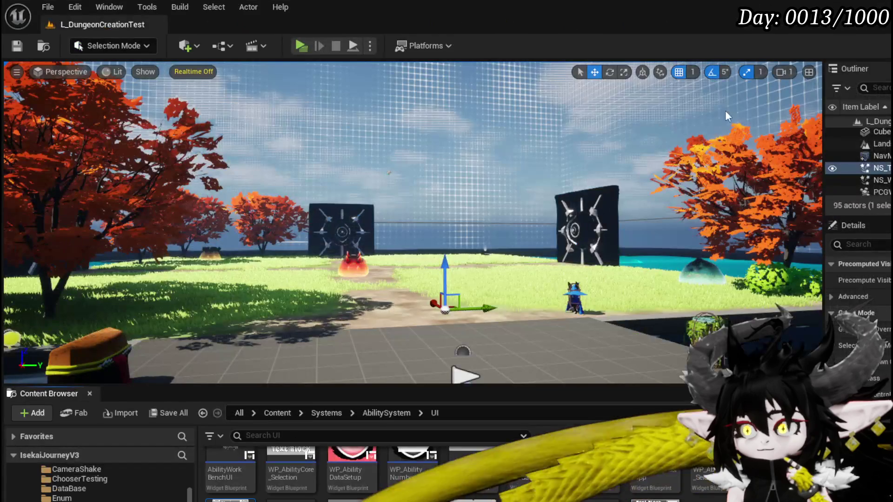
Open AbilityWorkBenchUI from the Content Browser, switch to its graph, and expand the Set Data category.
scroll(353, 474, up, 1)
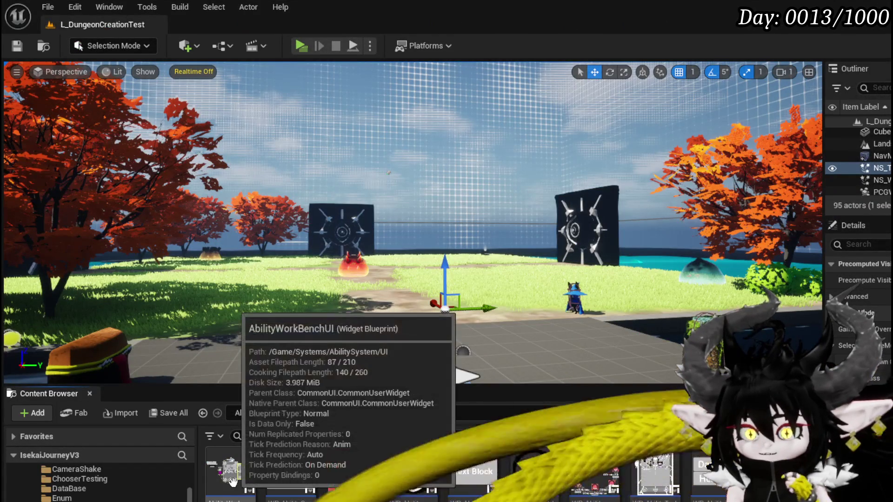
double_click(231, 474)
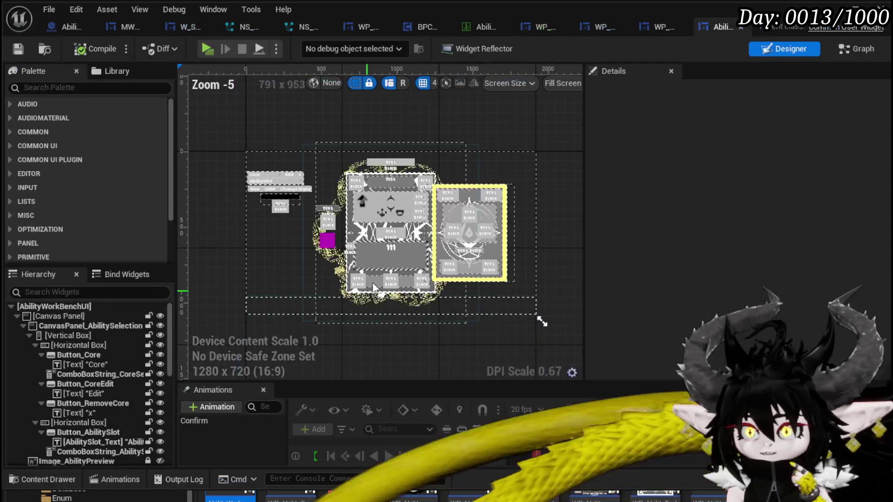
scroll(395, 213, up, 2)
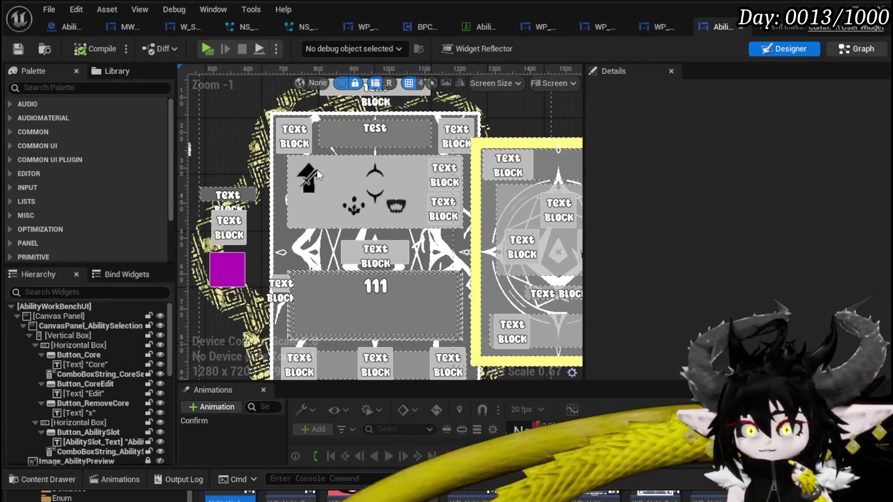
key(ctrl+shift+g)
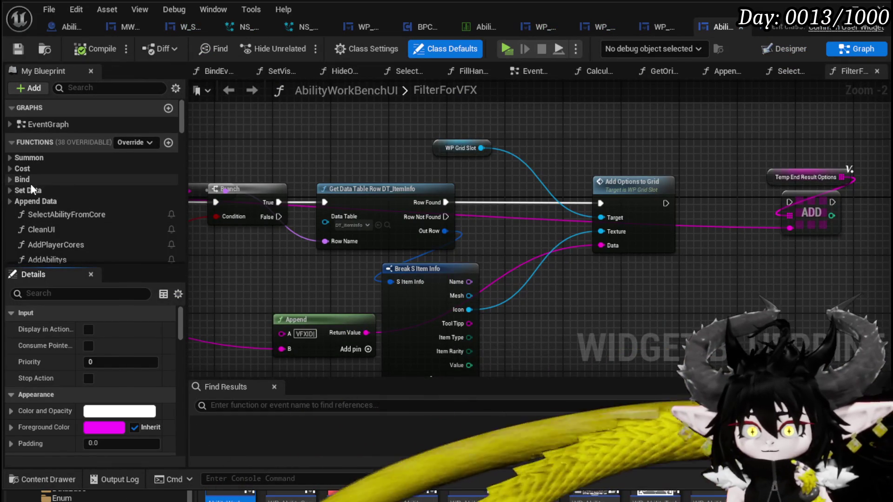
click(10, 190)
scroll(138, 198, down, 1)
scroll(138, 197, down, 3)
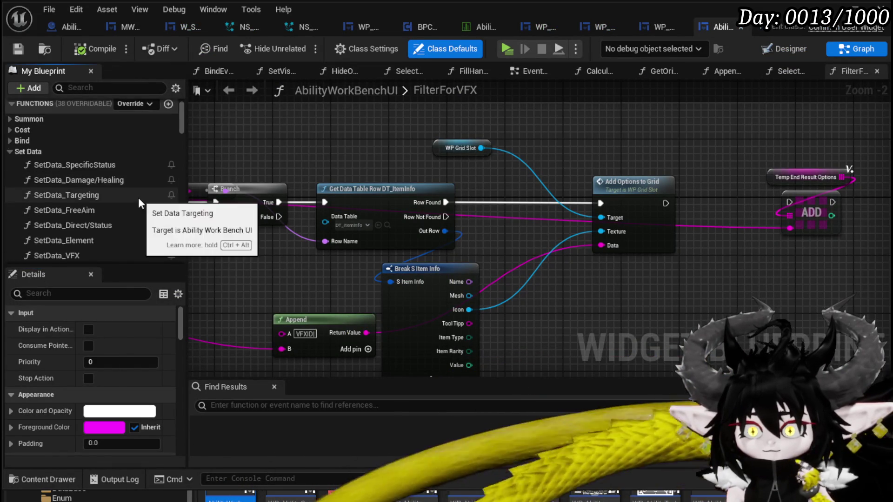
Open SetData_Element and follow its call into WP_CardCreation's Set Elemental Data function.
double_click(114, 204)
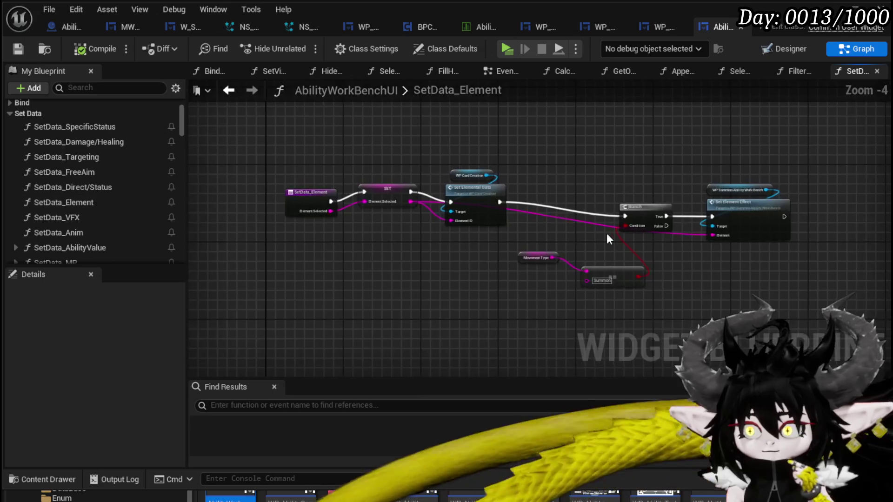
scroll(576, 255, down, 1)
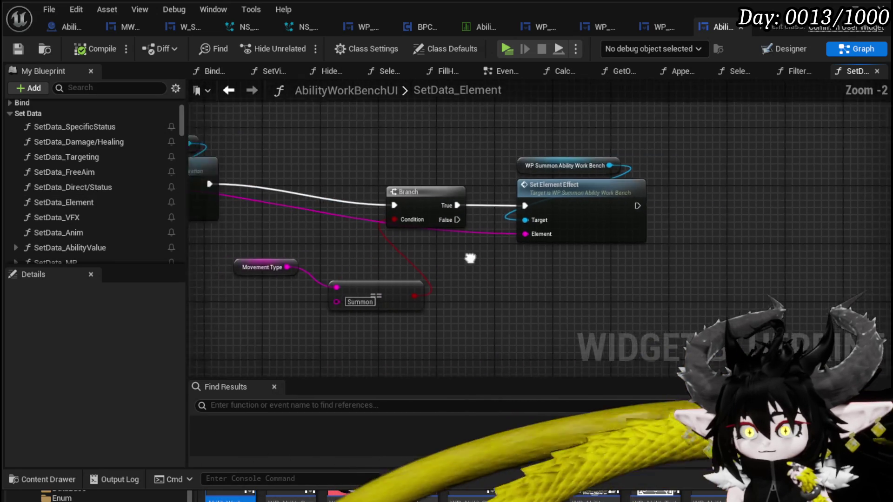
drag(469, 260, 698, 272)
drag(488, 240, 535, 213)
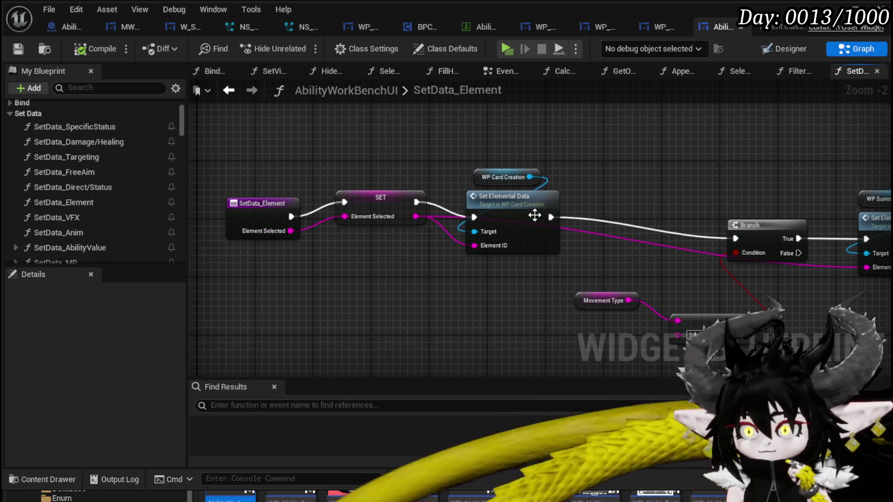
double_click(530, 211)
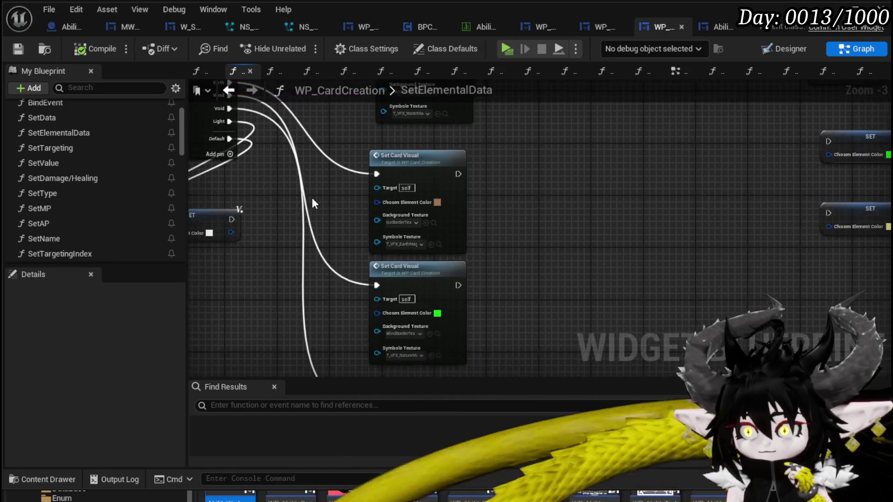
Inspect the element Switch on String, then return to AbilityWorkBenchUI's SetData_Element graph.
mouse_move(381, 207)
mouse_down()
mouse_move(561, 324)
mouse_move(670, 307)
mouse_move(670, 284)
mouse_move(515, 161)
mouse_move(321, 186)
mouse_up()
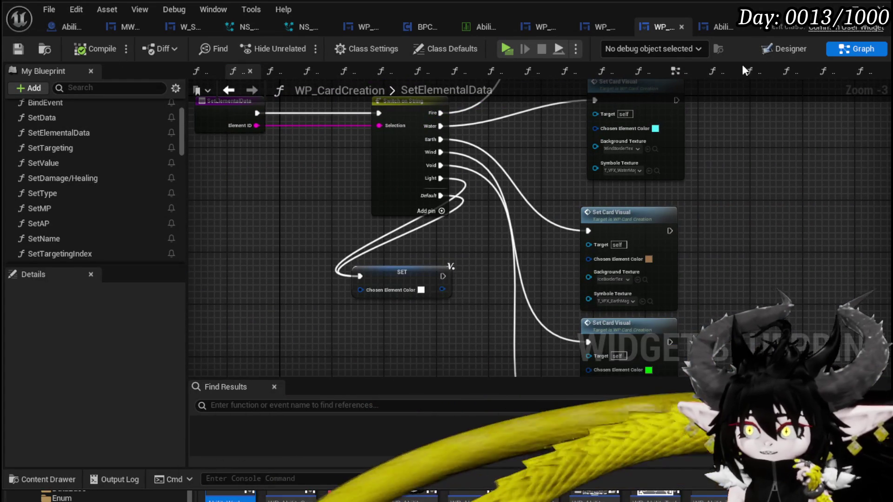
scroll(107, 143, down, 8)
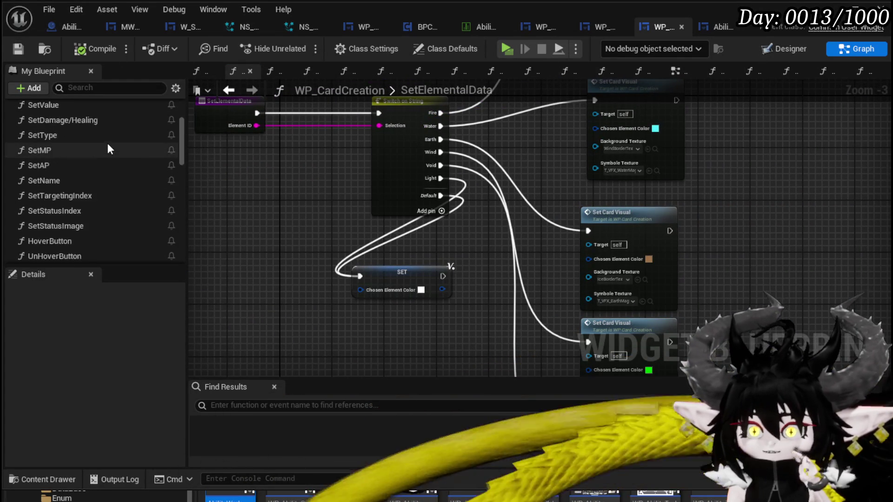
scroll(110, 141, down, 10)
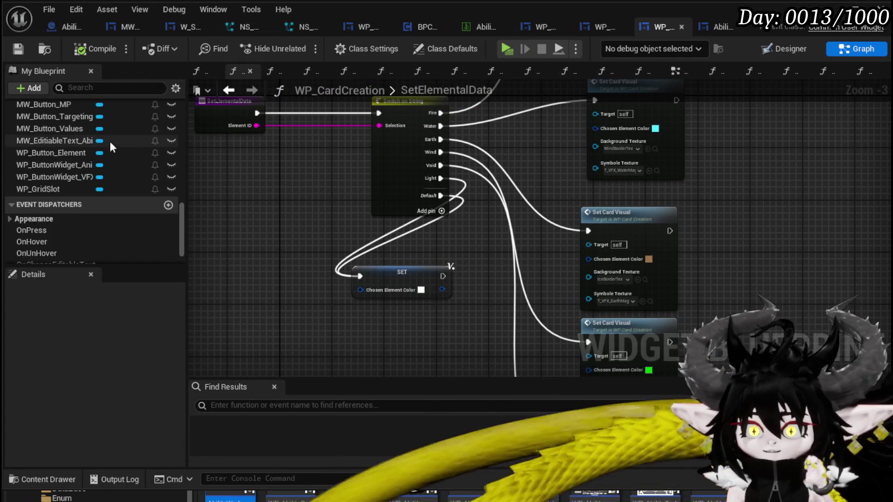
scroll(110, 141, up, 15)
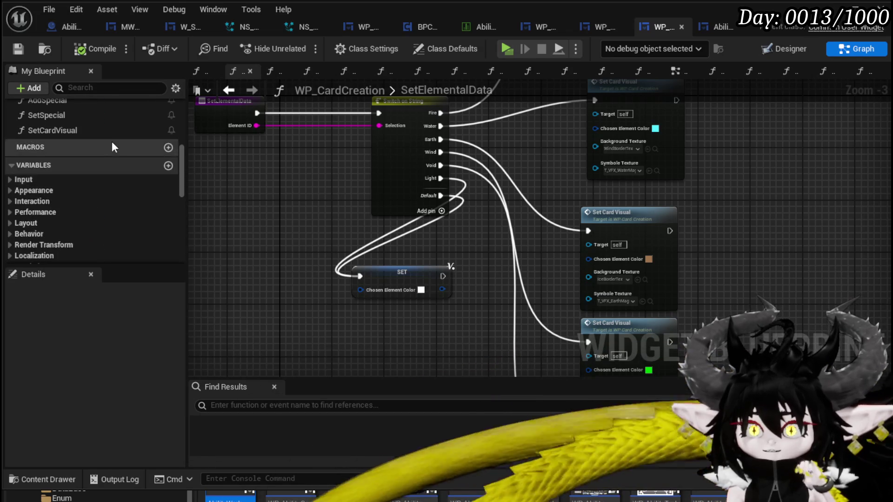
scroll(116, 149, up, 4)
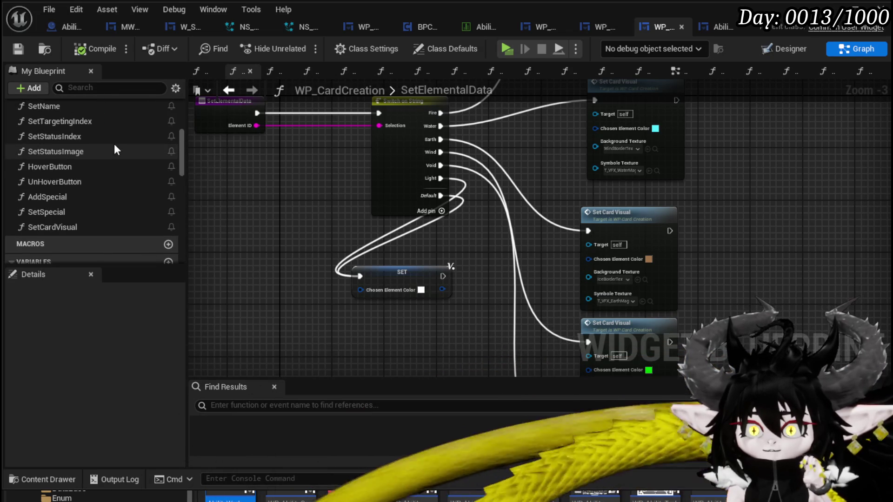
scroll(115, 149, up, 6)
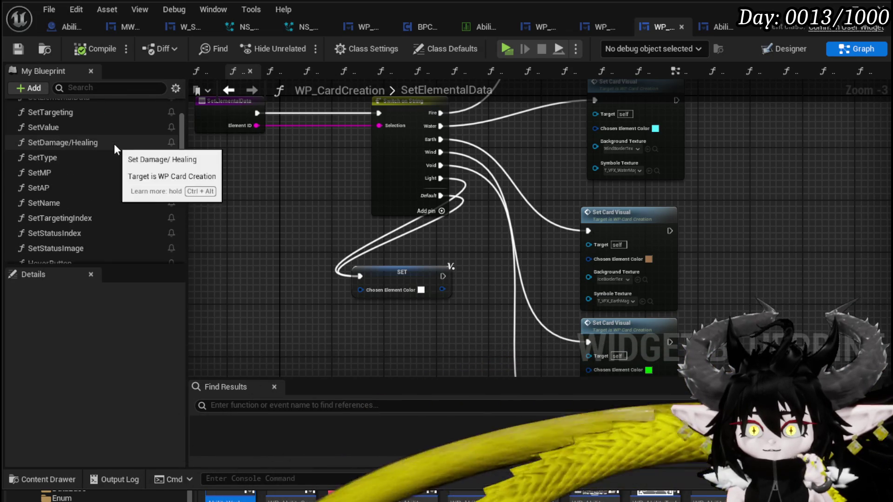
scroll(116, 150, up, 1)
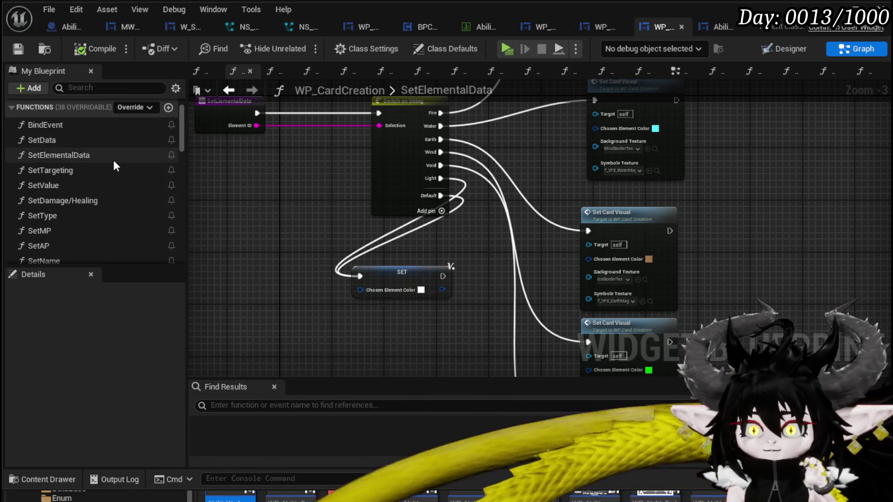
scroll(114, 154, down, 4)
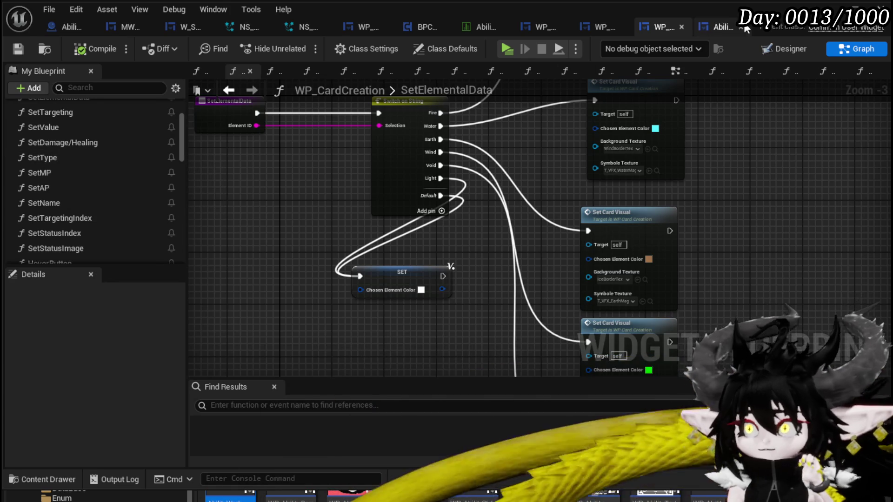
click(716, 28)
scroll(89, 167, down, 5)
scroll(102, 165, up, 3)
scroll(23, 127, up, 4)
Collapse Set Data, scroll the function list, and open SelectButtonFromGrid to view its Set Data calls.
click(13, 169)
scroll(102, 172, down, 3)
scroll(103, 173, down, 3)
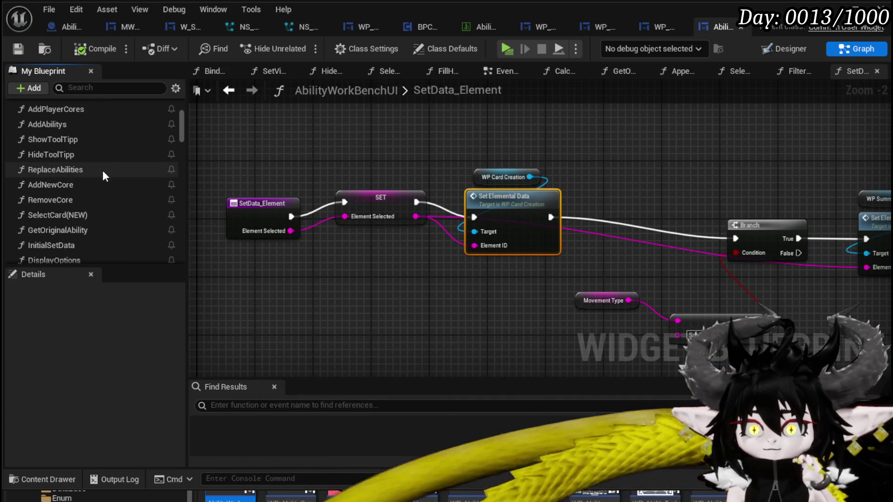
scroll(102, 170, down, 2)
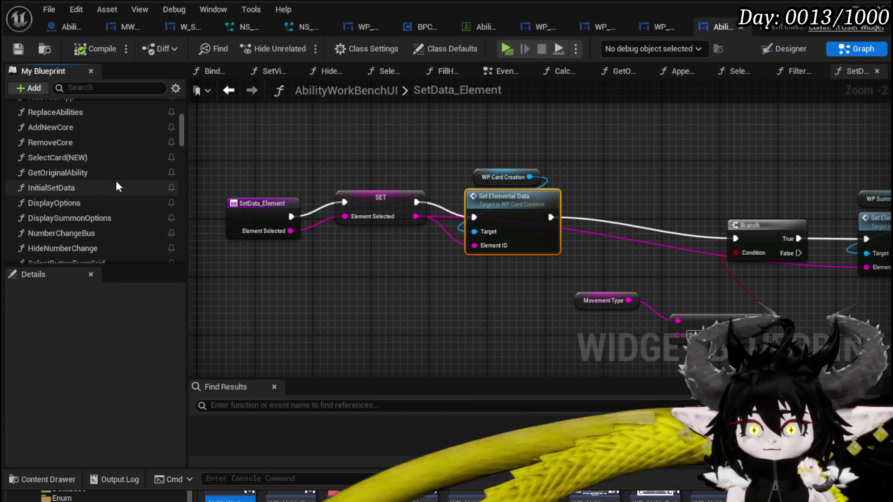
scroll(117, 183, down, 1)
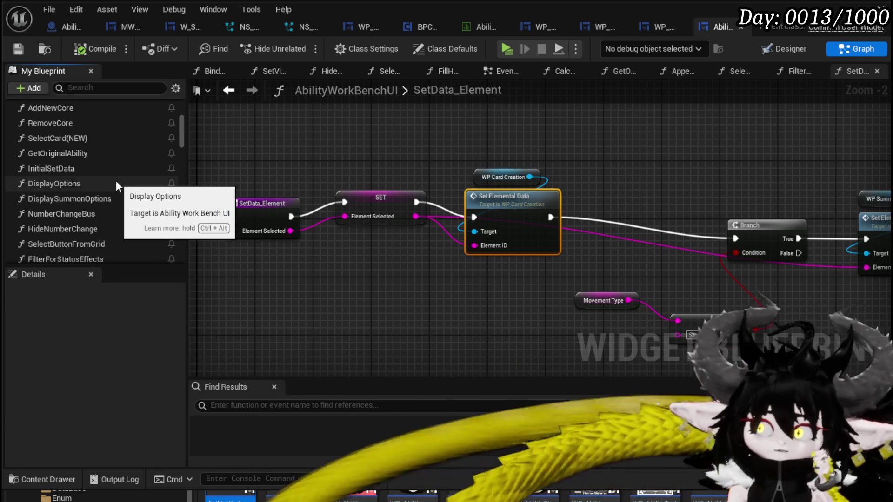
scroll(116, 186, down, 2)
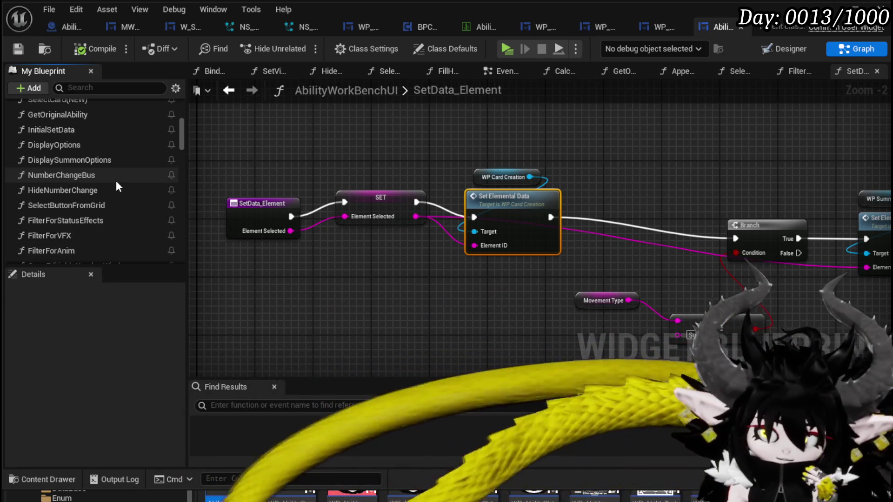
scroll(117, 186, down, 1)
double_click(116, 184)
scroll(529, 191, up, 4)
mouse_move(528, 190)
mouse_down()
mouse_move(383, 256)
mouse_move(408, 216)
mouse_move(389, 274)
mouse_move(573, 206)
mouse_up()
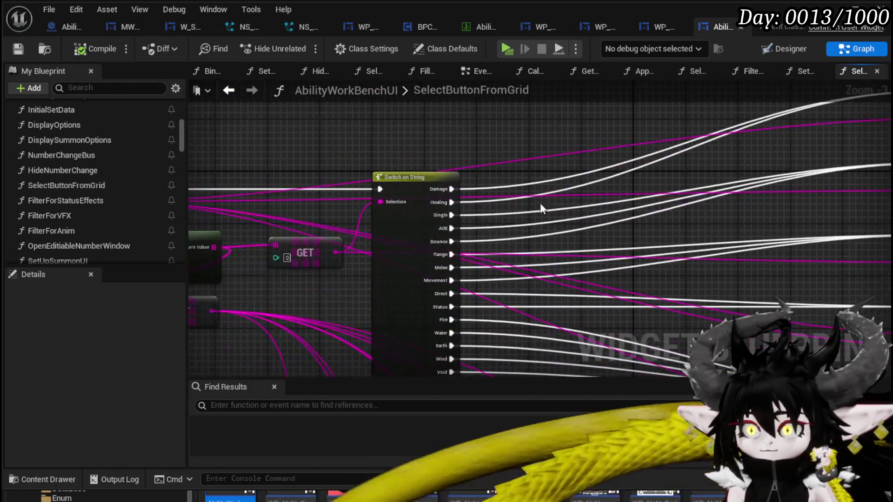
Review the switch's element outputs and peek into SetData_Element from its call, then go back.
scroll(534, 233, up, 2)
mouse_move(509, 260)
mouse_down()
mouse_move(508, 193)
mouse_move(475, 56)
mouse_up()
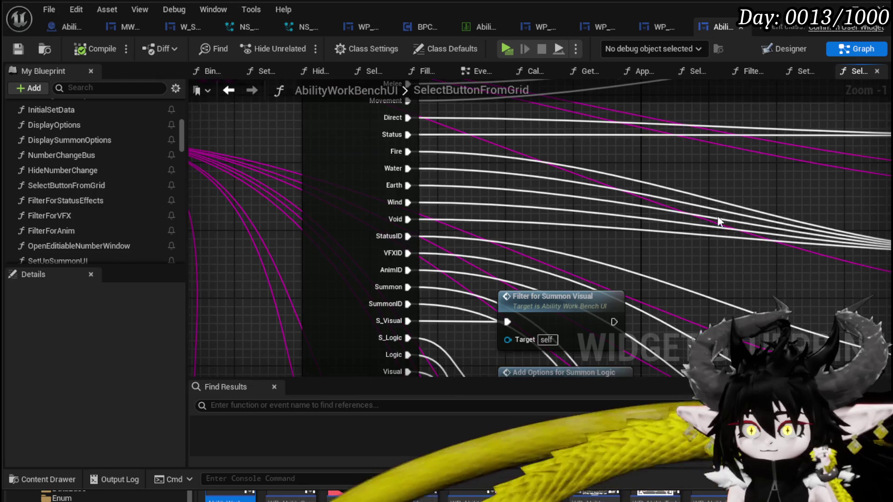
drag(476, 172, 269, 186)
drag(539, 207, 335, 225)
click(444, 217)
double_click(445, 216)
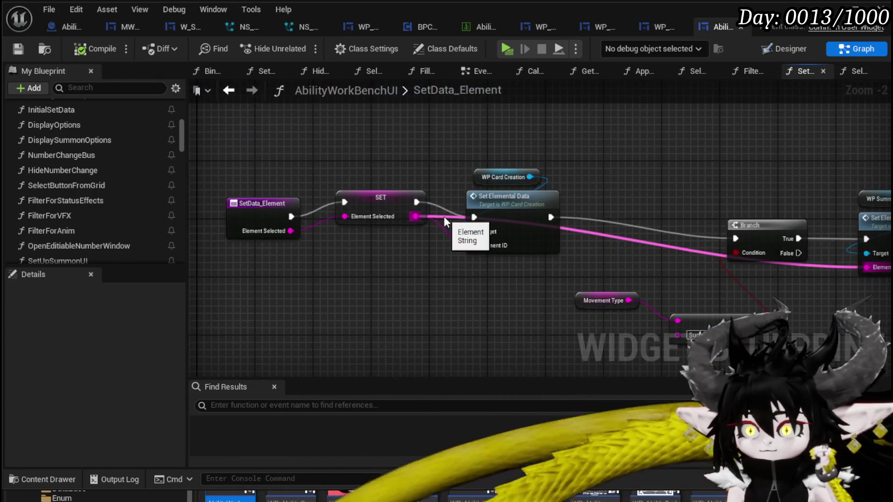
key(alt+Left)
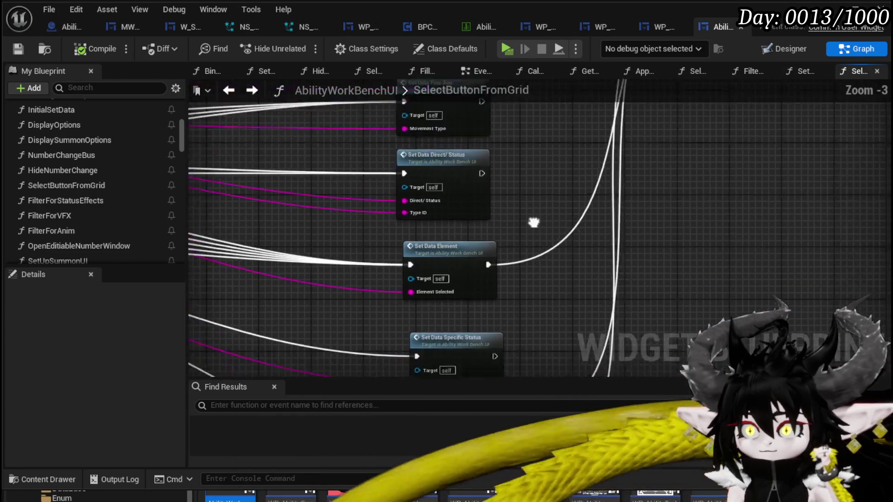
Bring the Parse Into Array and GET nodes into view in SelectButtonFromGrid.
drag(438, 373, 702, 262)
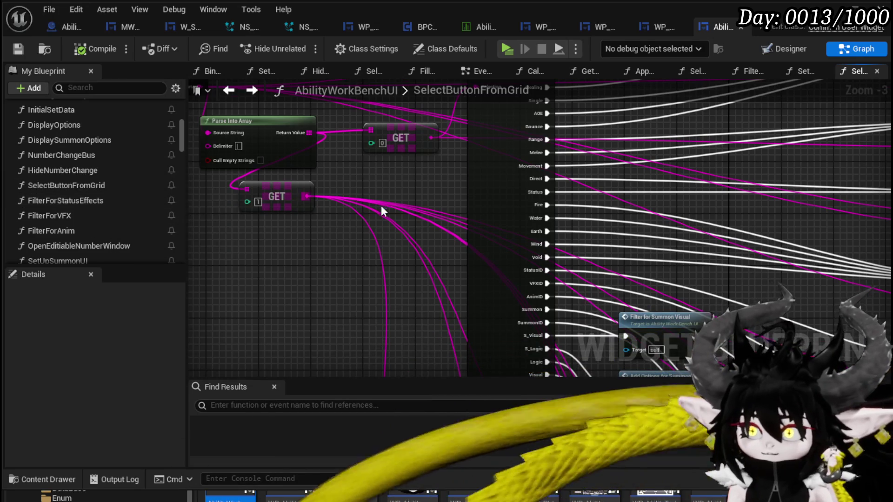
scroll(428, 276, up, 2)
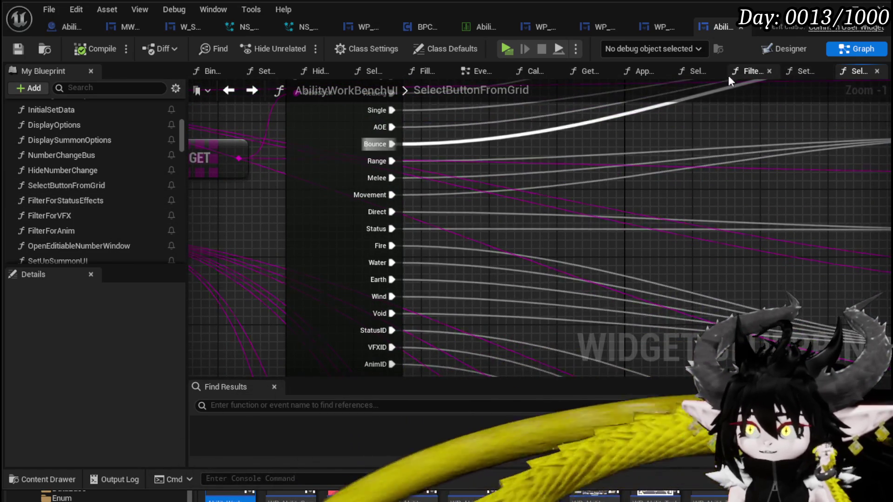
scroll(372, 228, up, 2)
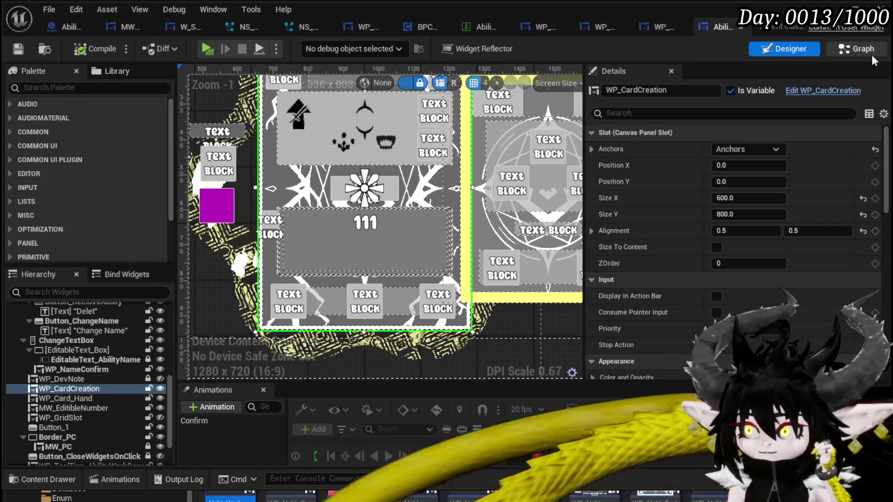
click(859, 50)
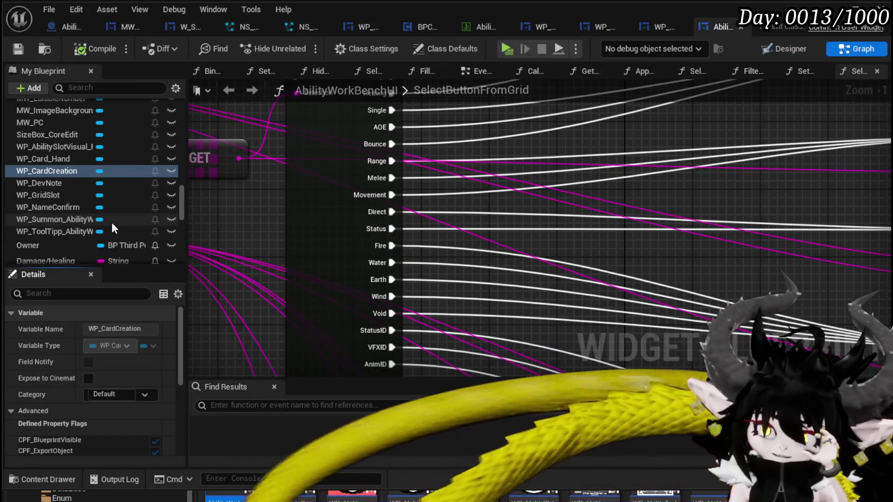
scroll(110, 175, up, 3)
scroll(110, 176, up, 10)
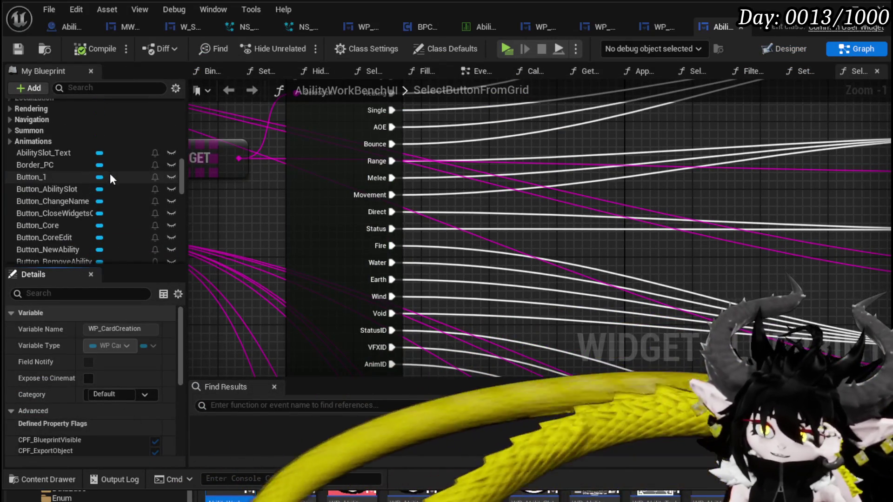
scroll(102, 204, up, 1)
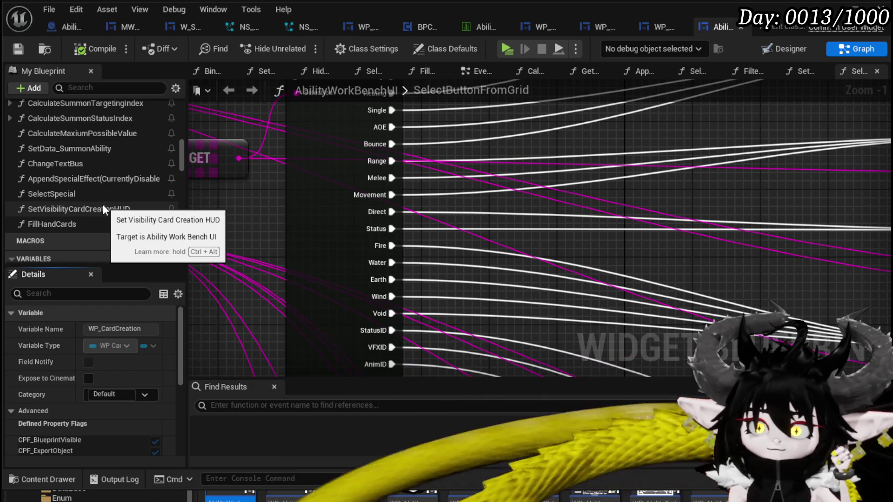
scroll(103, 207, up, 4)
scroll(103, 204, up, 3)
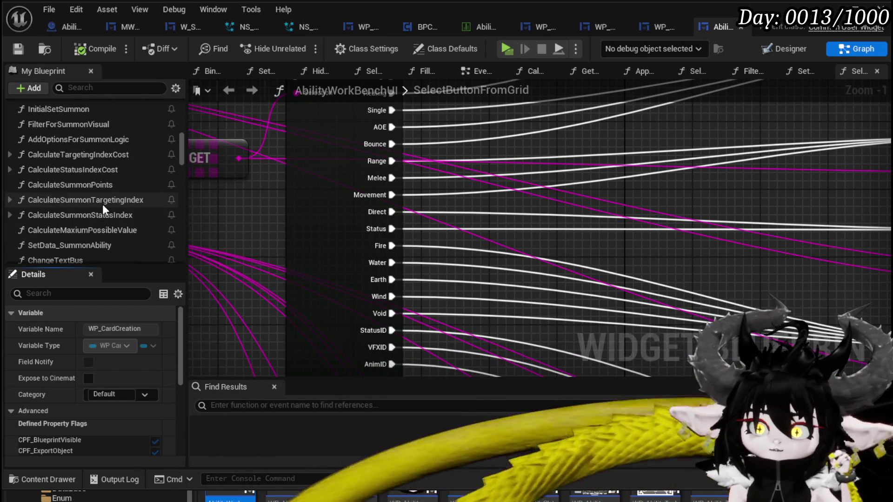
scroll(102, 205, up, 3)
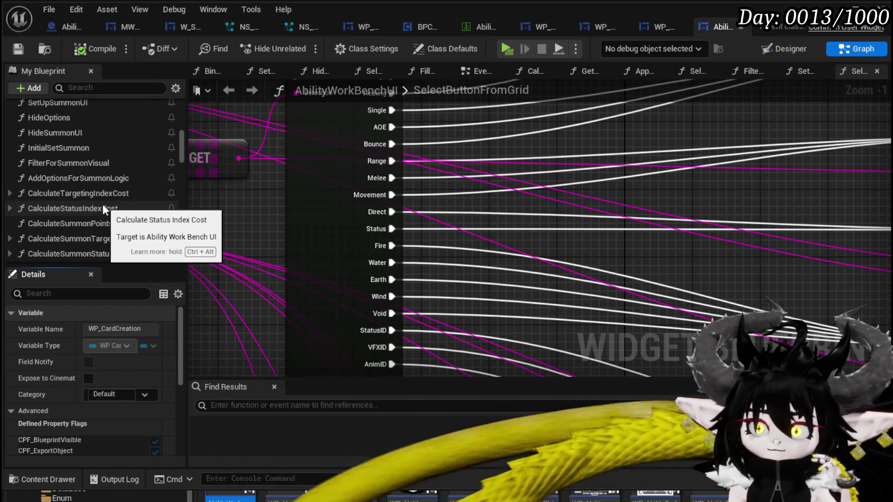
scroll(102, 204, up, 4)
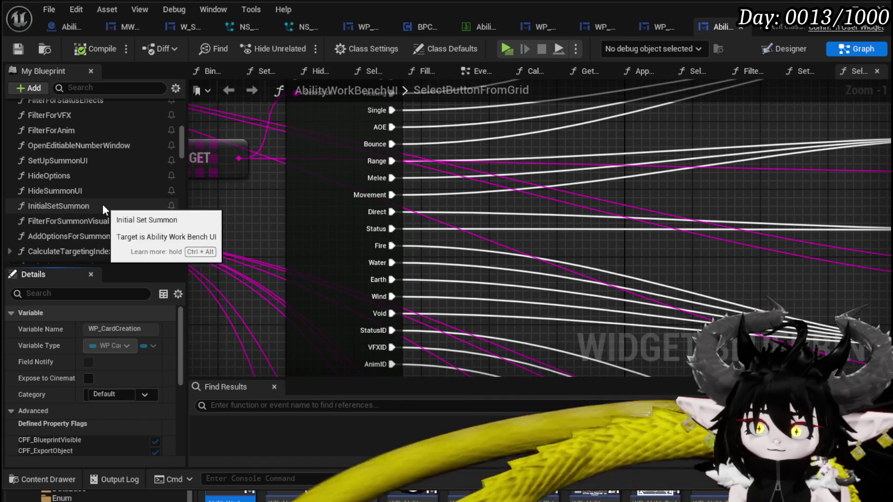
scroll(102, 205, up, 3)
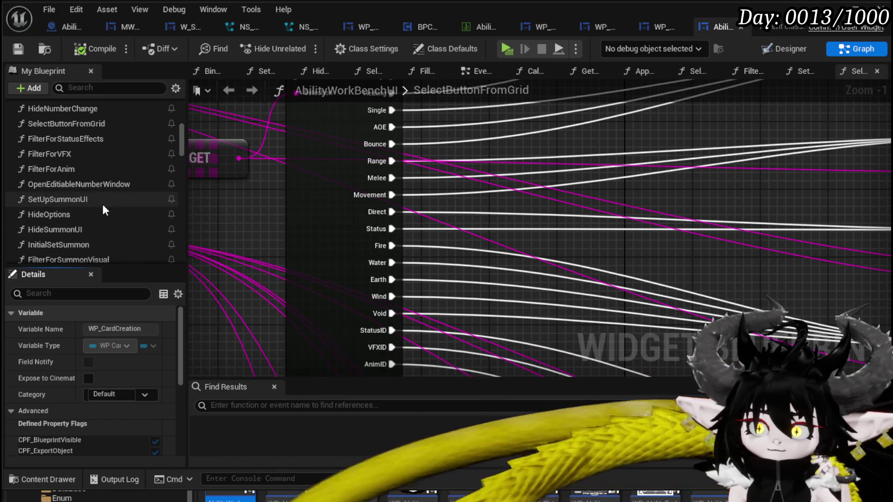
scroll(103, 206, up, 3)
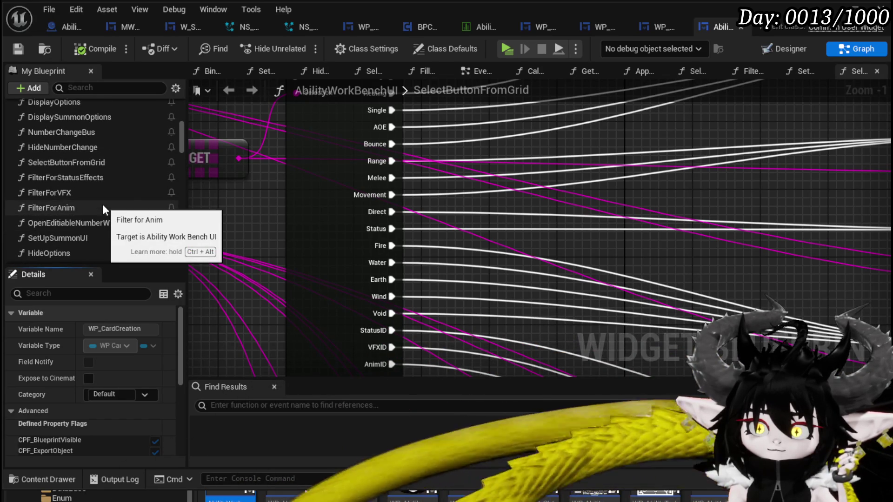
scroll(102, 204, up, 4)
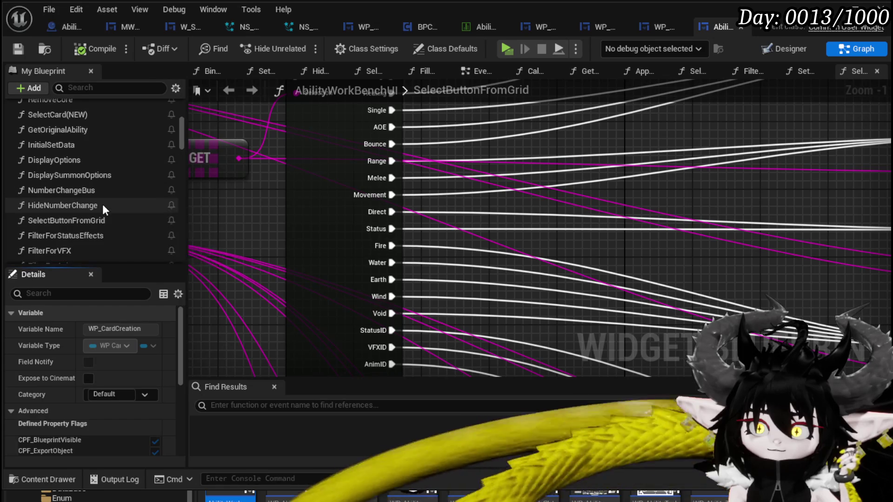
scroll(102, 205, up, 1)
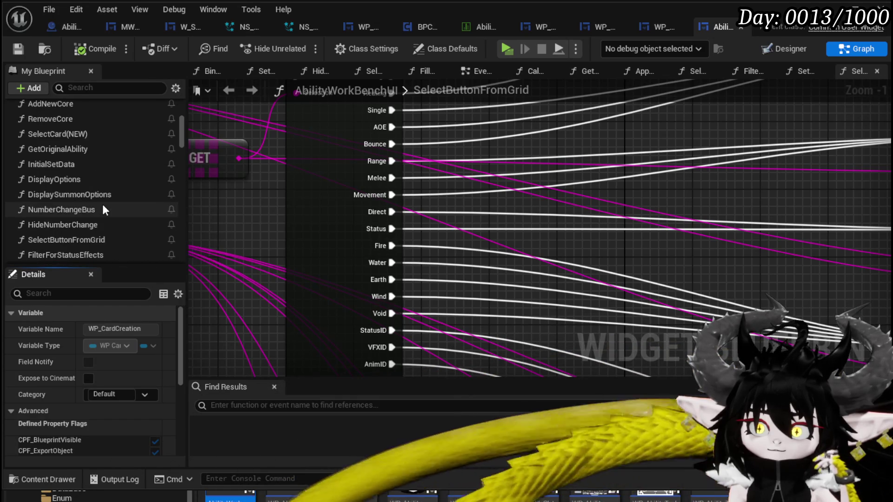
scroll(102, 209, down, 1)
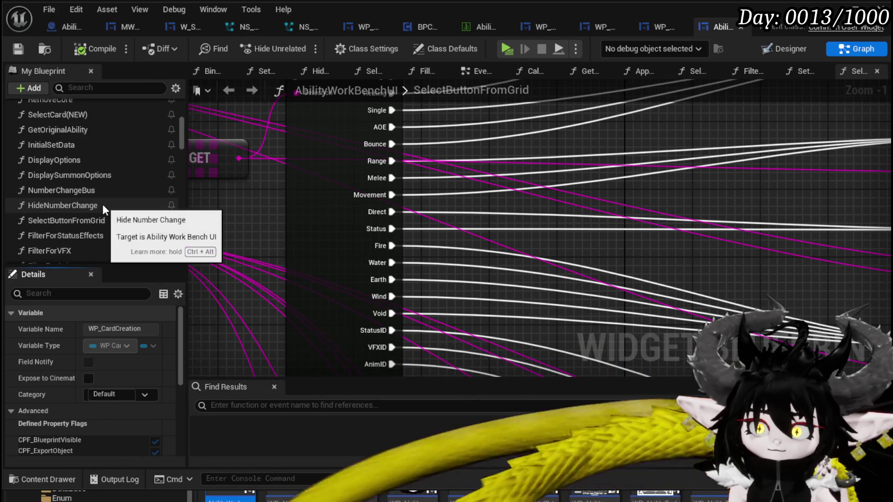
scroll(102, 204, down, 1)
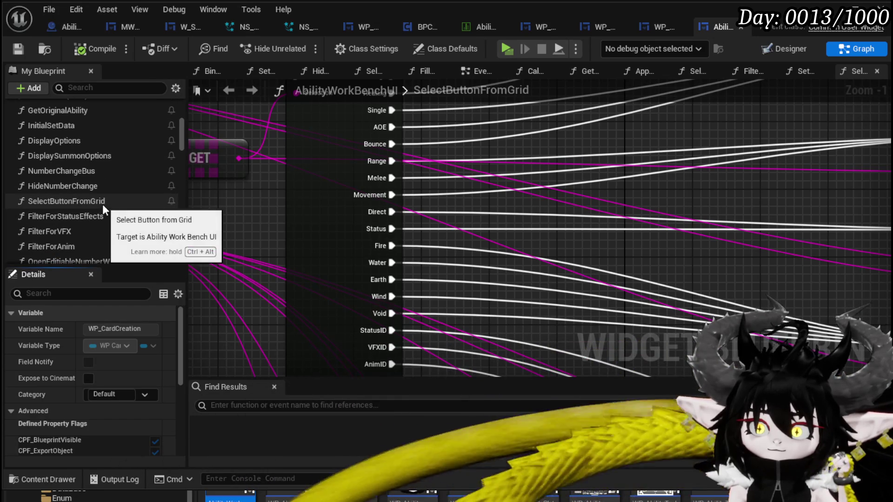
scroll(102, 204, down, 2)
scroll(102, 205, down, 6)
scroll(102, 204, down, 2)
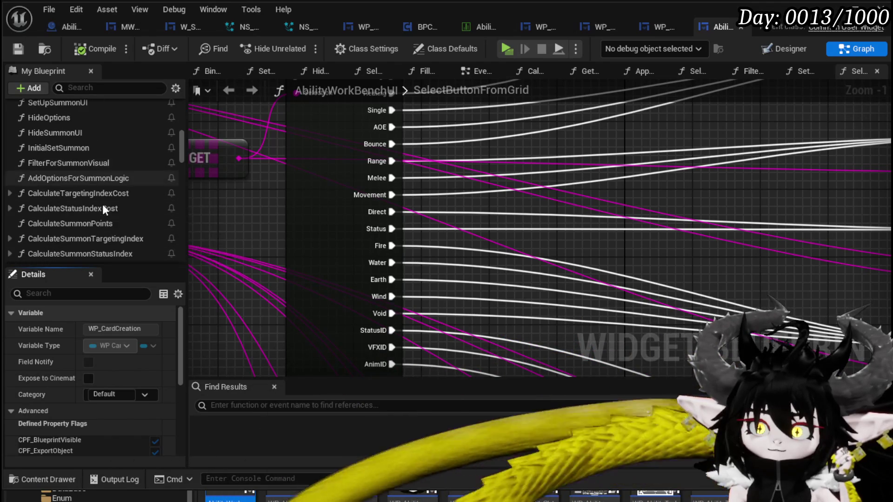
scroll(102, 205, down, 5)
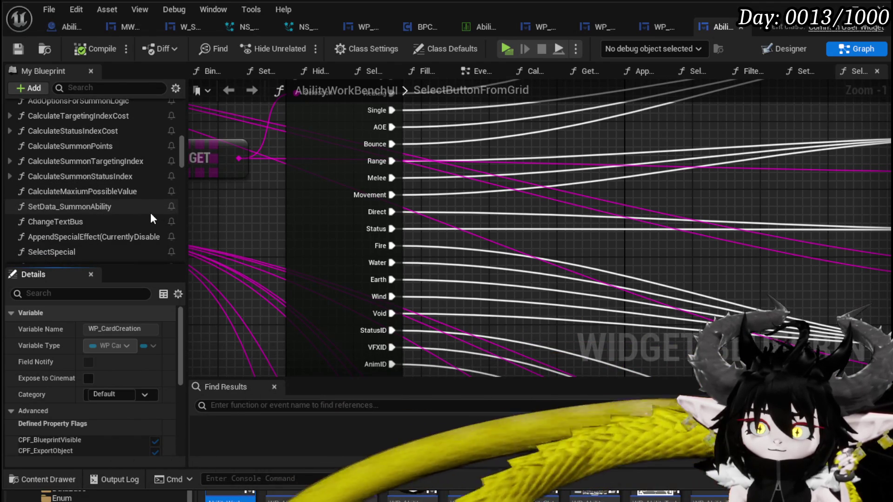
scroll(150, 215, down, 1)
scroll(150, 214, down, 1)
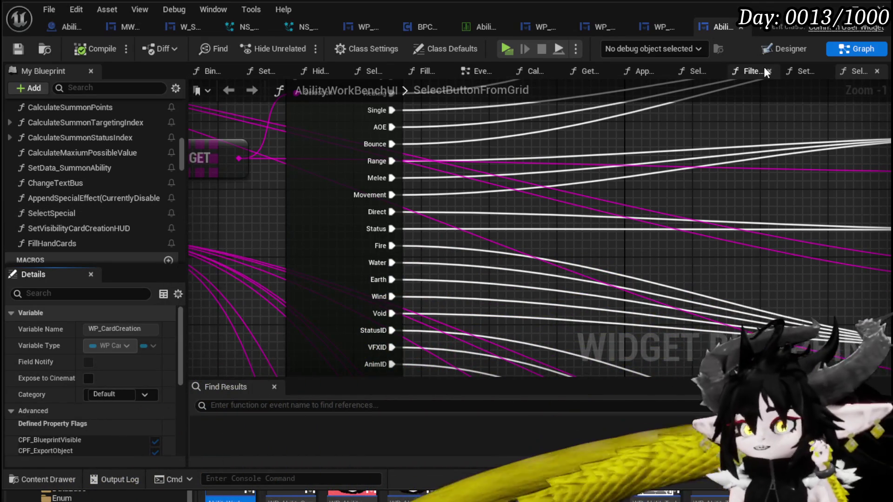
Switch to the EventGraph and survey the Switch on String, Spawn Orb and default-ability comment nodes.
click(478, 72)
scroll(478, 203, down, 3)
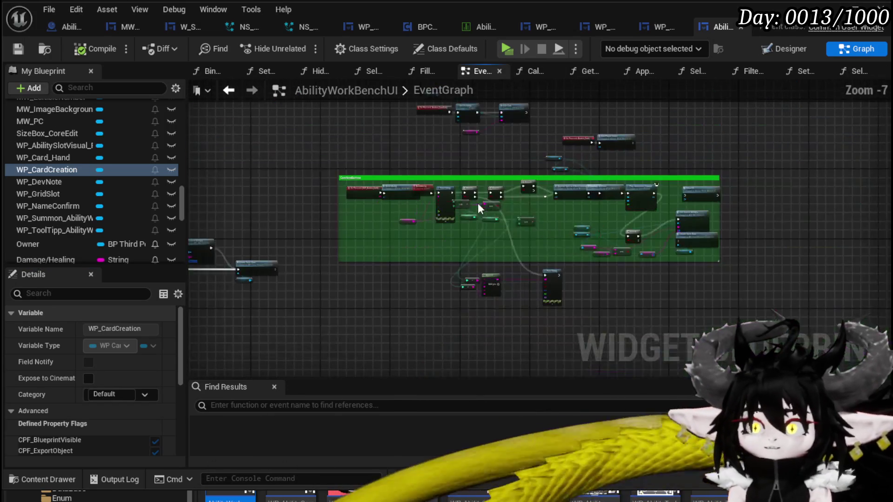
drag(399, 179, 792, 189)
scroll(492, 241, up, 6)
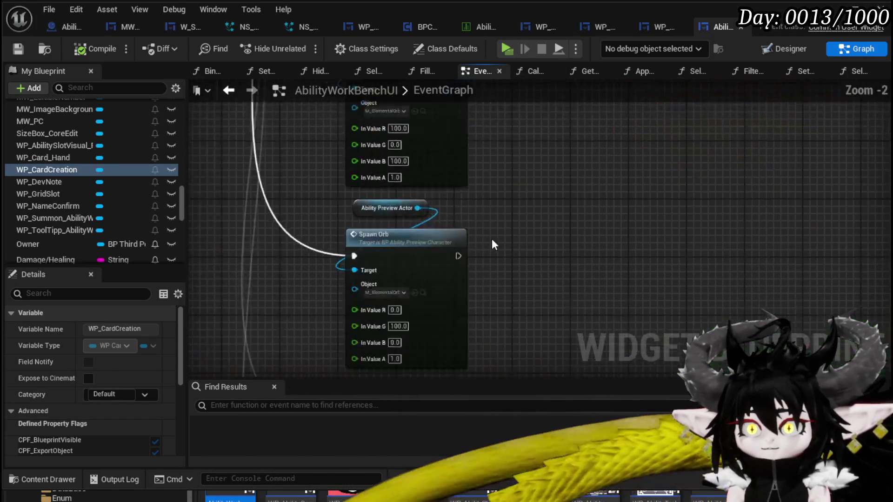
scroll(492, 227, down, 4)
mouse_move(512, 184)
mouse_down()
mouse_move(505, 130)
mouse_move(410, 222)
mouse_up()
scroll(506, 129, up, 3)
scroll(409, 222, down, 3)
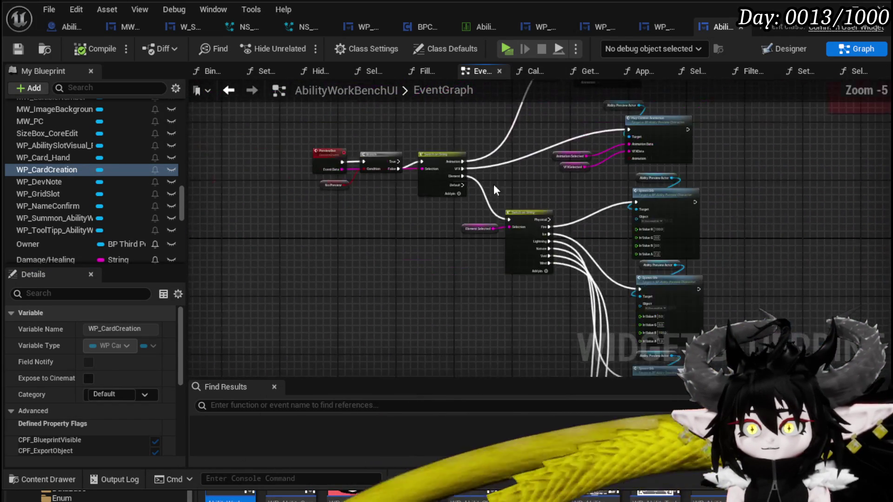
scroll(419, 259, down, 4)
scroll(326, 239, up, 4)
scroll(327, 238, up, 4)
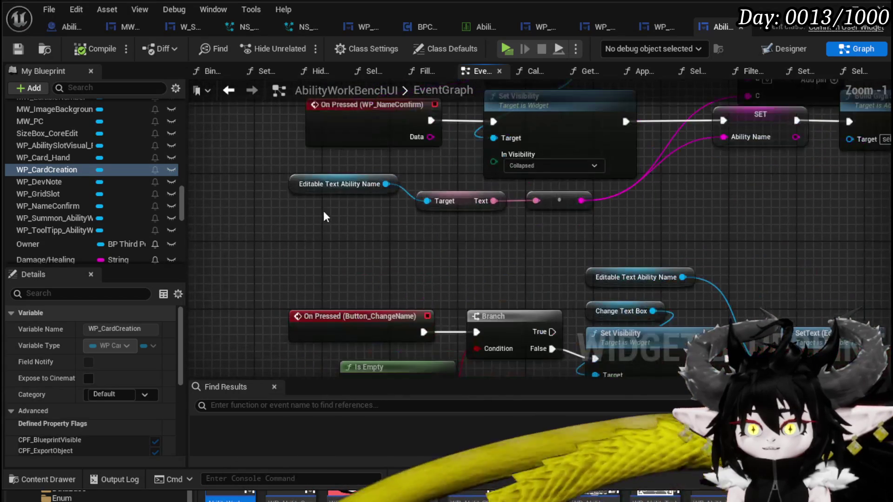
drag(500, 287, 448, 136)
scroll(448, 136, down, 4)
scroll(534, 261, up, 3)
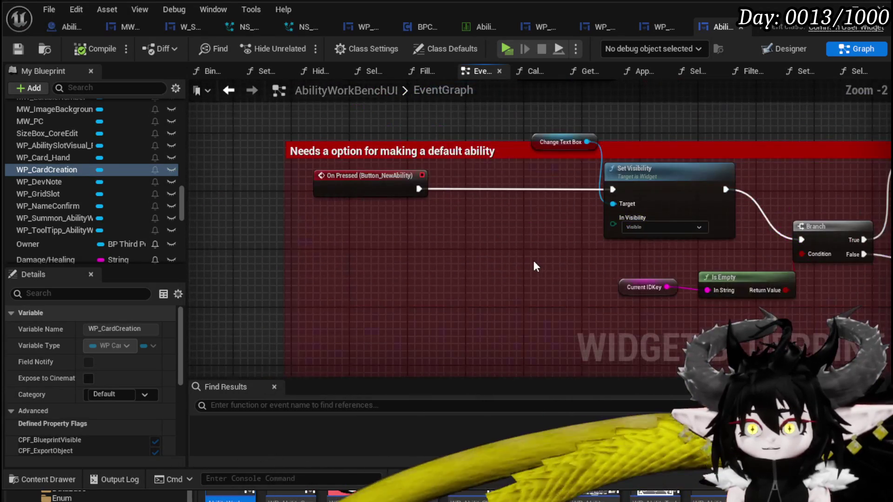
scroll(533, 266, down, 3)
Review the Remove Ability, Add Abilitys, Set Visibility and SetAbilityCostimizationVisible nodes, then save the blueprint.
mouse_move(371, 271)
mouse_down()
mouse_move(355, 206)
mouse_move(364, 239)
mouse_up()
scroll(329, 264, up, 4)
scroll(327, 259, down, 4)
mouse_move(504, 261)
mouse_down()
mouse_move(440, 241)
mouse_move(415, 305)
mouse_move(445, 242)
mouse_up()
scroll(440, 242, up, 2)
scroll(439, 240, down, 3)
scroll(622, 244, up, 3)
drag(622, 245, 559, 249)
scroll(560, 249, down, 3)
scroll(437, 257, up, 4)
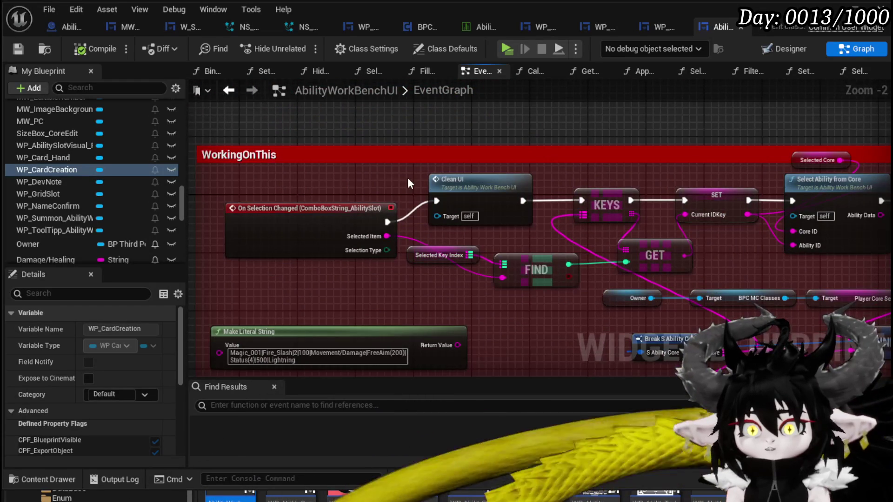
scroll(408, 177, down, 4)
scroll(405, 227, up, 4)
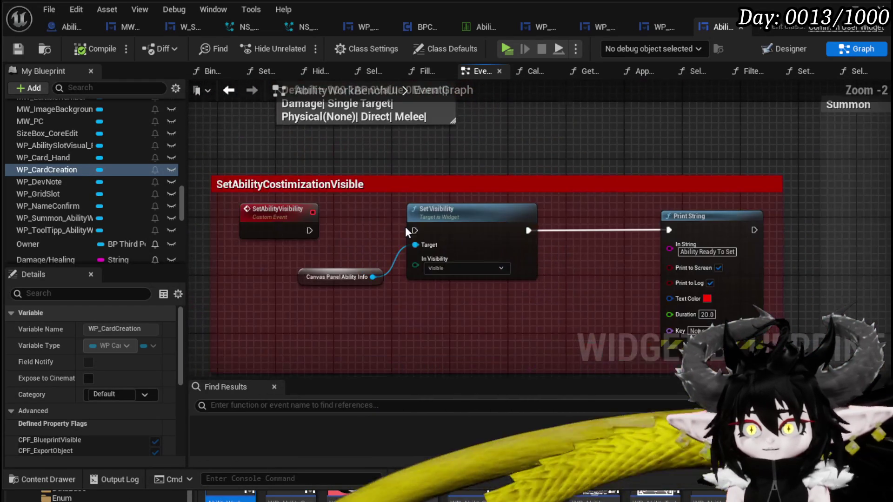
scroll(345, 209, down, 4)
mouse_move(345, 208)
mouse_down()
mouse_move(488, 135)
mouse_move(614, 133)
mouse_move(546, 339)
mouse_move(399, 351)
mouse_up()
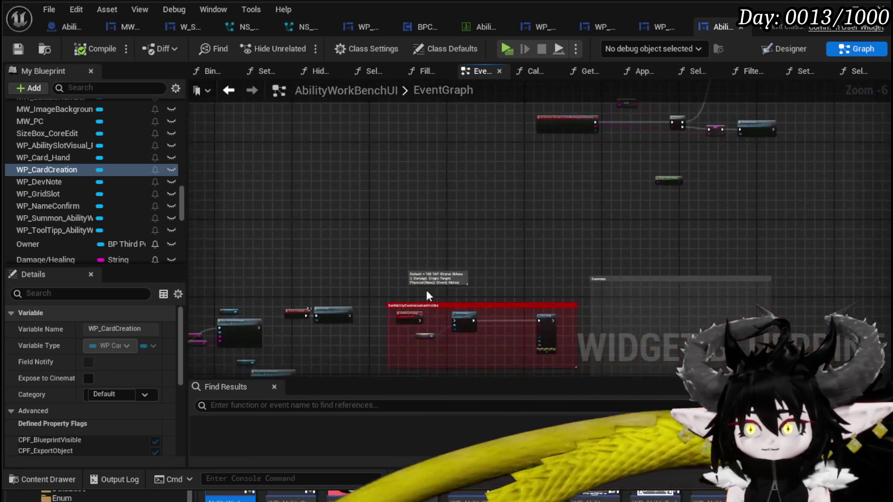
scroll(495, 210, up, 4)
scroll(493, 207, down, 2)
scroll(400, 261, up, 3)
scroll(366, 265, down, 4)
mouse_move(366, 265)
mouse_down()
mouse_move(370, 247)
mouse_move(552, 154)
mouse_up()
click(18, 49)
Expand the Bind function group in the My Blueprint panel.
scroll(58, 211, up, 10)
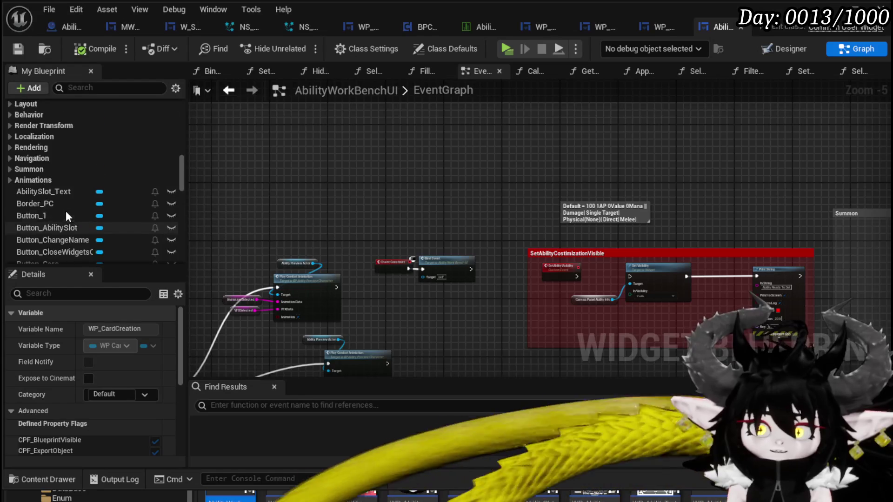
scroll(66, 211, down, 3)
scroll(66, 211, up, 7)
scroll(65, 211, up, 10)
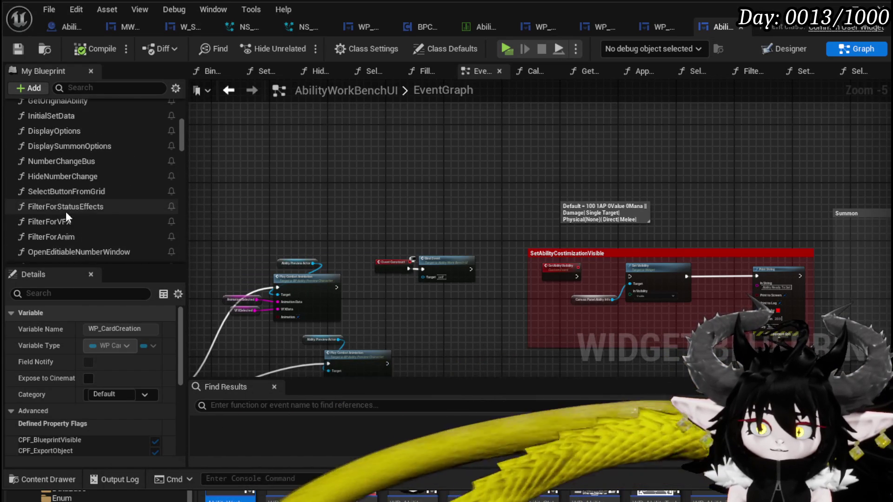
click(22, 147)
Open the BindEvent function graph and look through its On Select, Hover Button and workbench bind nodes.
double_click(51, 160)
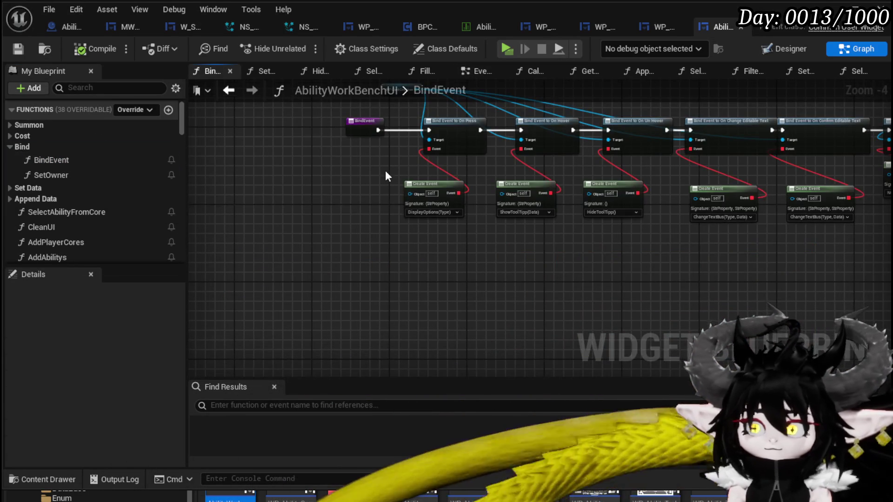
scroll(385, 170, up, 5)
mouse_move(595, 205)
mouse_down()
mouse_move(589, 188)
mouse_move(509, 132)
mouse_move(443, 126)
mouse_move(356, 148)
mouse_move(376, 148)
mouse_up()
scroll(356, 148, down, 2)
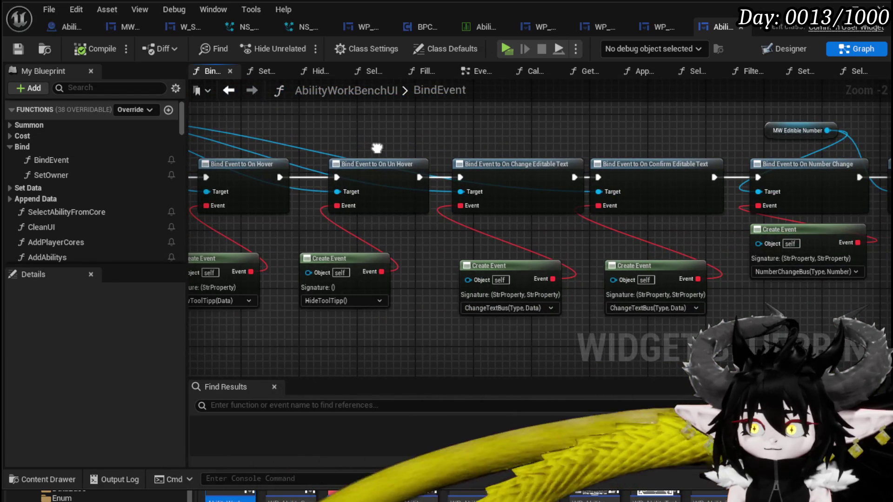
drag(615, 144, 352, 142)
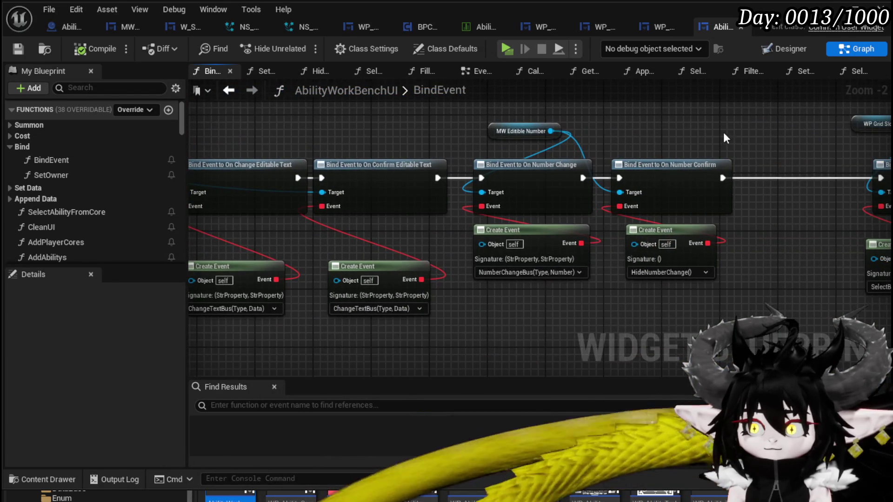
drag(725, 137, 288, 153)
mouse_move(621, 152)
mouse_down()
mouse_move(279, 151)
mouse_move(567, 147)
mouse_up()
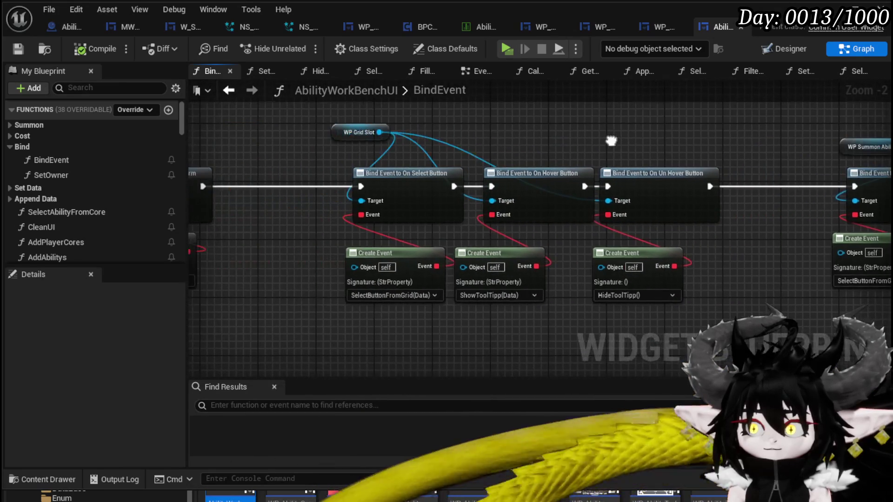
mouse_move(701, 142)
mouse_down()
mouse_move(213, 156)
mouse_move(400, 154)
mouse_move(590, 175)
mouse_move(797, 171)
mouse_move(519, 140)
mouse_move(588, 137)
mouse_up()
mouse_move(409, 318)
mouse_down()
mouse_move(274, 349)
mouse_move(324, 335)
mouse_up()
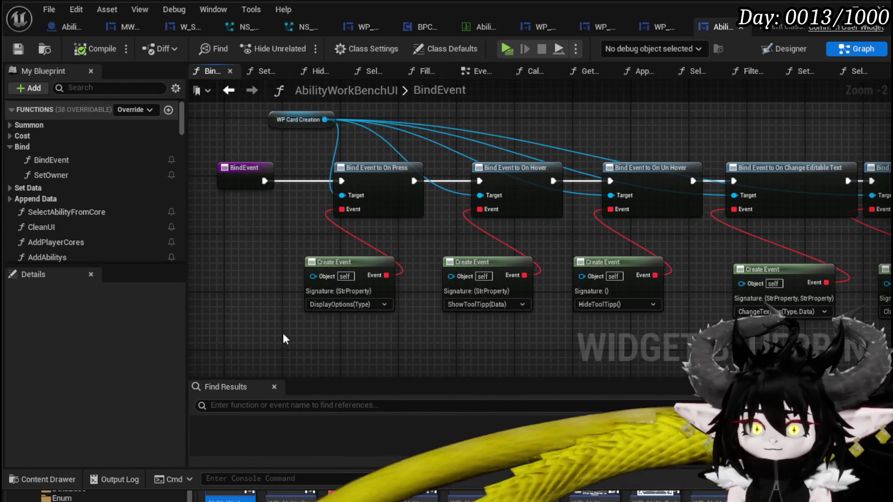
Locate the DisplayOptions Create Event node, then open the DisplayOptions function from the function list.
drag(421, 231, 420, 232)
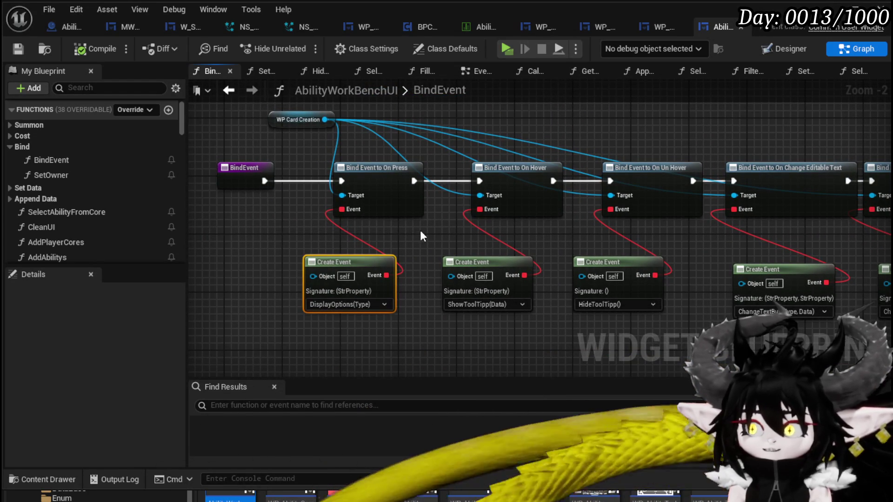
click(241, 245)
scroll(72, 207, down, 5)
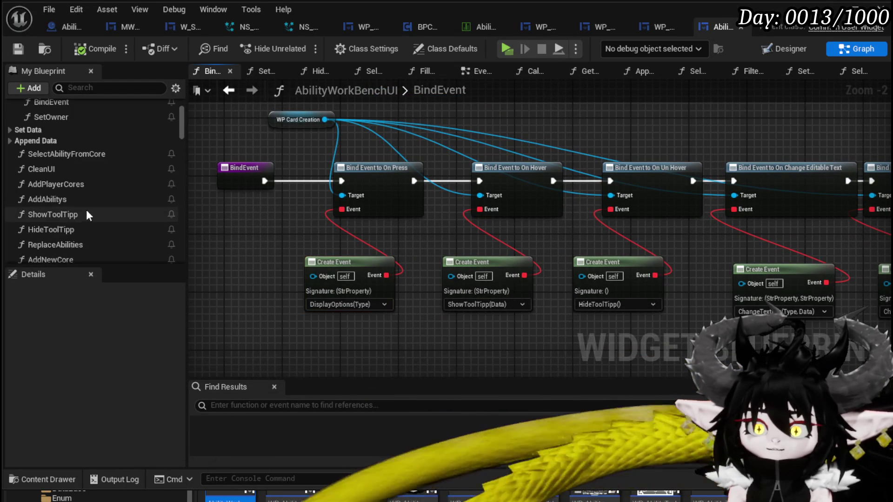
scroll(100, 209, down, 5)
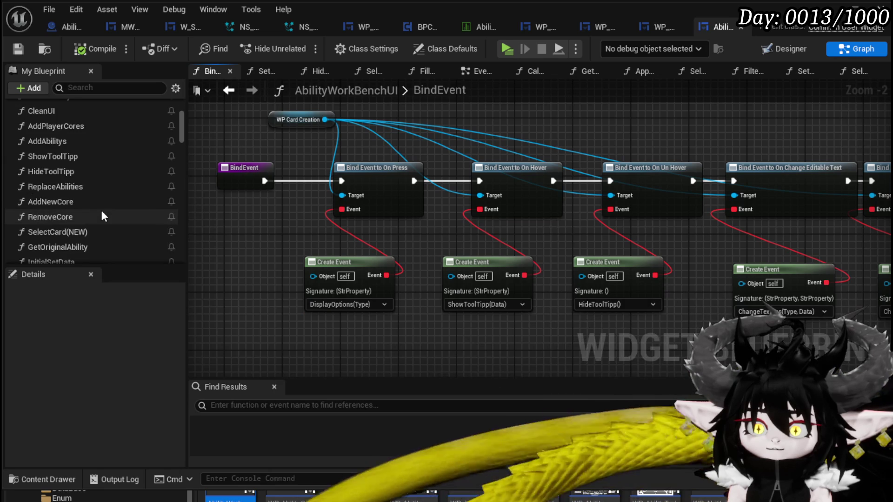
scroll(102, 214, down, 3)
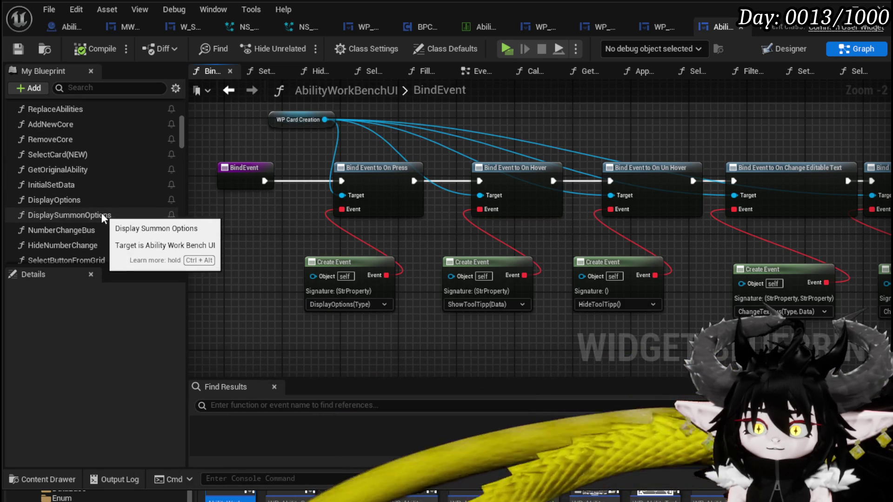
double_click(102, 201)
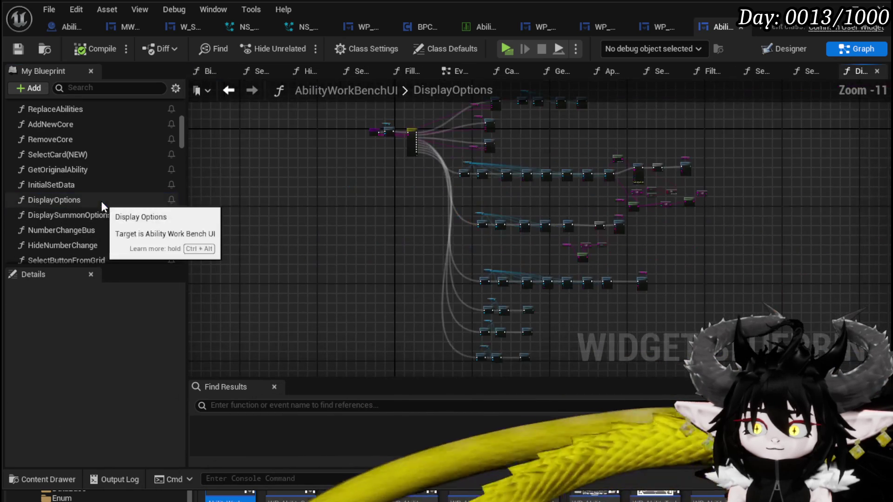
Find the Add Options to Grid nodes and give Fire the T_VFX FireMagic Pentacle texture.
scroll(395, 149, up, 7)
mouse_move(371, 266)
mouse_down()
mouse_move(381, 295)
mouse_move(165, 285)
mouse_up()
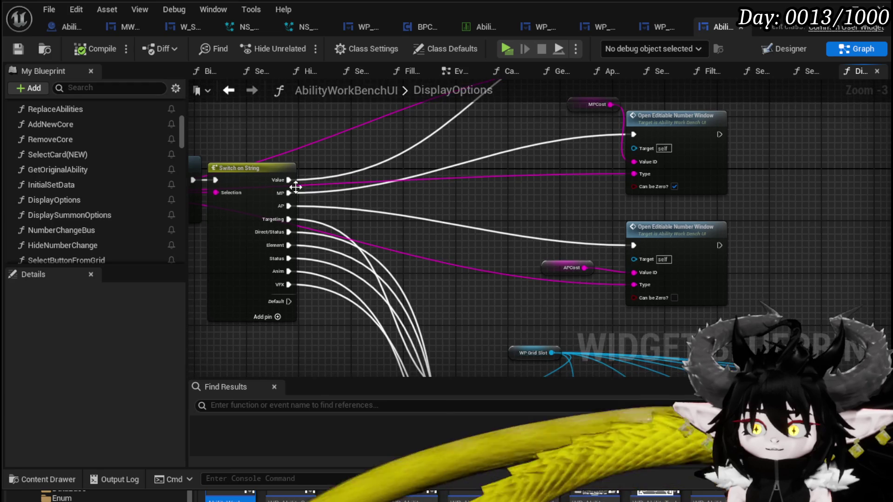
scroll(273, 221, up, 3)
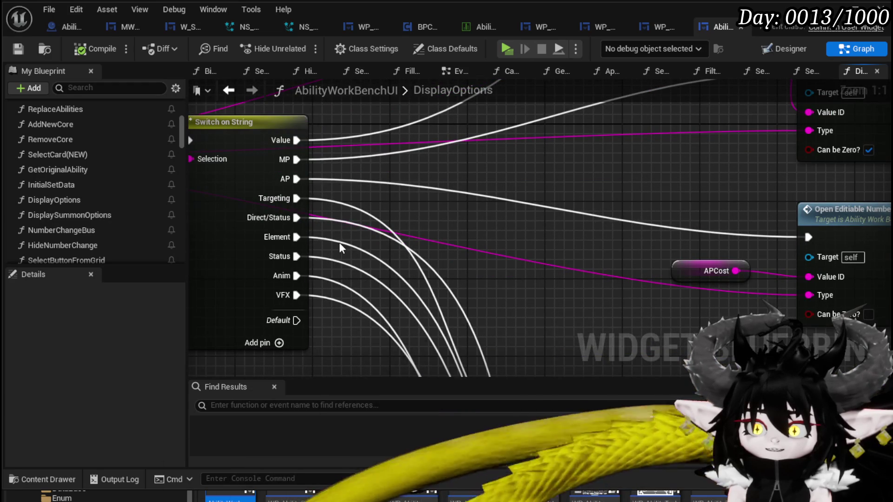
scroll(339, 243, down, 6)
mouse_move(339, 243)
mouse_down()
mouse_move(414, 226)
mouse_move(335, 184)
mouse_up()
scroll(447, 294, up, 4)
drag(446, 295, 323, 285)
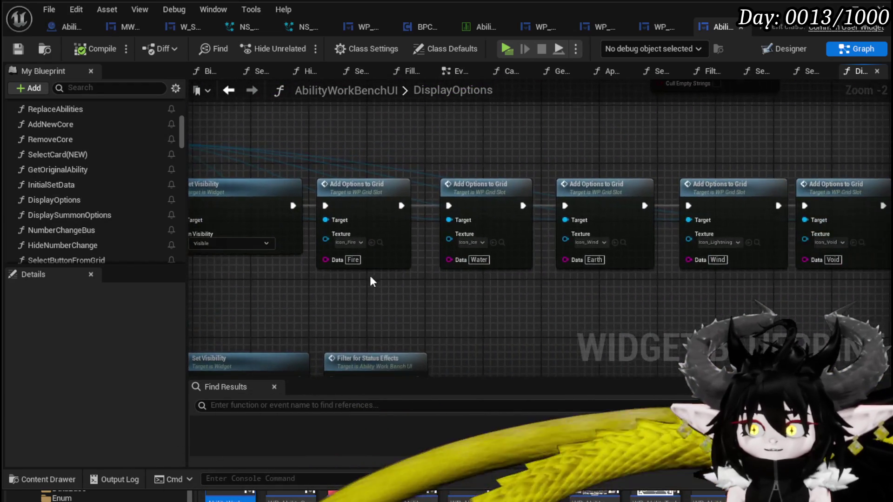
scroll(323, 279, up, 2)
scroll(472, 279, down, 2)
drag(472, 279, 422, 261)
scroll(326, 218, up, 2)
click(326, 209)
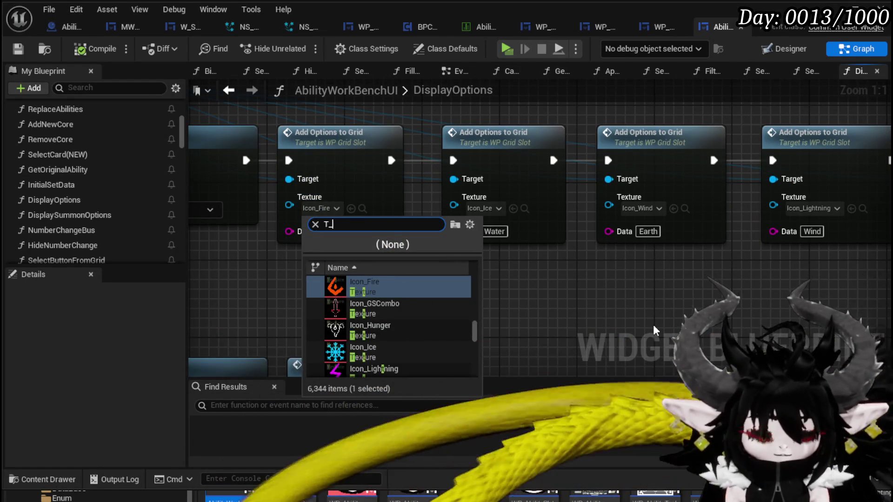
text(VFX_)
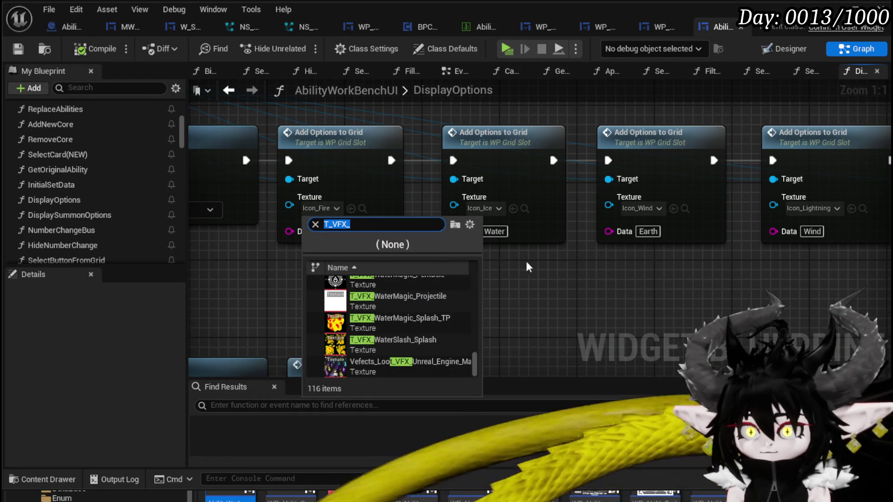
click(411, 223)
text(Fire)
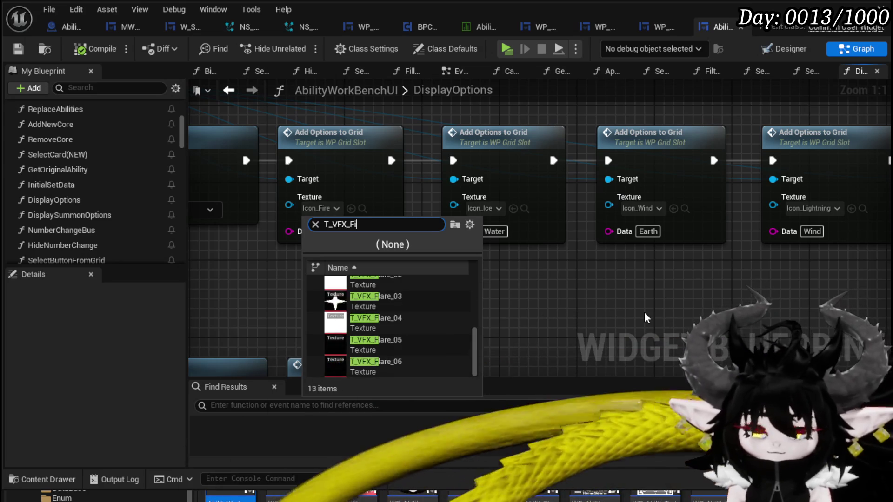
click(398, 368)
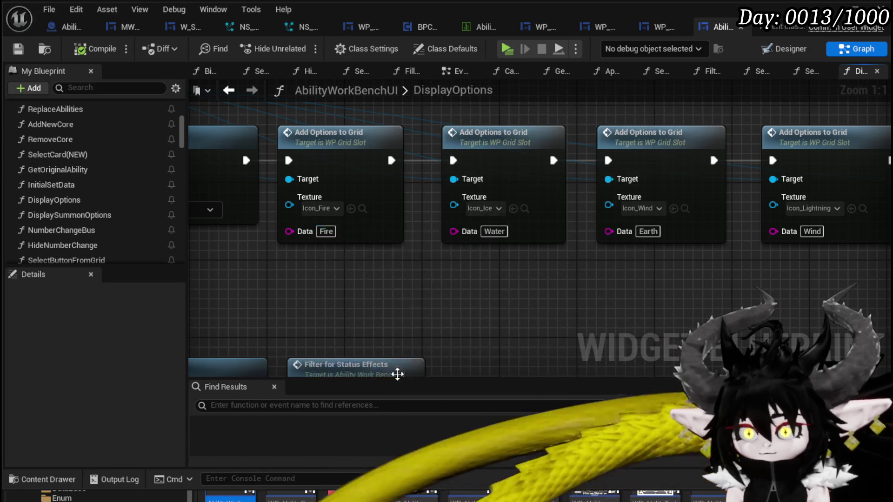
Assign T_VFX WaterMagic to the Water option and T_VFX EarthMagic to the Earth option.
drag(493, 270, 411, 272)
click(394, 212)
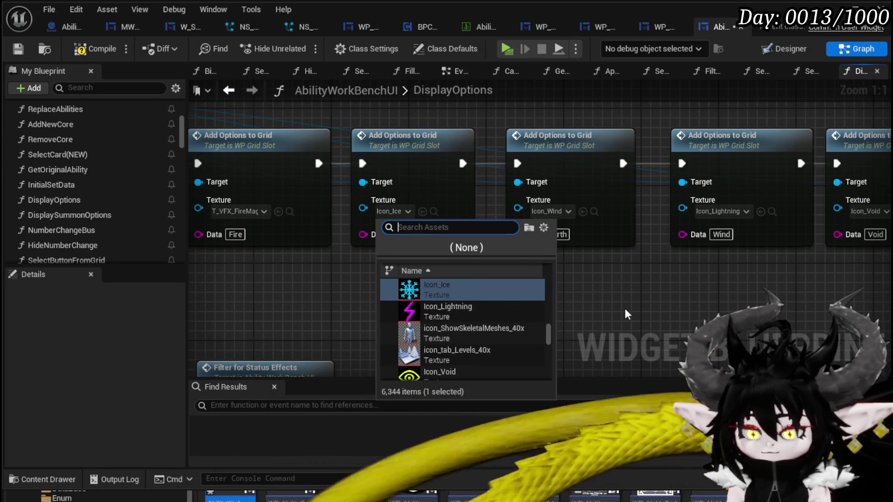
text(T_VFX__W)
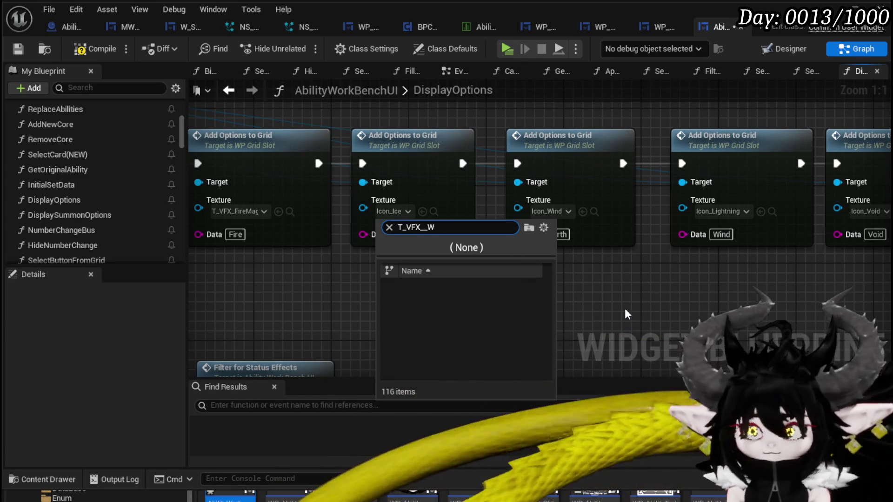
text(ater)
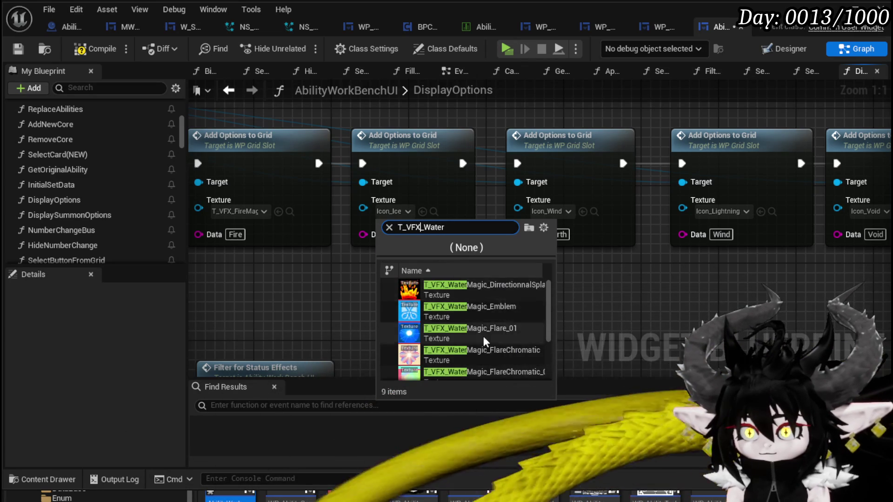
click(457, 314)
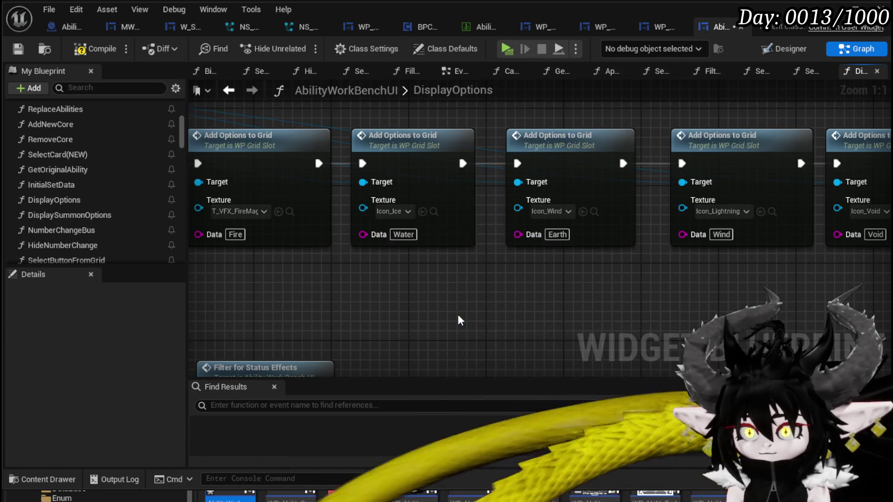
drag(457, 321, 319, 328)
click(418, 218)
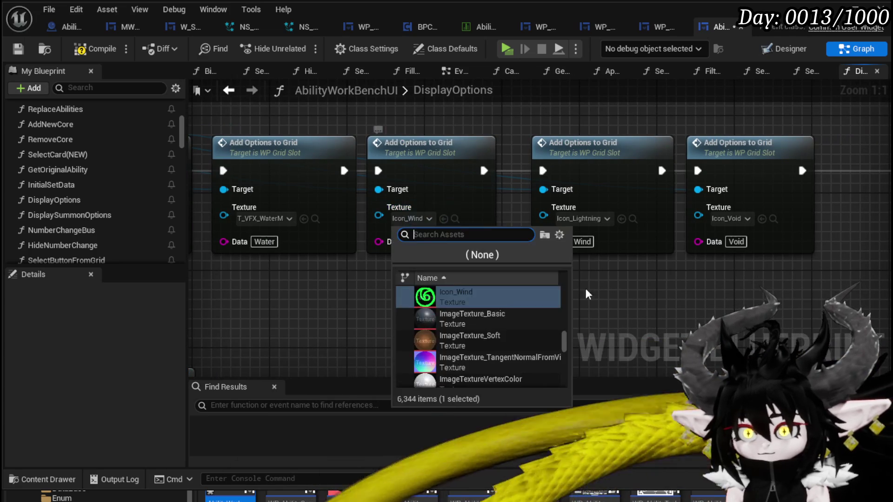
text(T_VFX_Ear)
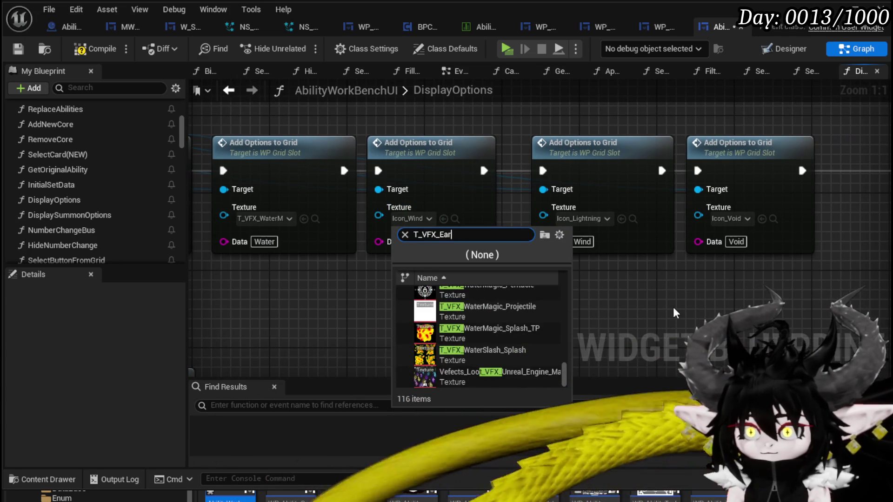
click(528, 305)
Assign T_VFX NatureMagic Pentacle to the Wind option and T_VFX DarkMagic to the Void option.
drag(563, 302, 527, 265)
click(501, 228)
text(T_VFX_)
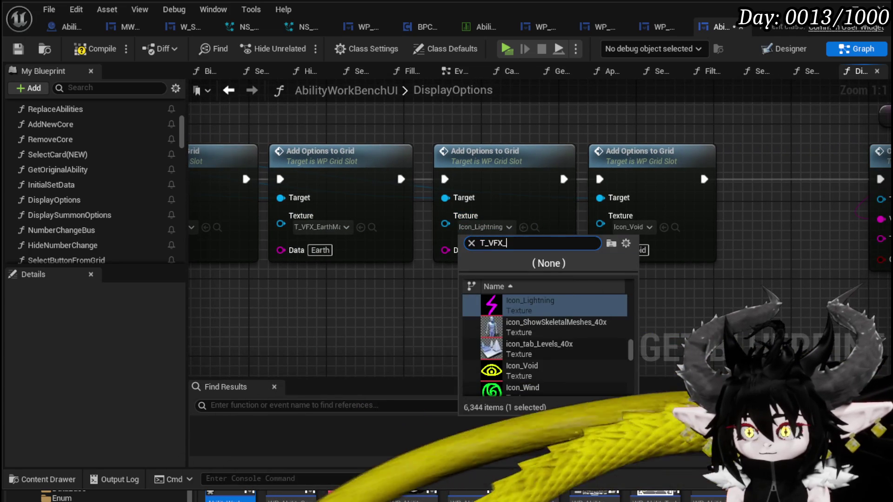
text(W)
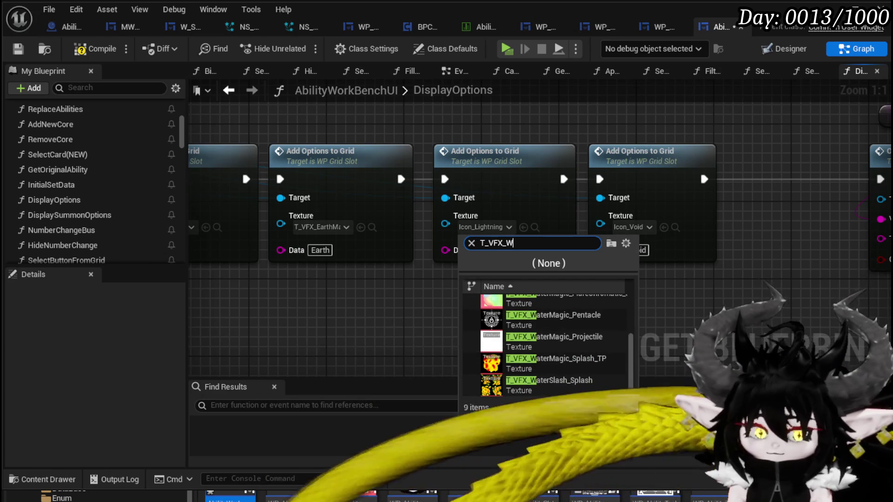
key(BackSpace)
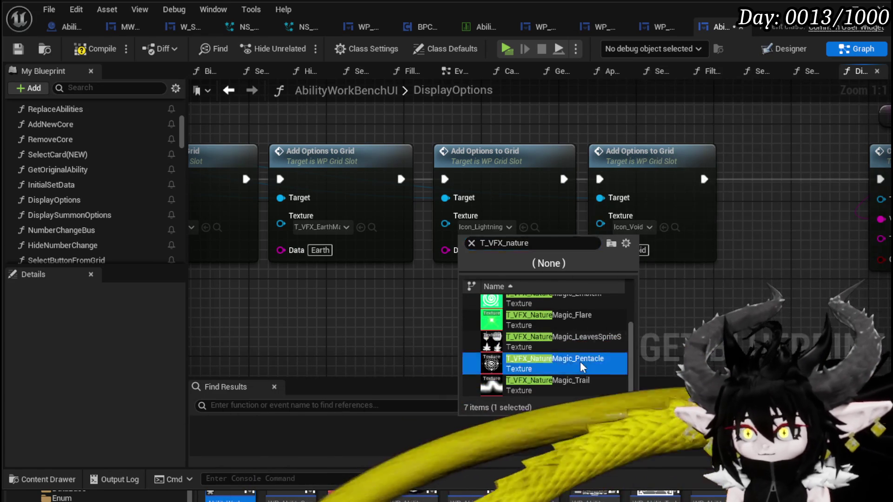
click(558, 358)
click(638, 230)
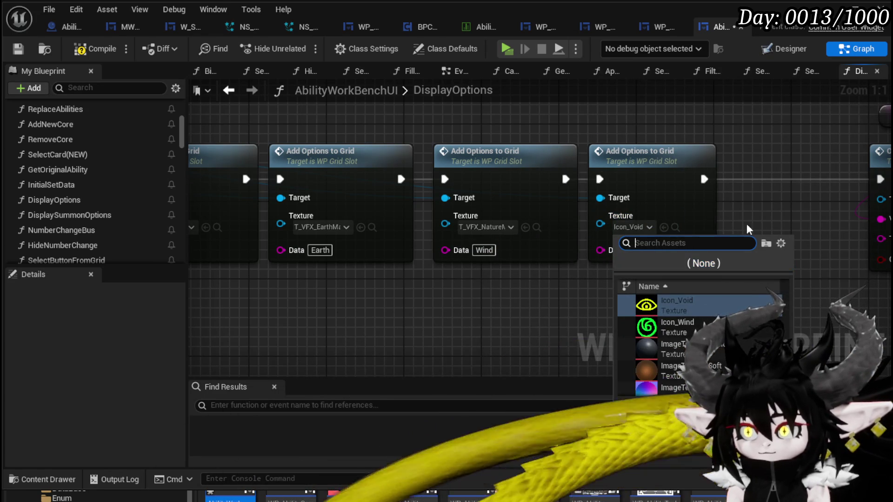
text(T_VFX_Dar)
click(675, 307)
drag(790, 293, 466, 297)
scroll(575, 318, down, 2)
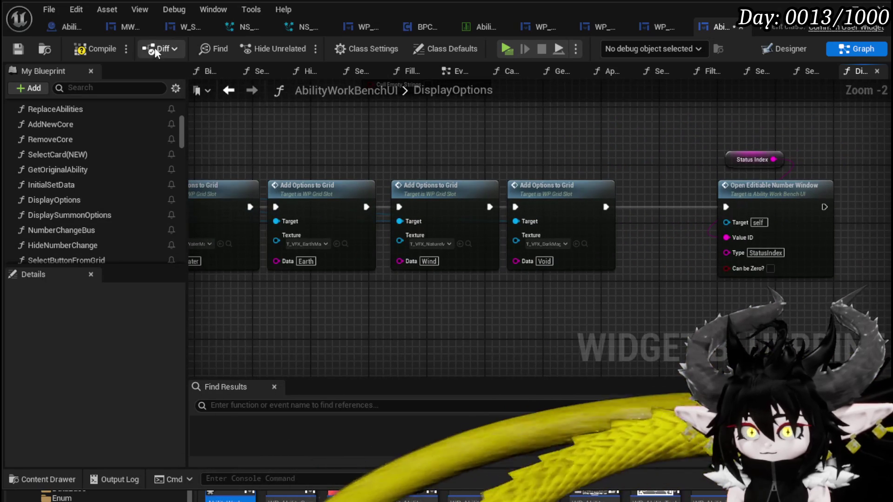
Compile, then play-test the Earth Fist card's element grid to check the new icons.
click(96, 49)
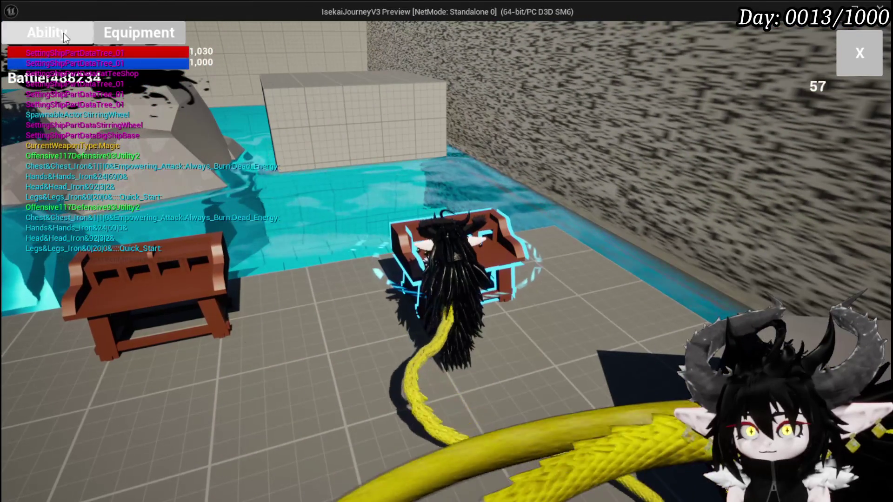
click(63, 32)
click(116, 113)
click(119, 119)
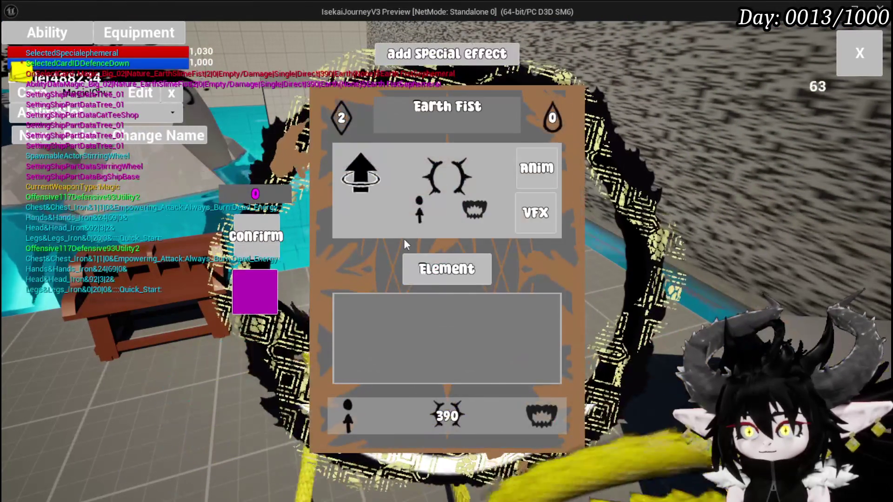
click(414, 268)
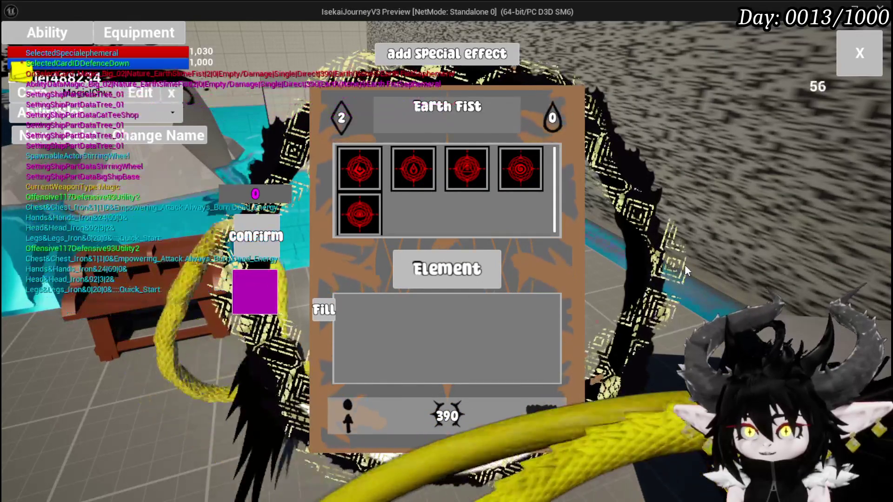
mouse_move(506, 173)
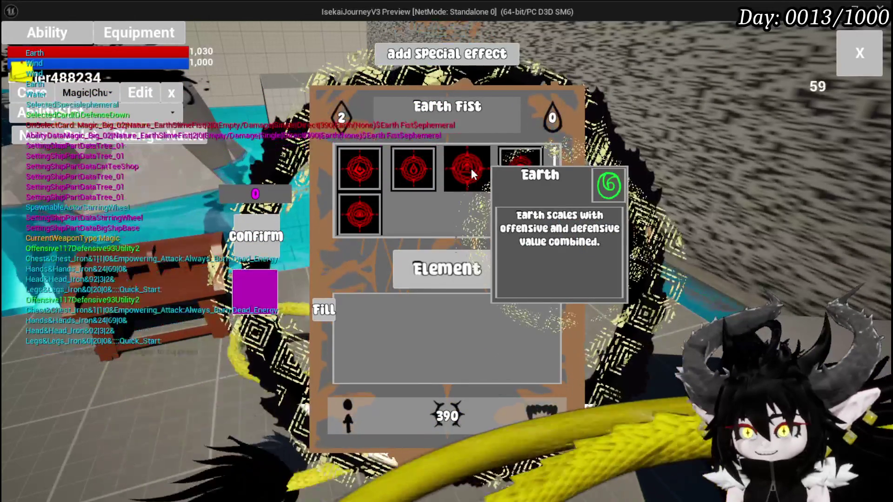
key(Escape)
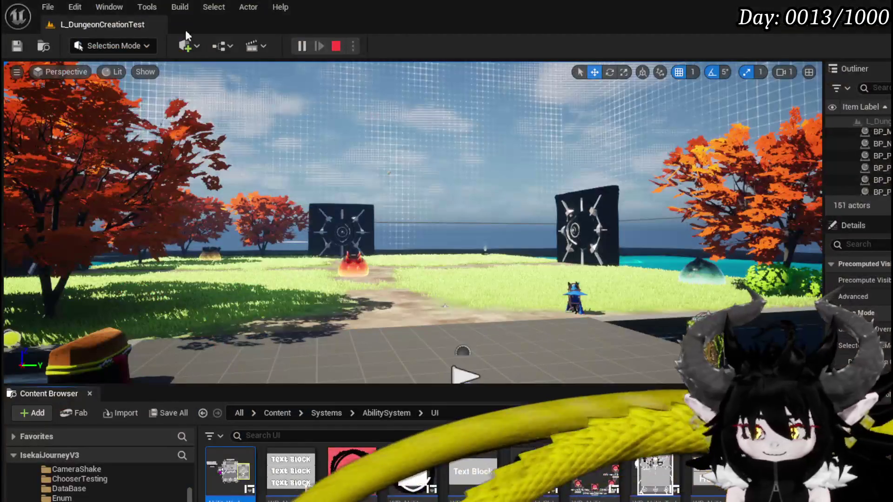
Save the modified assets and return to the DisplayOptions graph's Fire and Water nodes.
key(ctrl+s)
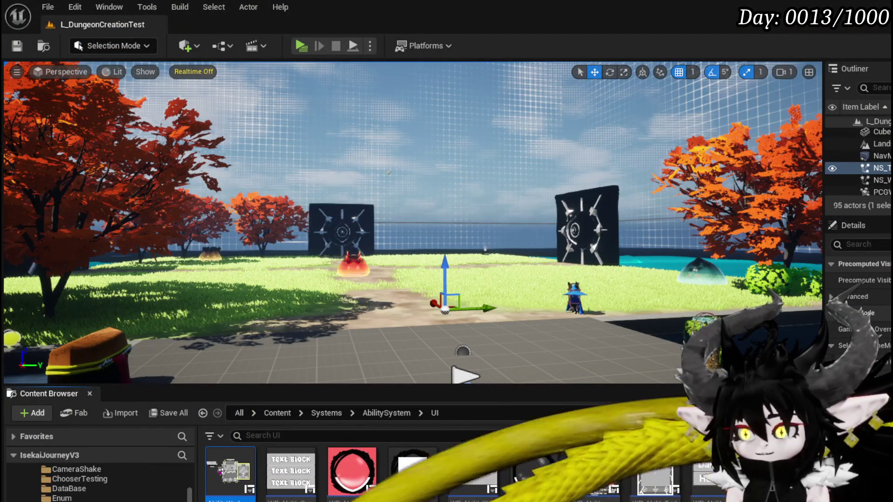
key(alt+Tab)
mouse_move(432, 306)
mouse_down()
mouse_move(651, 298)
mouse_move(631, 298)
mouse_up()
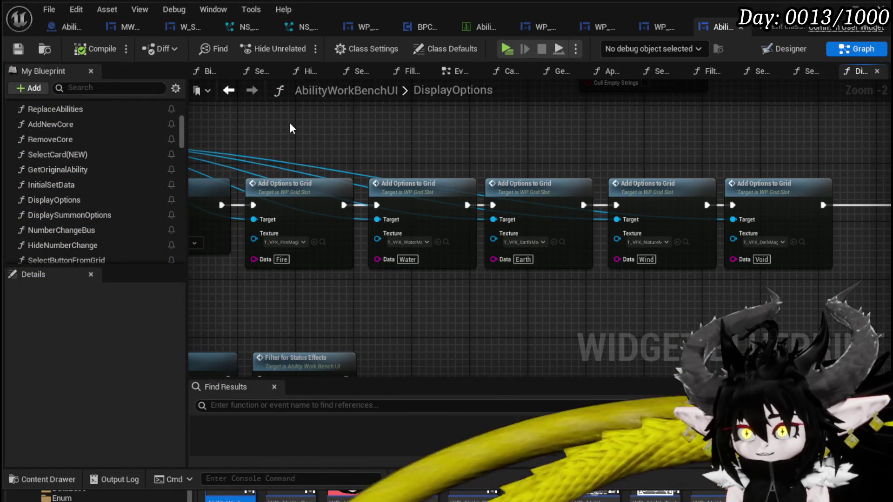
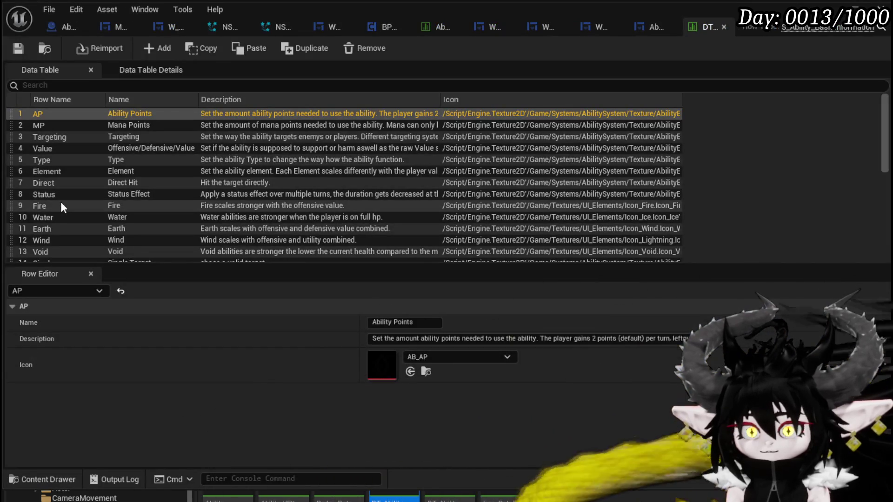
Set the Fire and Water rows' icons to the FireMagic and WaterMagic Pentacle textures.
click(60, 204)
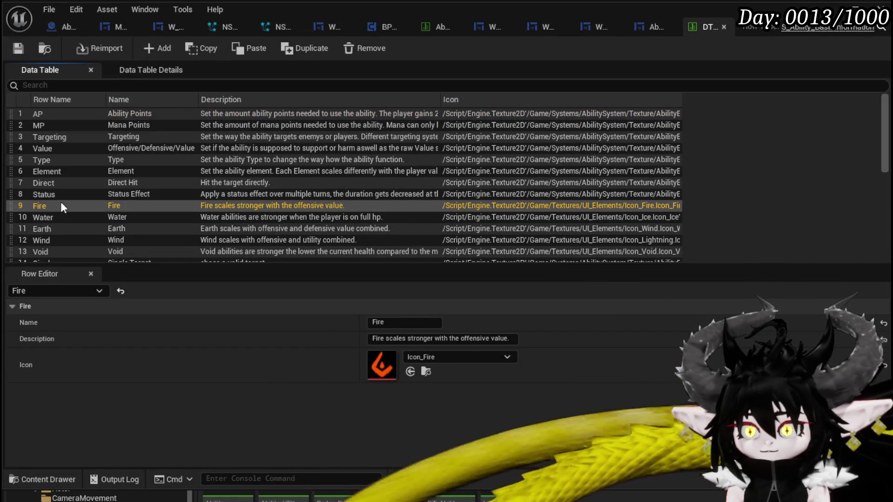
click(432, 353)
text(T_VFX_F)
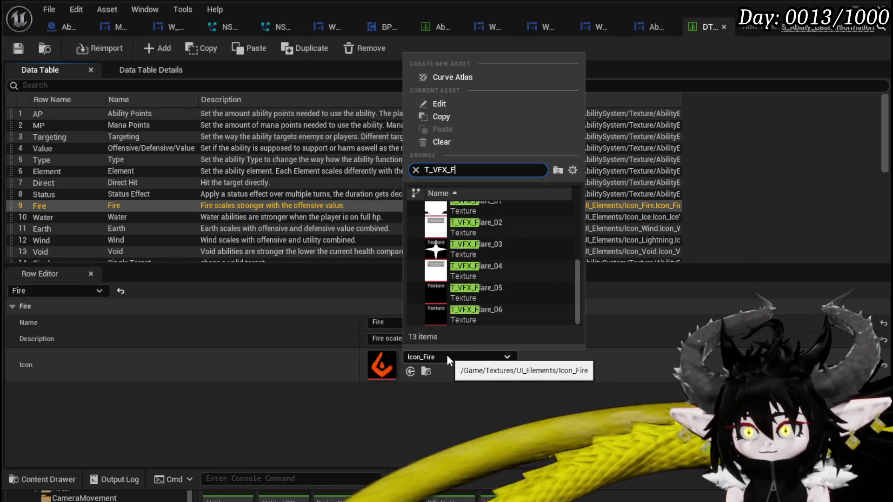
text(ire)
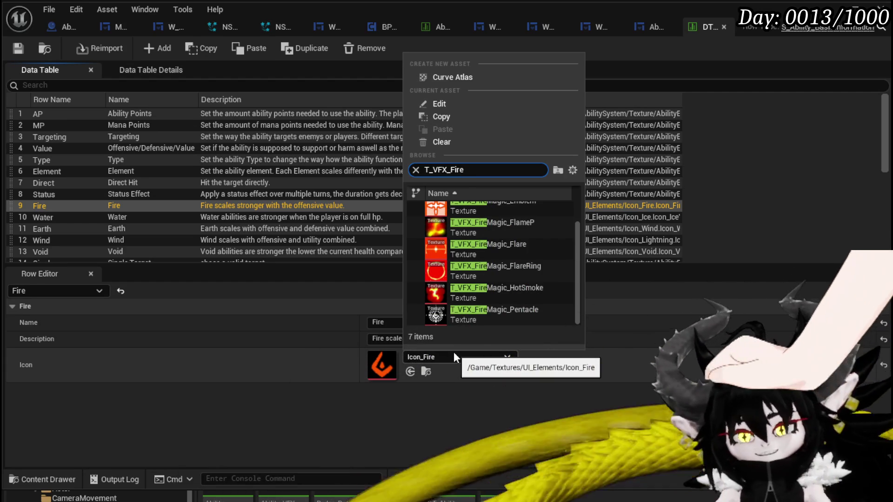
click(470, 319)
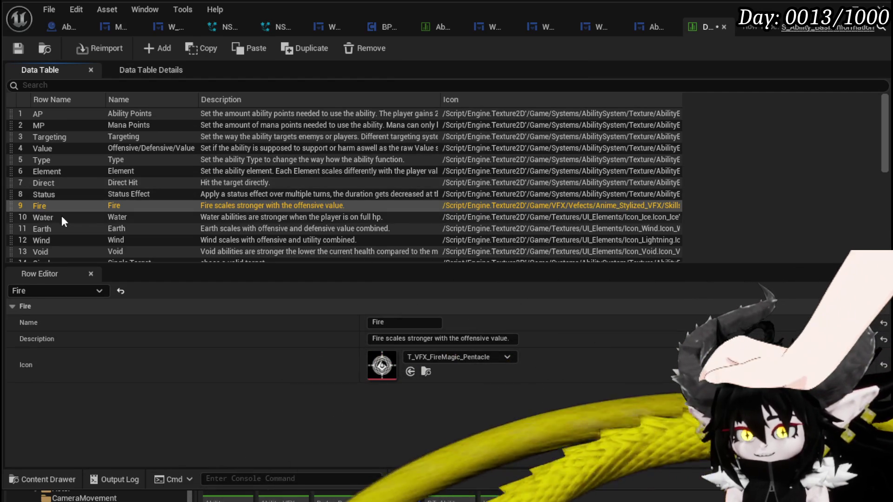
click(62, 217)
click(435, 356)
text(T_VFX_)
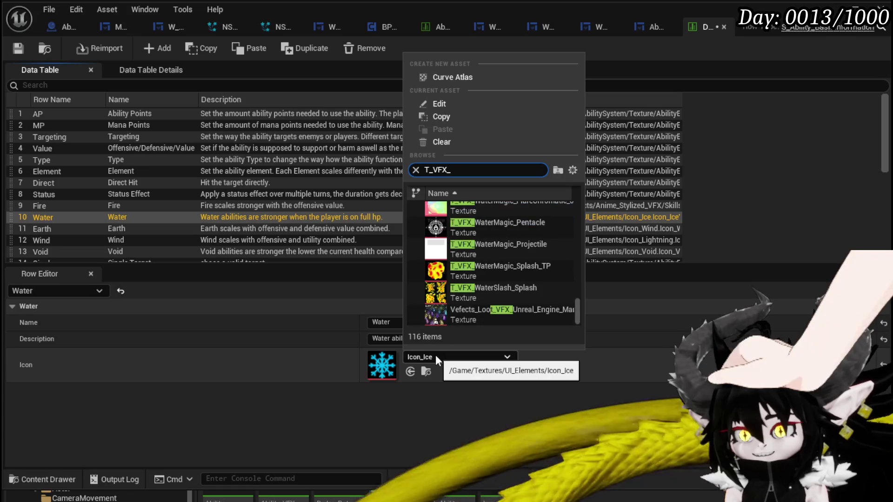
text(Water)
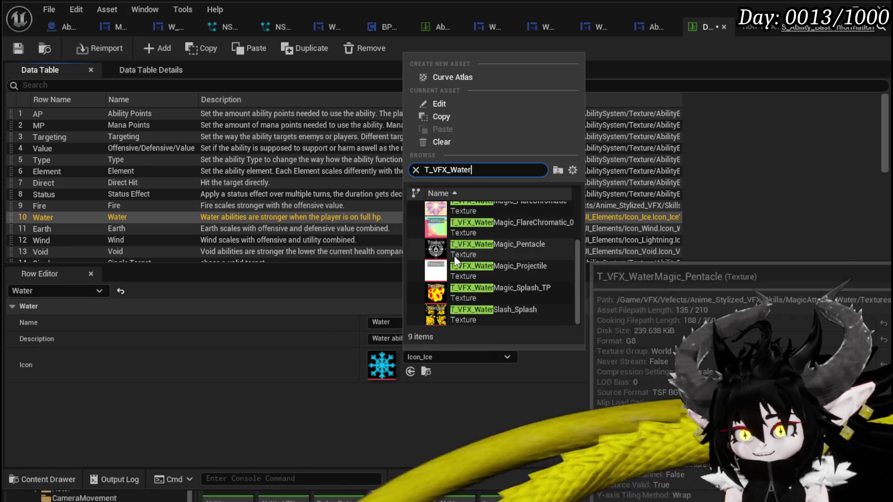
click(454, 254)
Set the Earth row's icon to an Earth VFX texture and Wind's to NatureMagic Pentacle.
click(80, 225)
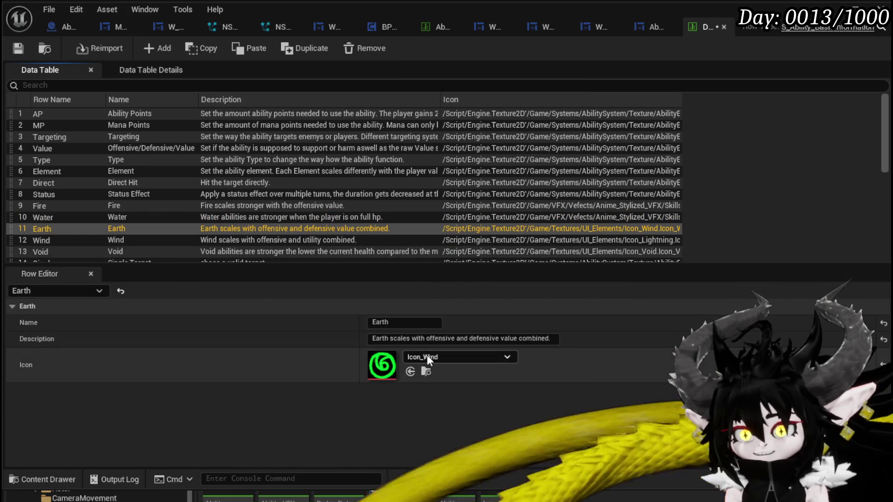
click(427, 357)
text(T_VFX_Ear)
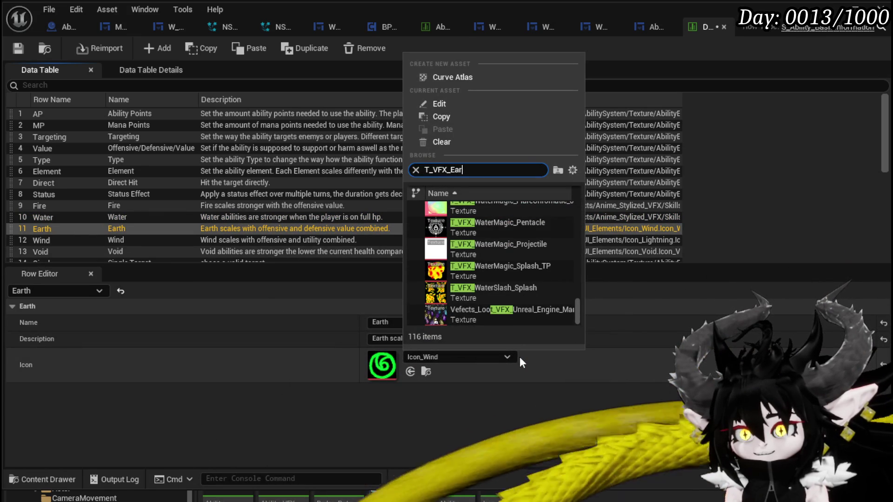
text(t)
click(459, 232)
click(93, 244)
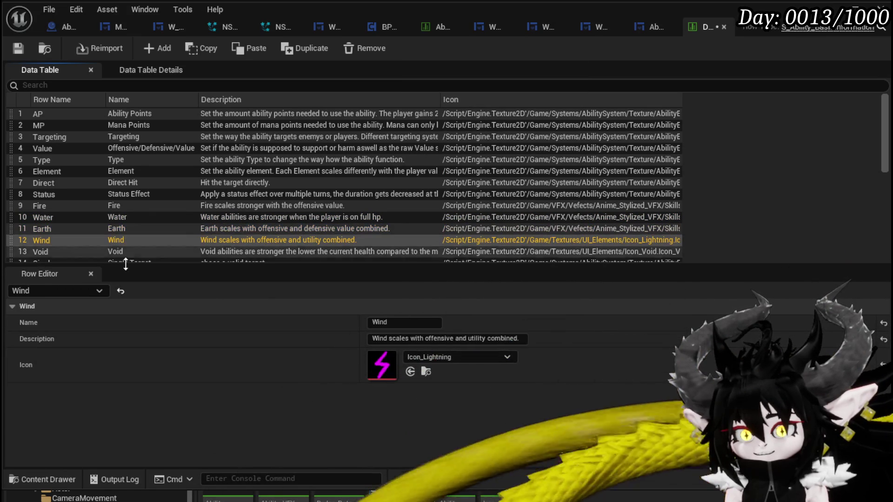
click(442, 361)
text(T_VFX_)
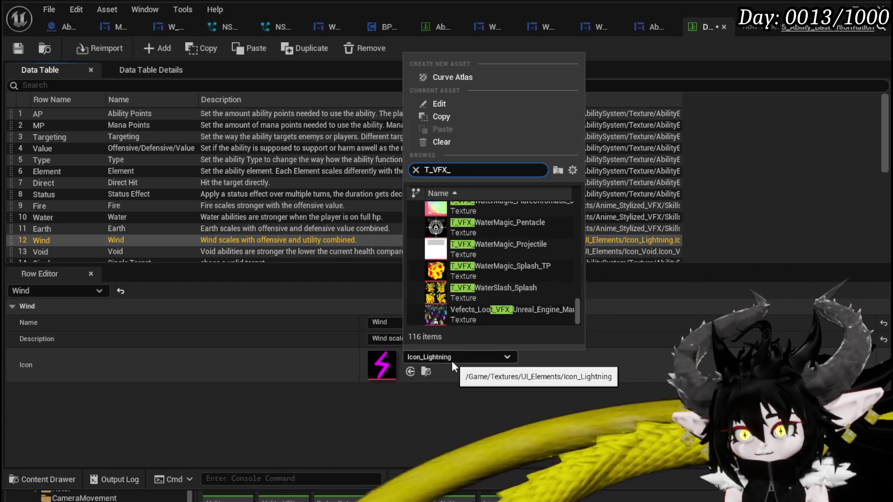
text(nat)
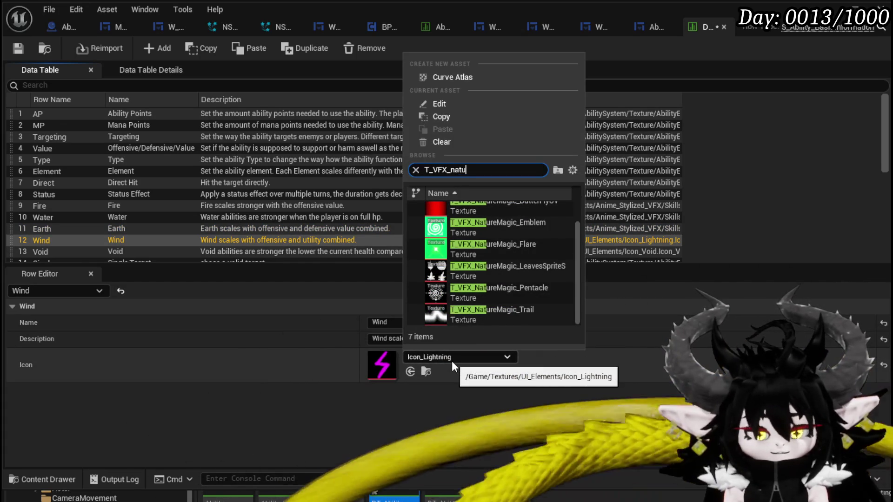
text(u)
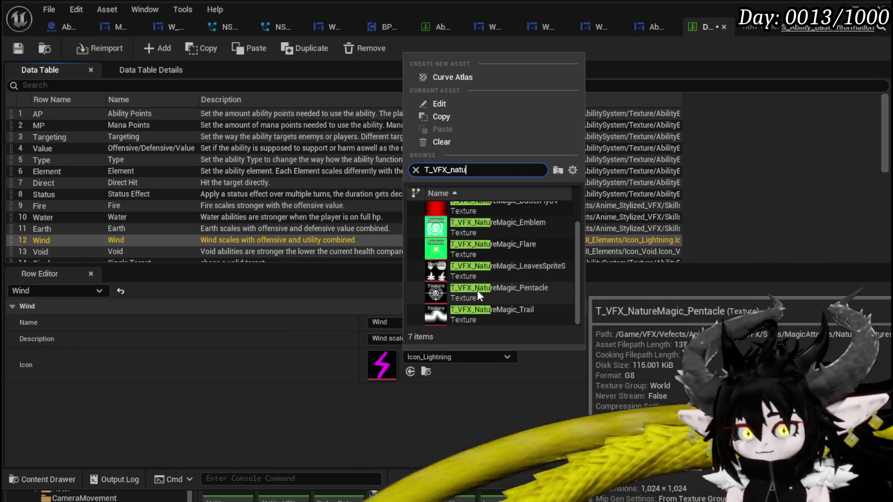
click(477, 290)
Give Void the T_VFX_DarkMagic_Pentacle icon and save the data table.
click(85, 253)
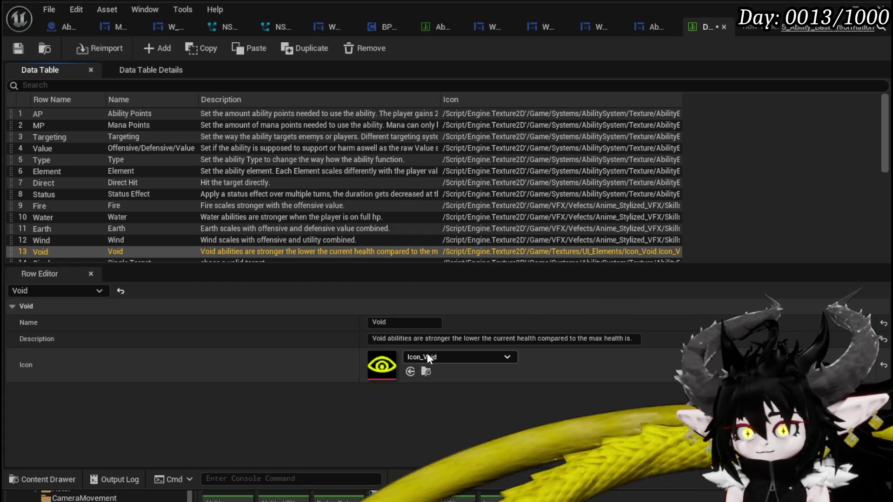
click(427, 354)
text(T_VFX_Dar)
click(475, 233)
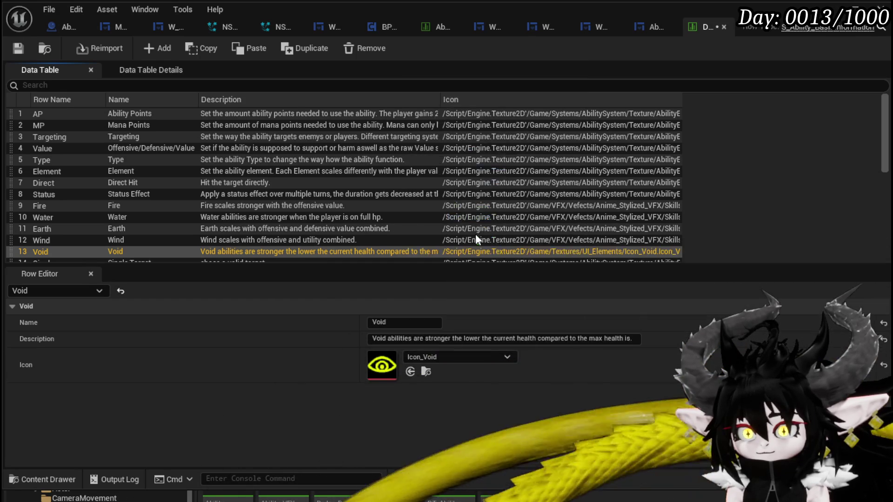
scroll(196, 242, down, 2)
click(17, 49)
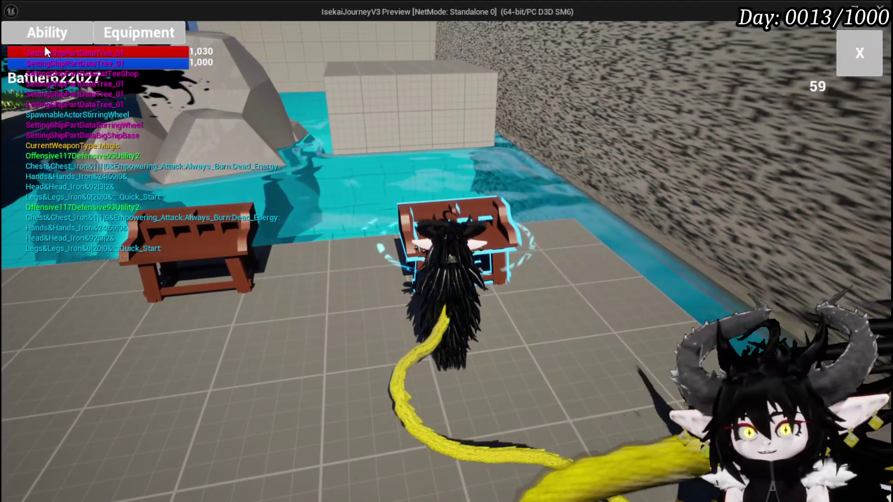
In the preview, open the ShieldBuff card and cycle it through Wind, Earth, Water, Fire and Void.
click(44, 42)
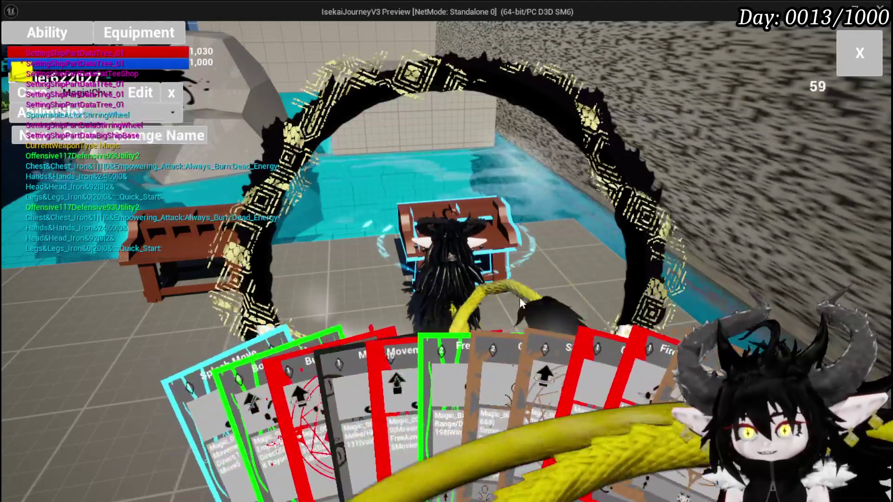
click(548, 355)
click(500, 268)
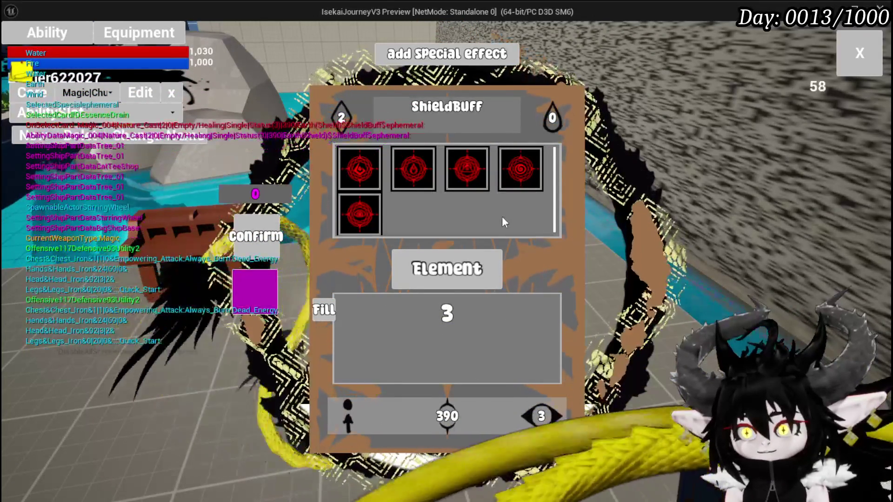
click(511, 182)
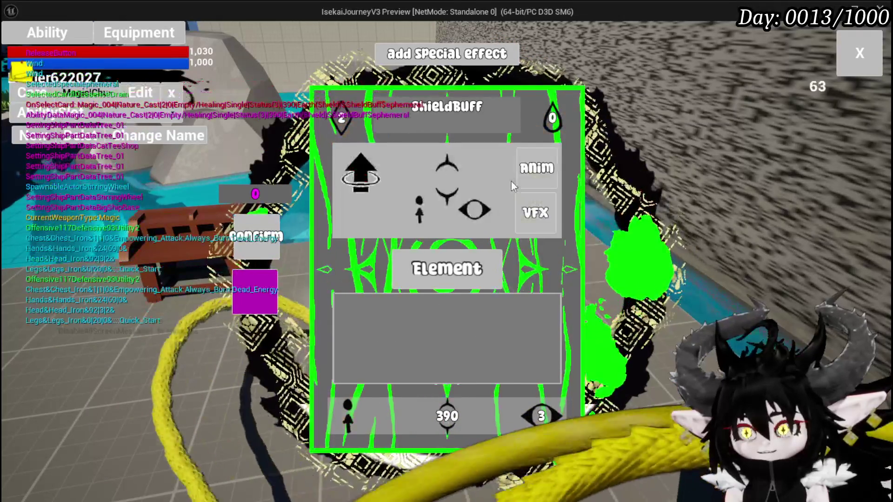
click(444, 272)
click(467, 172)
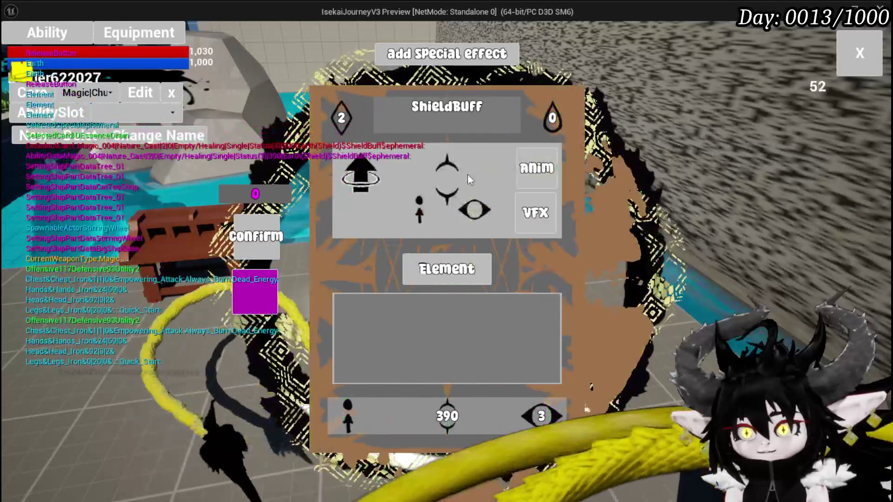
click(443, 274)
click(417, 174)
click(440, 270)
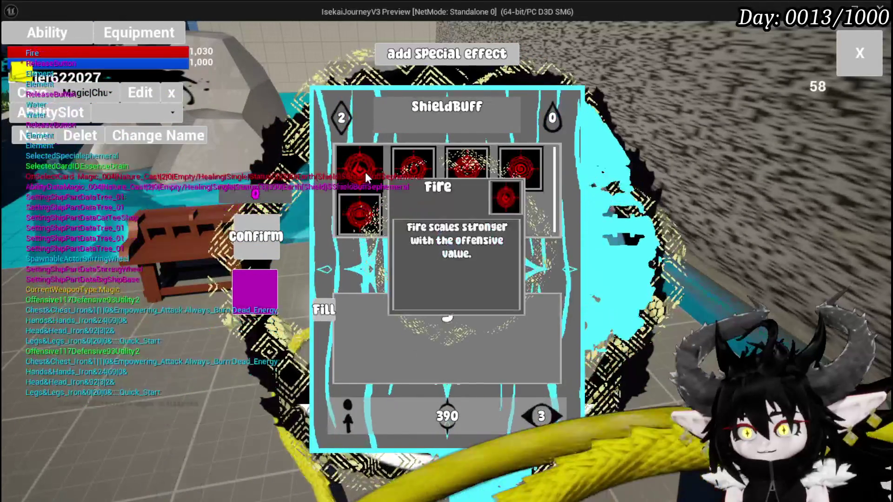
click(365, 165)
click(436, 262)
click(469, 213)
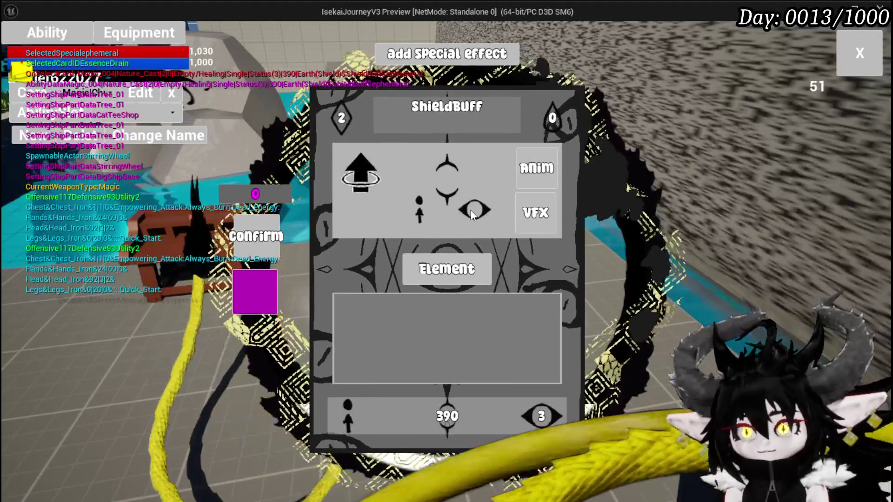
Add the Ephemeral special effect to the card, then exit the preview back to the editor.
click(434, 64)
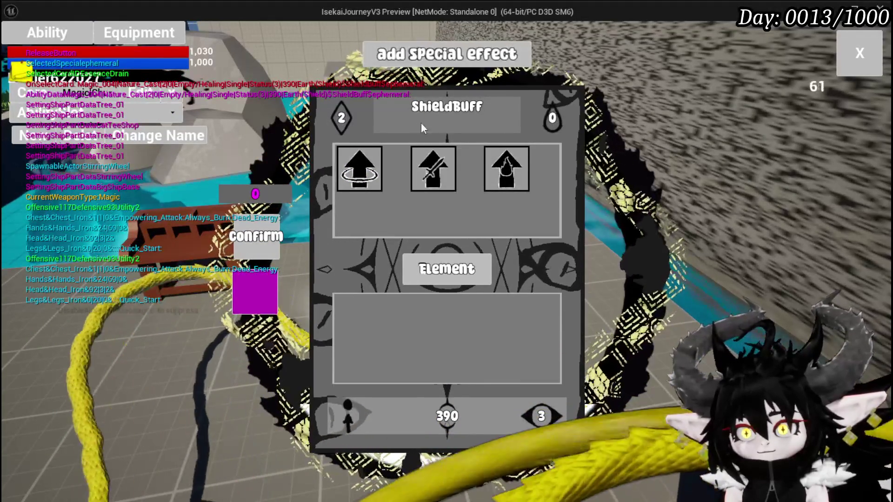
click(359, 168)
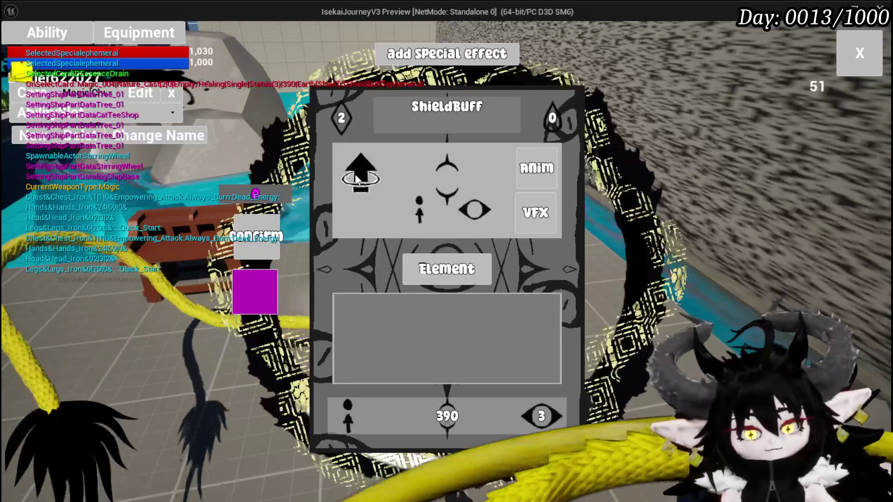
key(Escape)
key(ctrl+s)
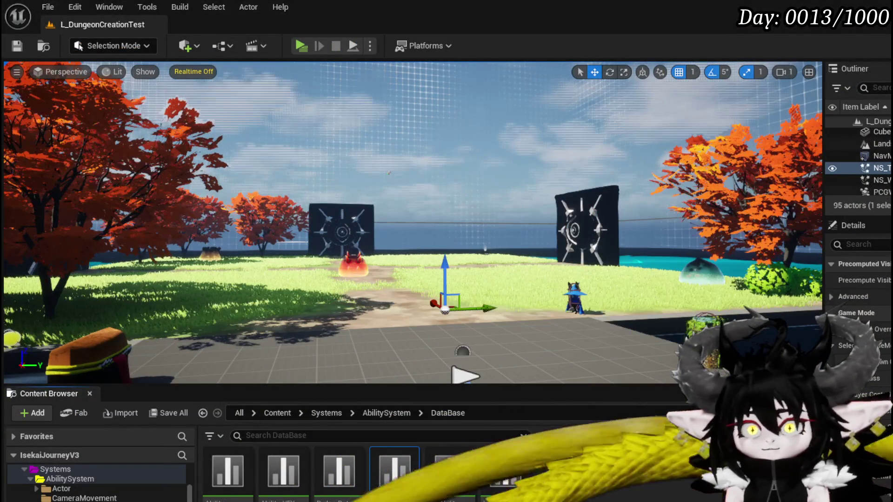
Switch to the AbilityWorkBenchUI blueprint and bring its DisplayOptions graph into view.
double_click(394, 470)
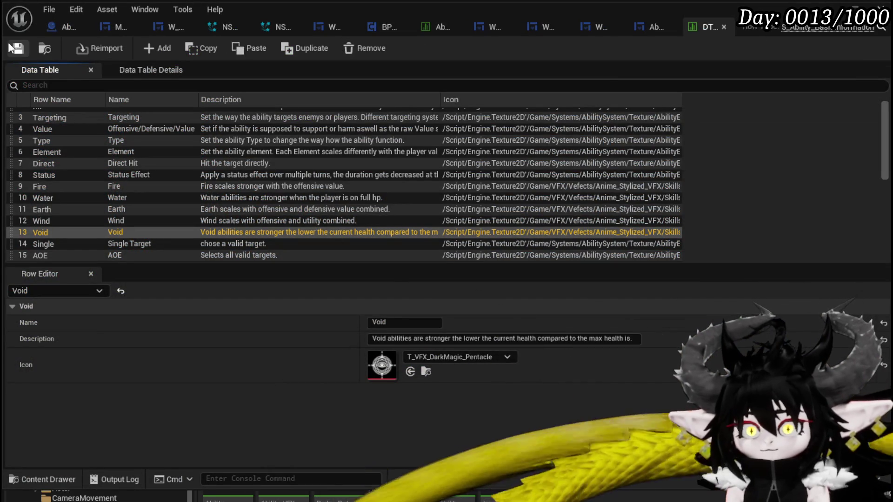
click(653, 27)
scroll(109, 182, down, 10)
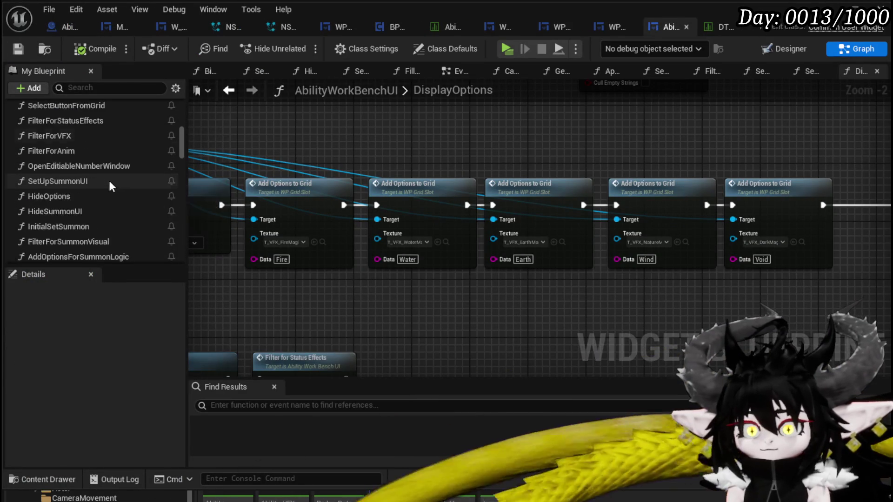
scroll(110, 179, down, 5)
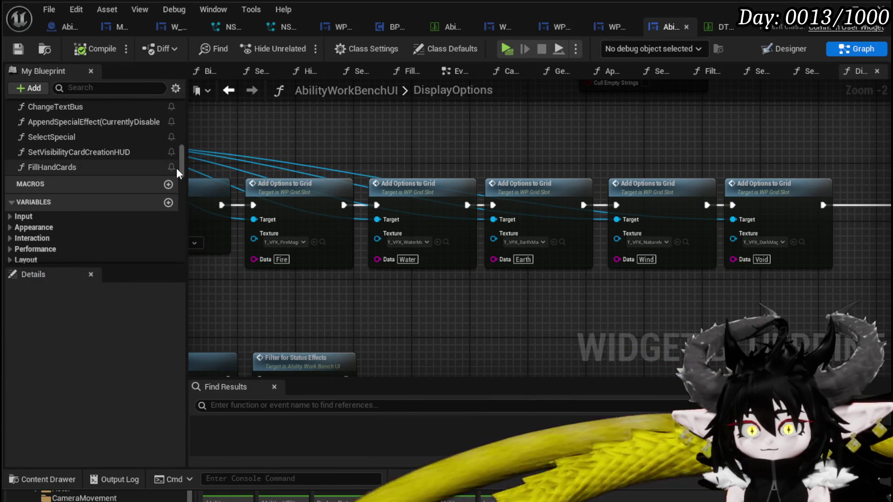
mouse_move(185, 164)
mouse_down()
mouse_move(185, 124)
mouse_move(186, 160)
mouse_move(147, 164)
mouse_up()
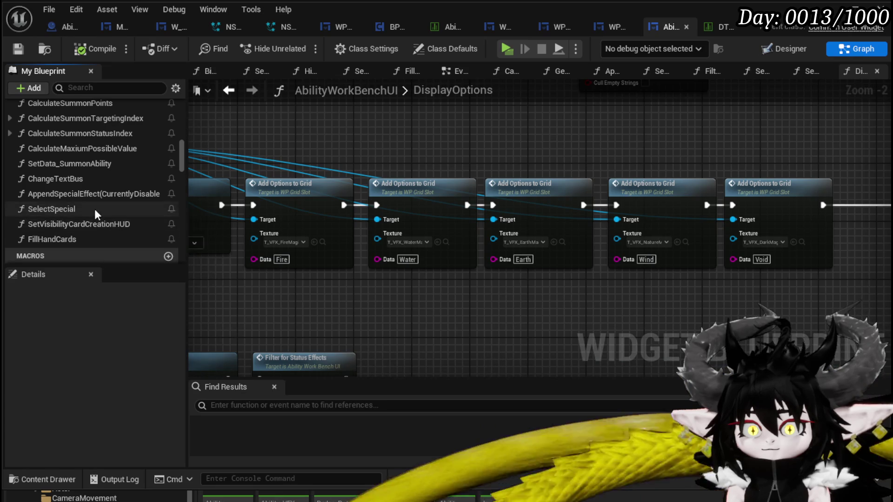
In the SelectSpecial graph, select the SET, SET, Set Points Left and Hide Options reset nodes.
double_click(94, 208)
drag(486, 158, 277, 173)
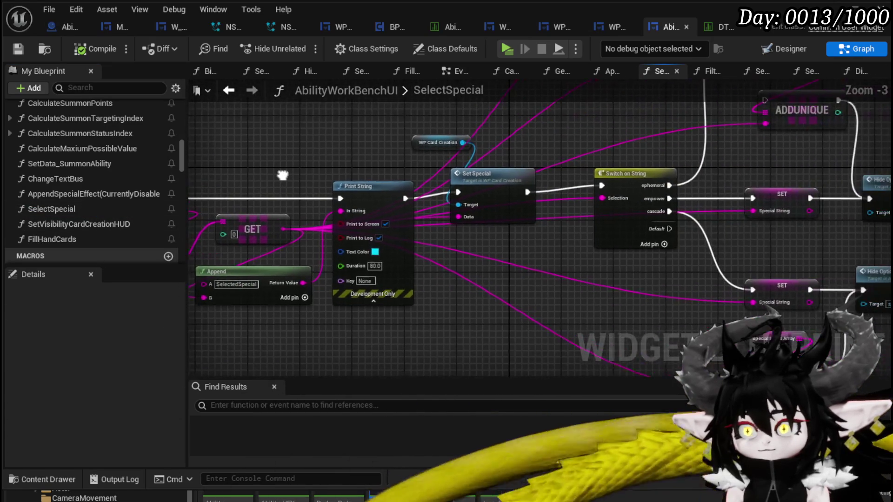
mouse_move(559, 250)
mouse_down()
mouse_move(271, 258)
mouse_move(441, 193)
mouse_move(358, 278)
mouse_move(380, 284)
mouse_move(323, 255)
mouse_move(281, 127)
mouse_move(269, 28)
mouse_up()
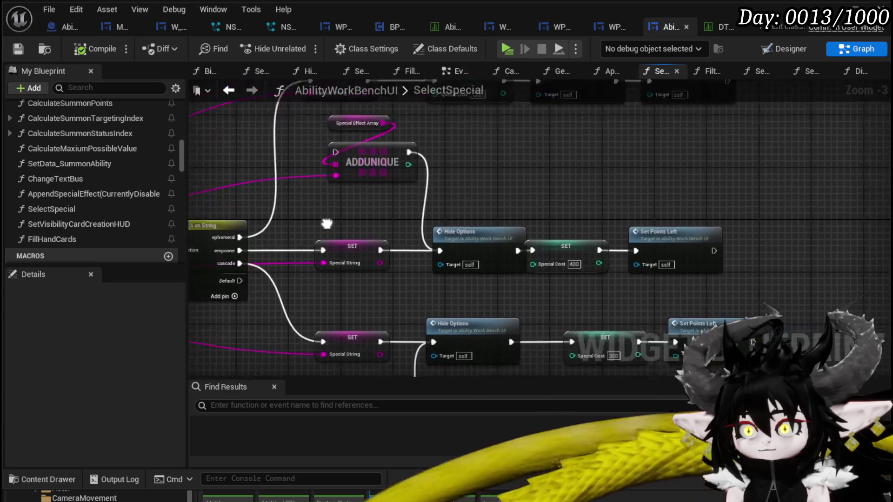
click(503, 254)
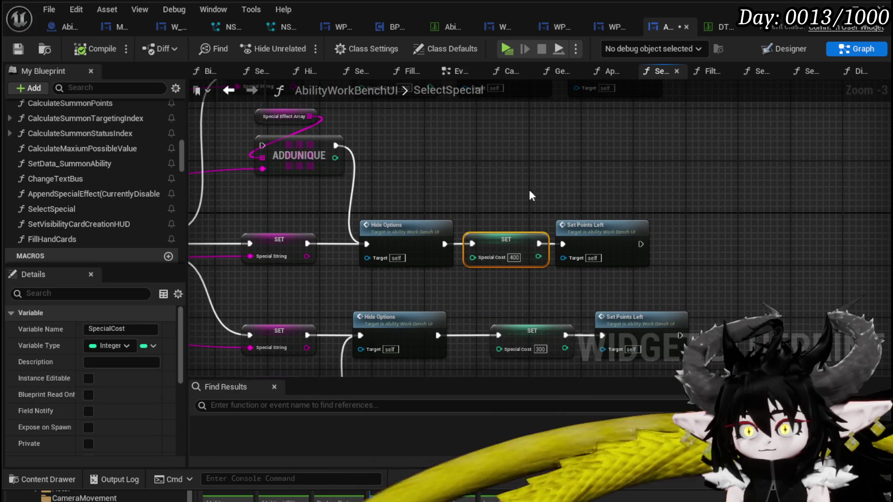
mouse_move(517, 191)
mouse_down()
mouse_move(516, 299)
mouse_move(652, 295)
mouse_move(625, 259)
mouse_move(498, 291)
mouse_up()
click(651, 294)
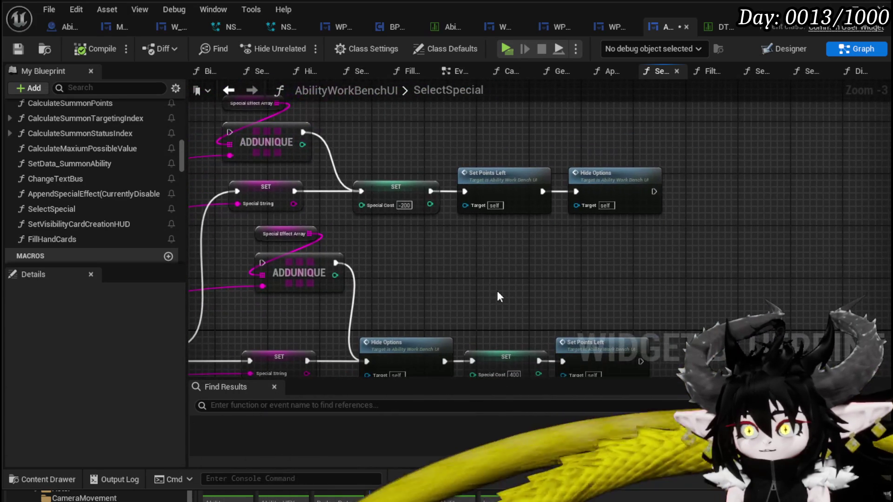
drag(406, 261, 794, 154)
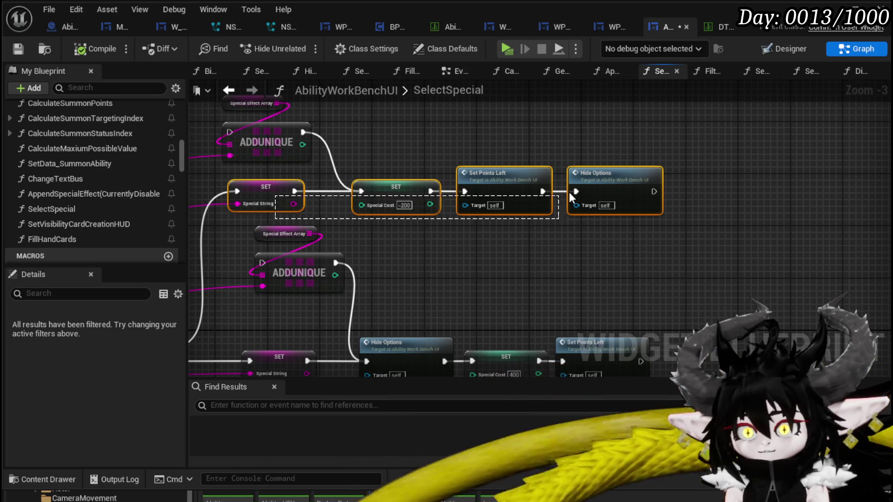
mouse_move(668, 191)
mouse_down()
mouse_move(682, 205)
mouse_move(405, 170)
mouse_up()
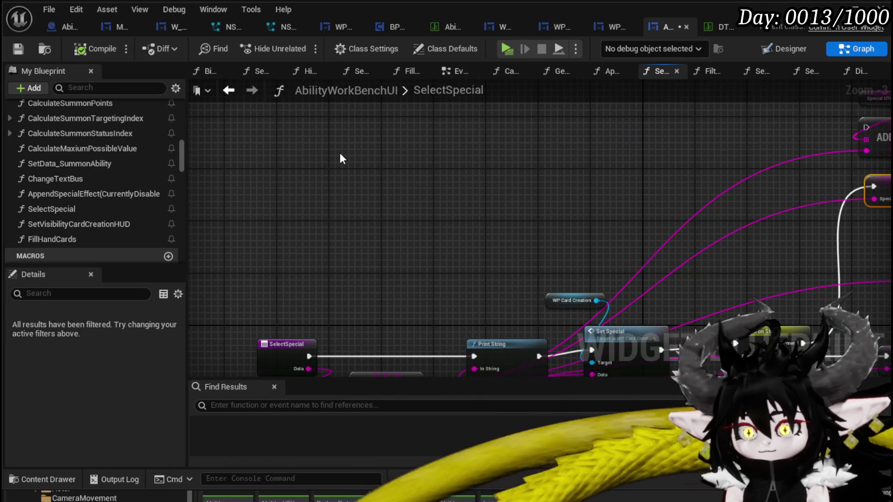
mouse_move(355, 264)
mouse_down()
mouse_move(355, 245)
mouse_move(414, 120)
mouse_move(401, 133)
mouse_move(481, 256)
mouse_up()
click(328, 156)
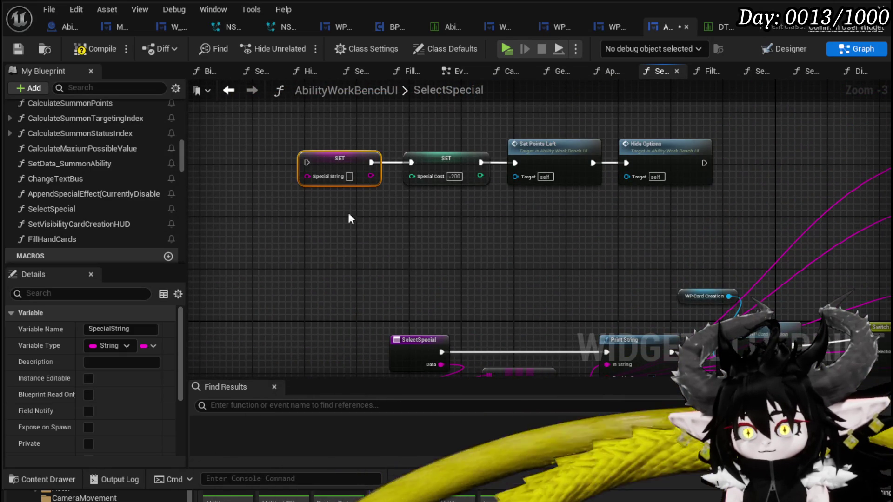
drag(542, 141, 682, 115)
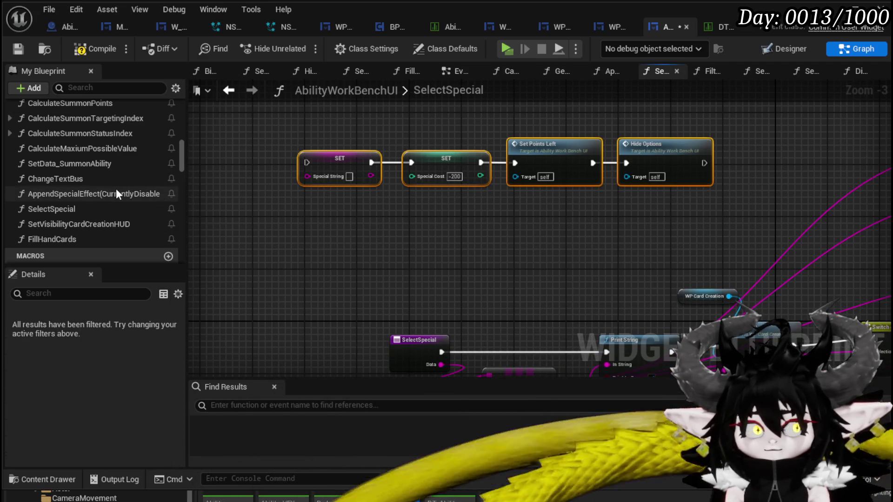
Compile and save the AbilityWorkBenchUI blueprint, then add a new function.
click(82, 49)
click(26, 48)
scroll(114, 149, up, 10)
scroll(112, 147, up, 5)
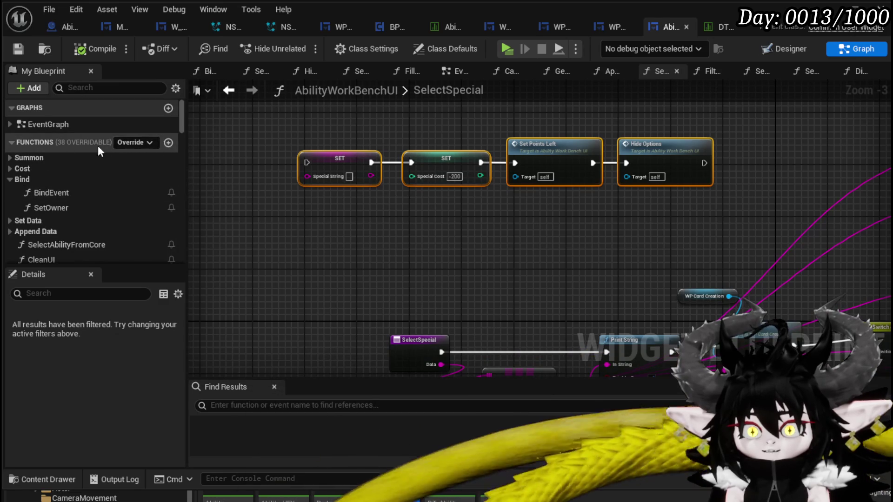
click(168, 143)
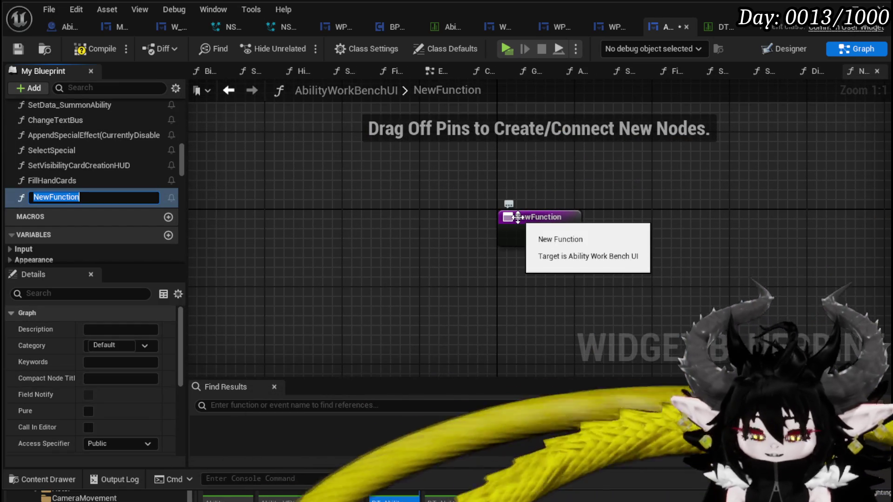
Name the function RemoveSpecial, paste and wire the reset nodes with Special Cost 0, then compile and save.
text(moveSpecial)
key(Return)
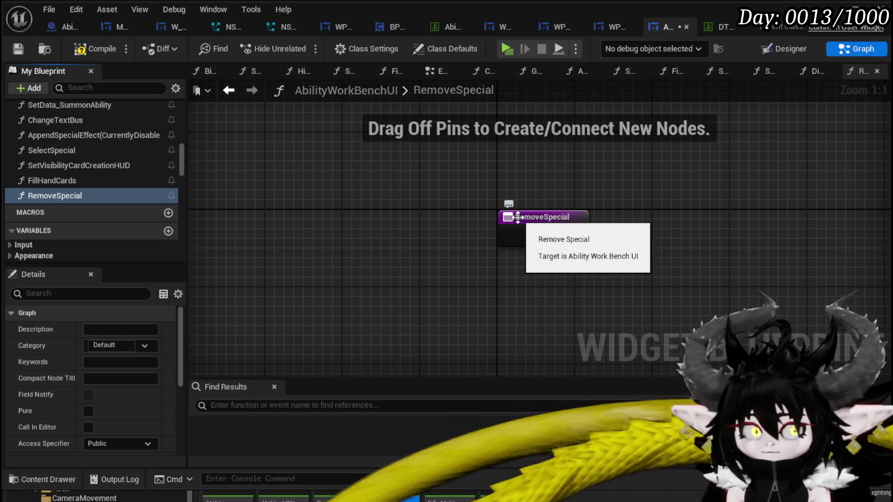
scroll(724, 173, down, 2)
key(ctrl+v)
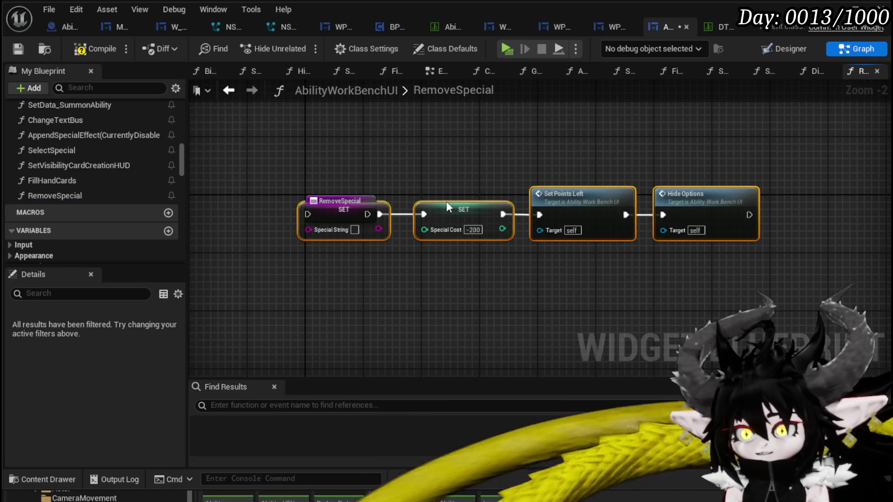
drag(462, 214, 549, 214)
drag(385, 211, 395, 213)
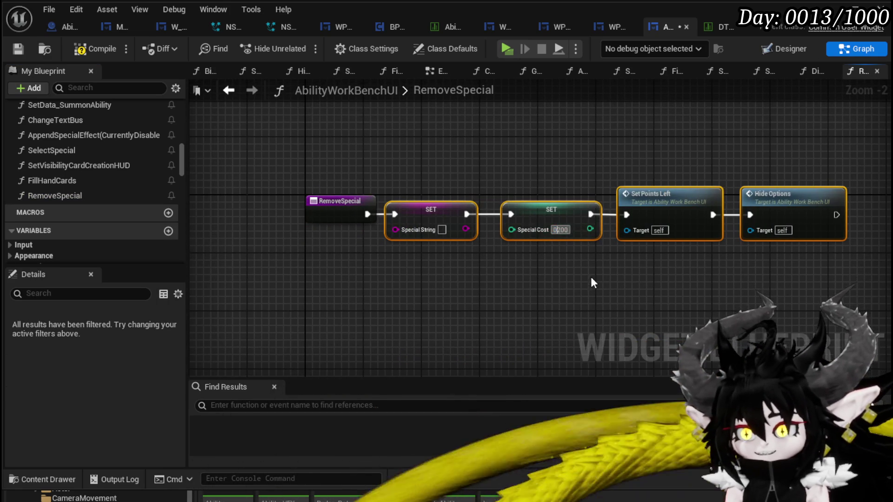
text(0)
click(578, 277)
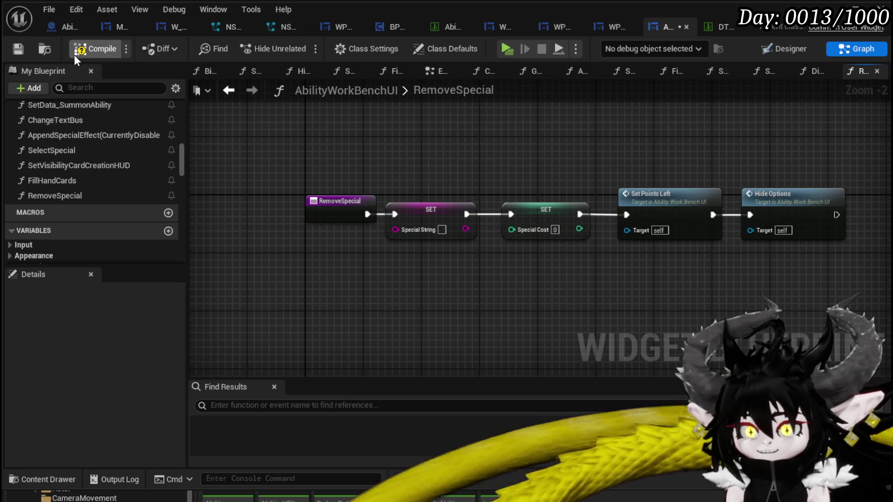
click(23, 46)
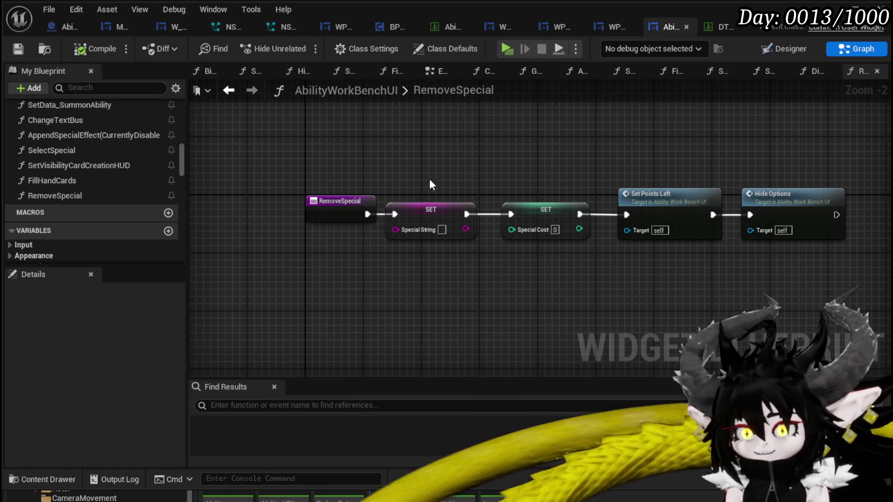
drag(335, 204, 291, 206)
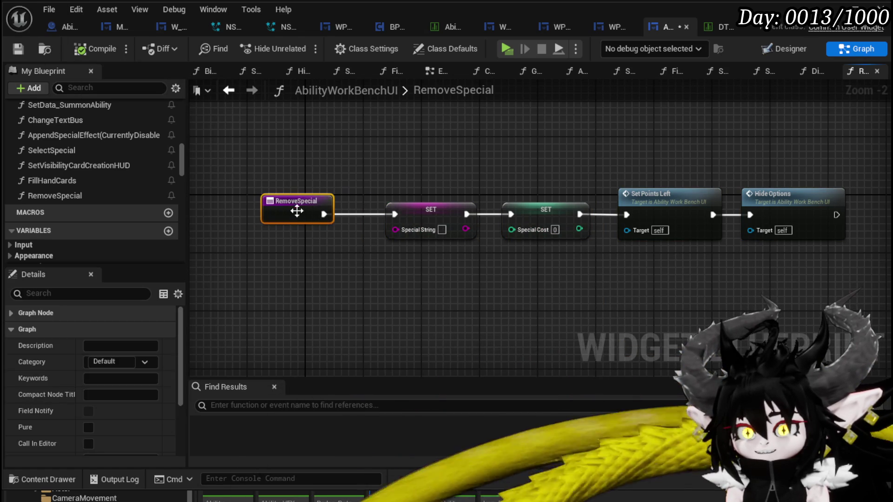
click(15, 50)
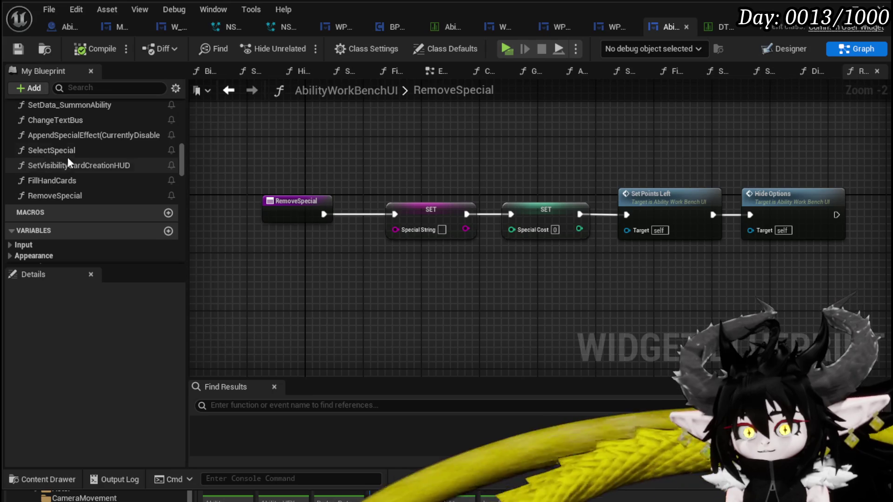
Copy the WP Card Creation and Set Special nodes from SelectSpecial into RemoveSpecial.
double_click(68, 153)
drag(445, 230, 332, 114)
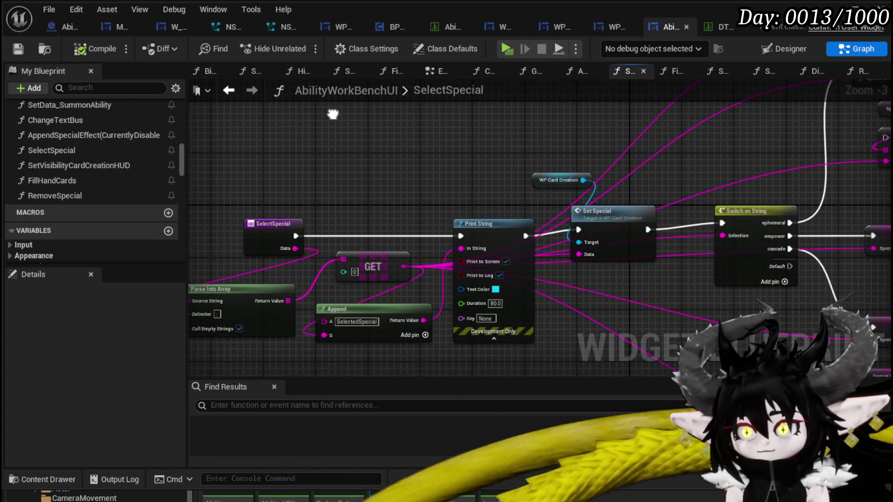
drag(541, 155, 604, 210)
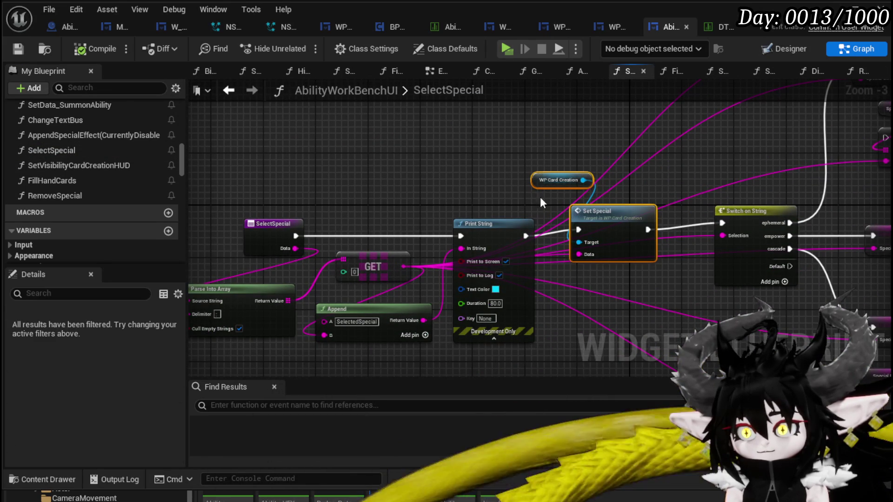
key(ctrl+s)
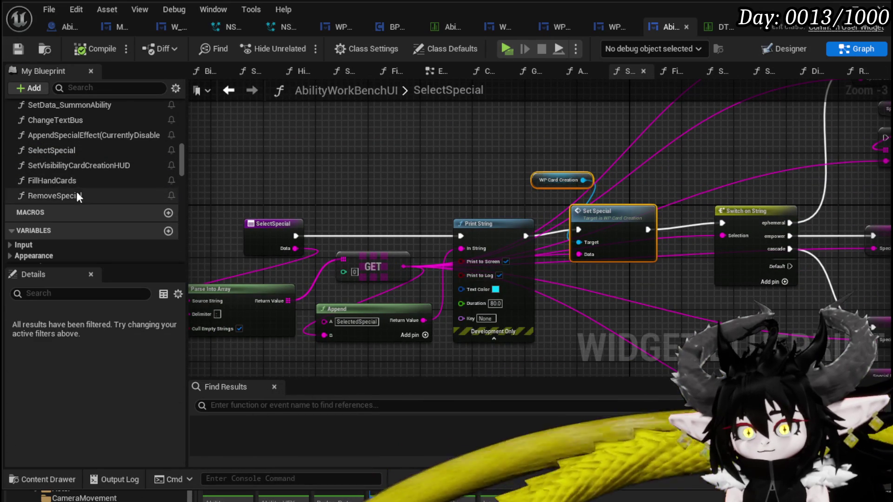
double_click(77, 194)
scroll(368, 209, up, 2)
key(ctrl+v)
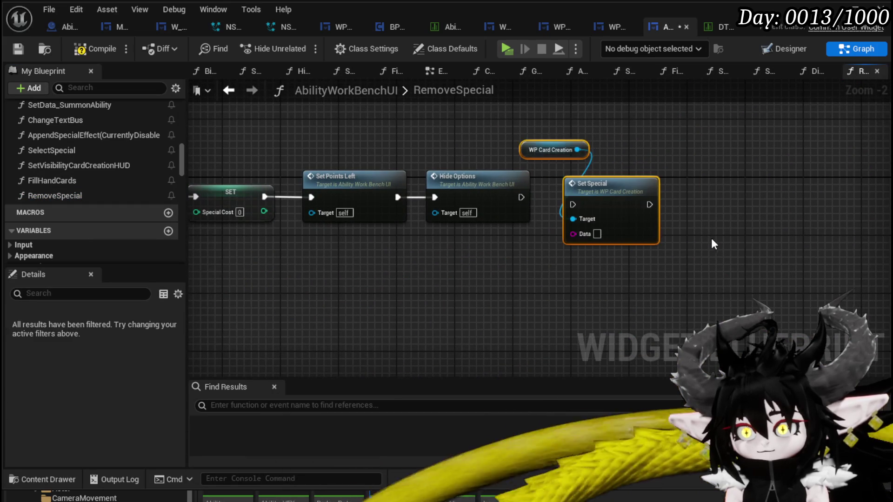
double_click(482, 190)
Add a 'Remove' case to SetSpecial's Switch on String, wired to the Collapsed Set Visibility node, and compile.
drag(444, 136, 436, 134)
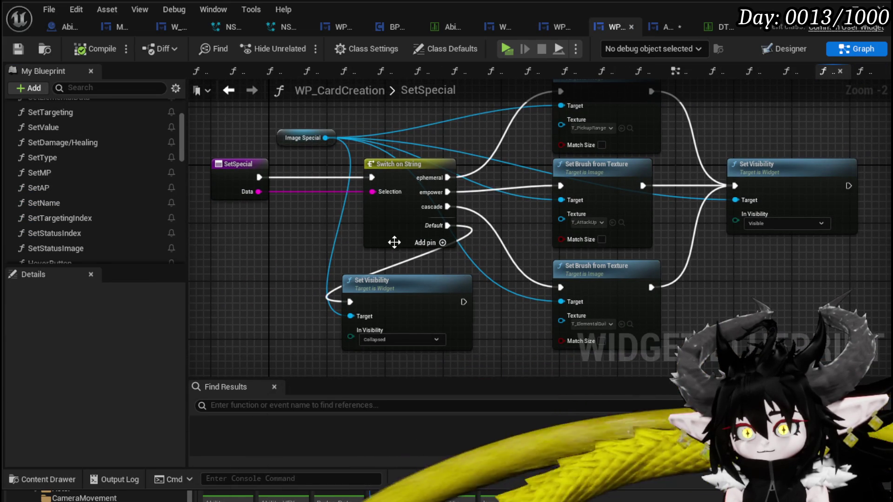
click(443, 244)
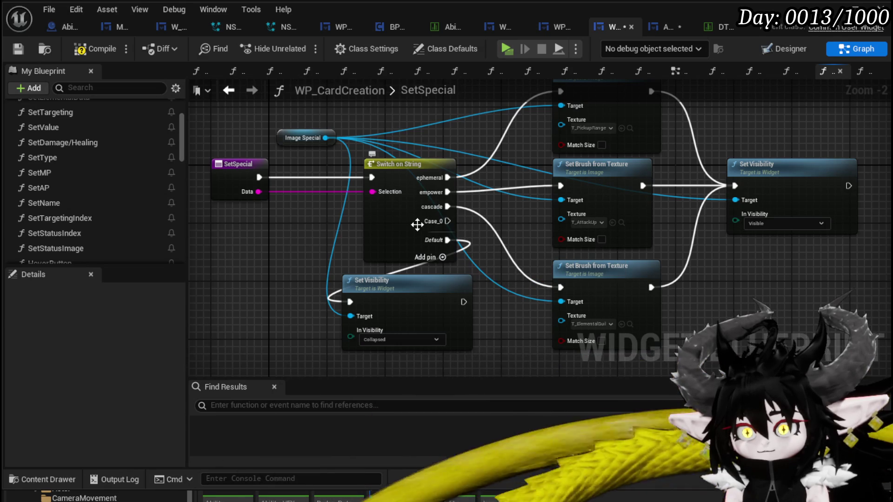
click(417, 225)
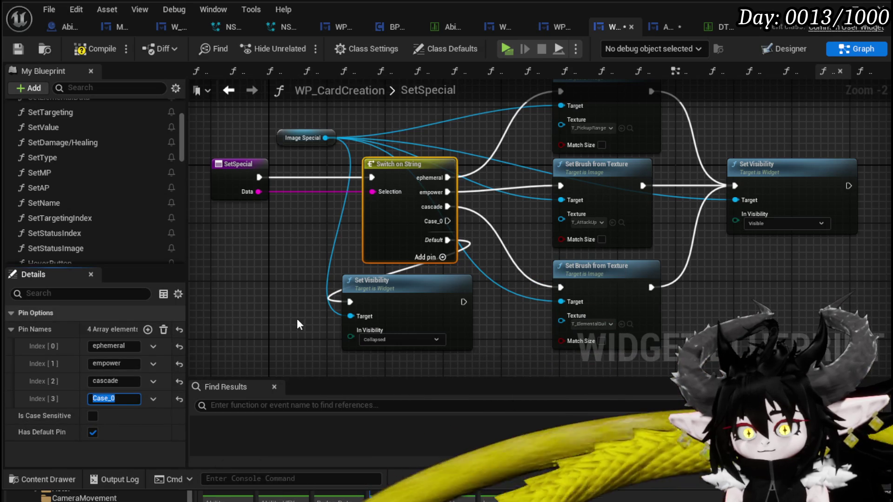
text(Remove)
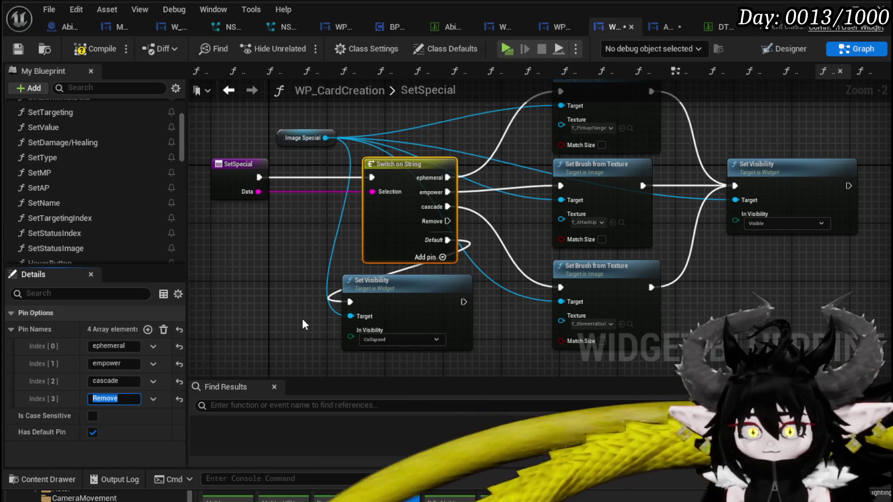
mouse_move(447, 222)
mouse_down()
mouse_move(353, 287)
mouse_move(349, 302)
mouse_up()
scroll(309, 260, down, 1)
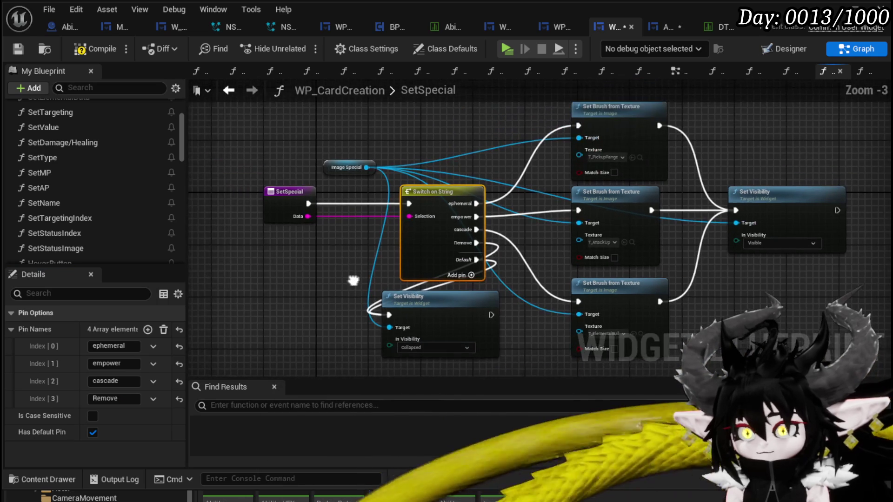
click(82, 50)
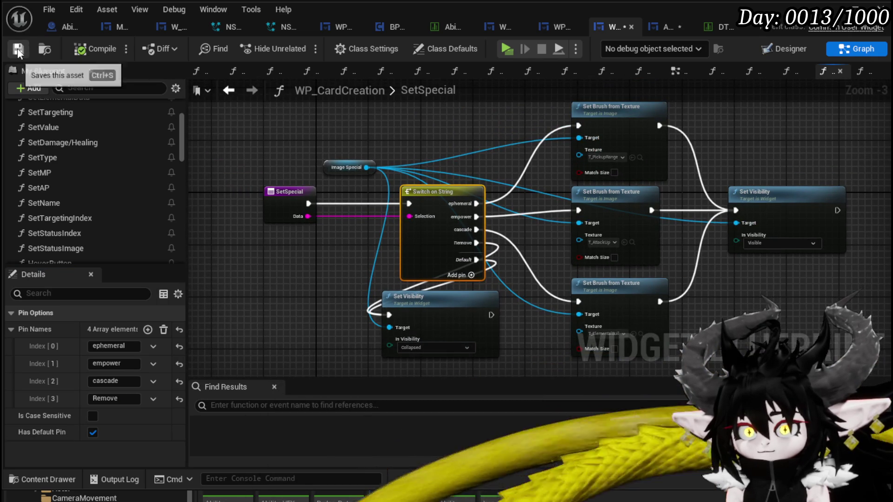
drag(447, 313, 450, 319)
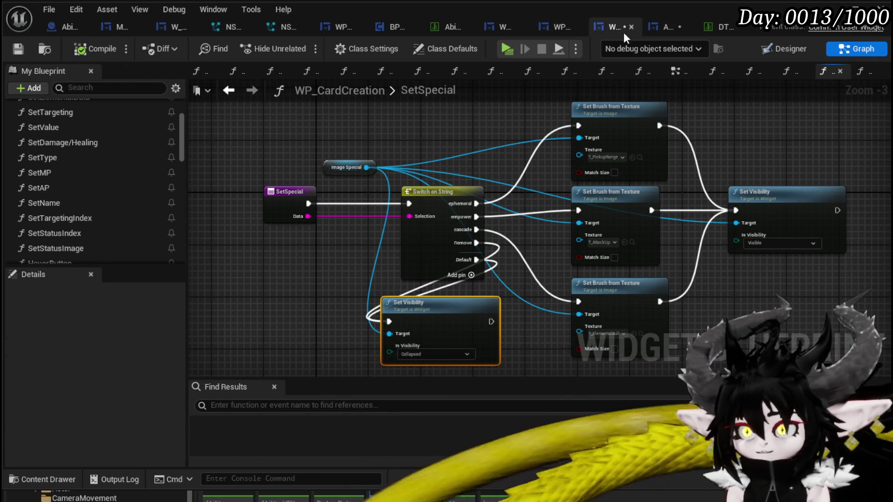
key(ctrl+Tab)
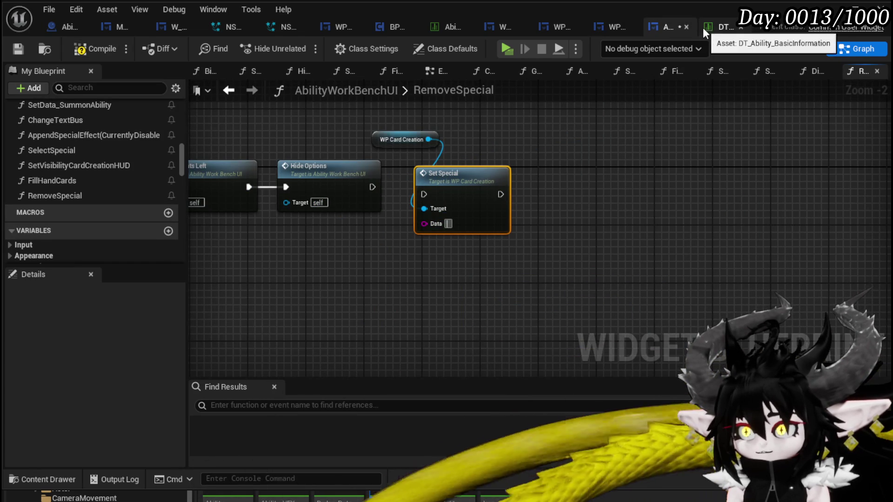
Wire Hide Options' exec output to the Set Special call in RemoveSpecial, then compile and save.
text(Remove)
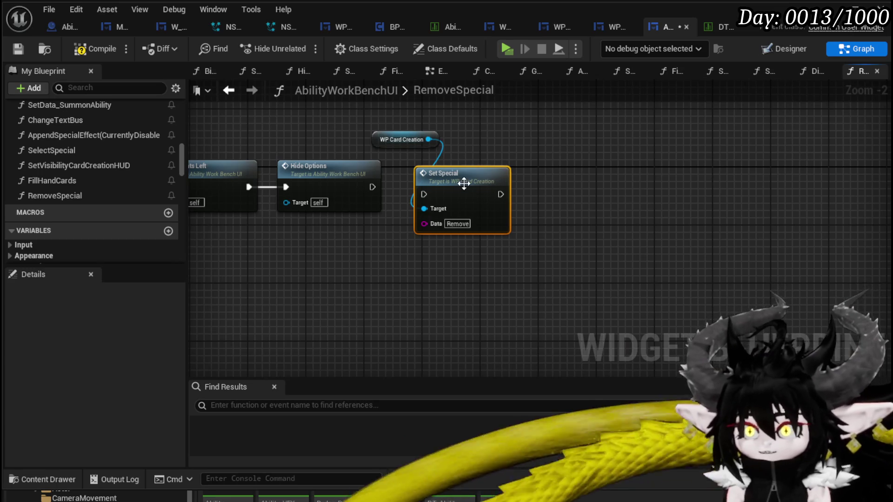
double_click(464, 182)
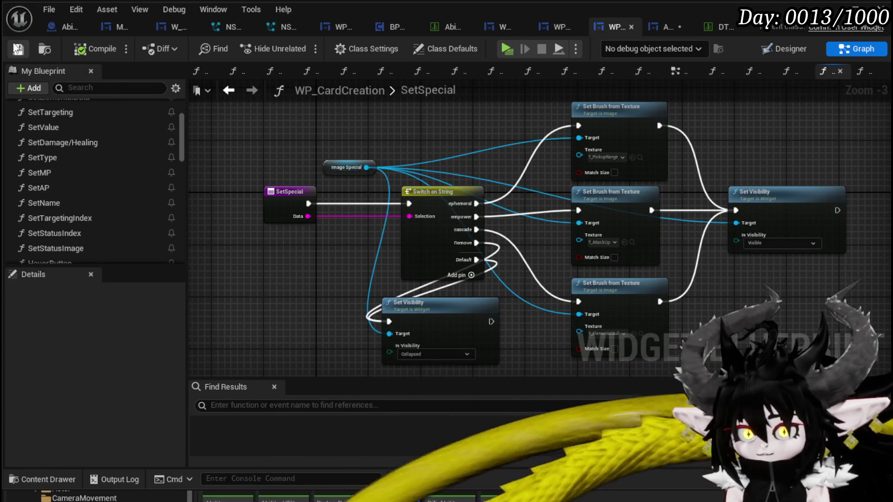
click(669, 28)
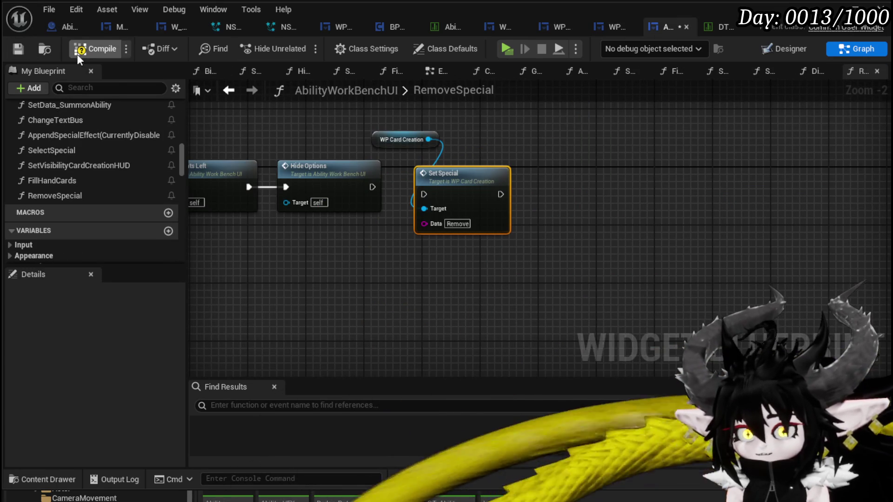
click(27, 47)
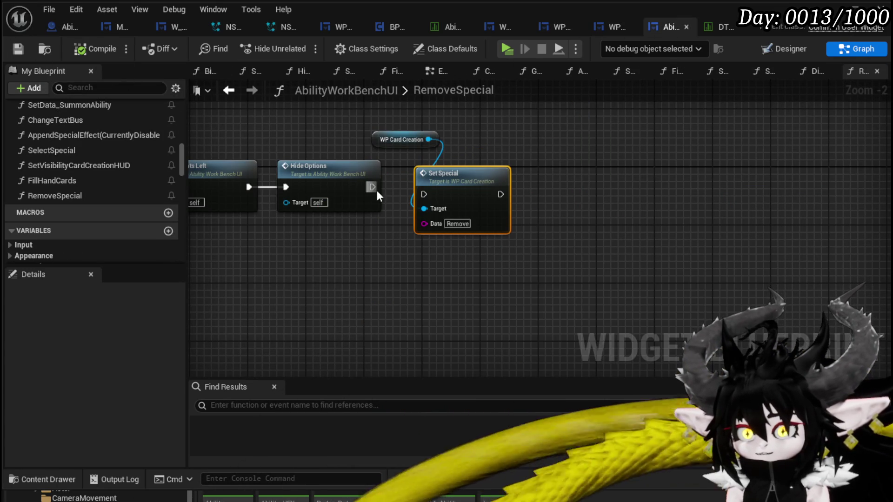
drag(425, 195, 425, 194)
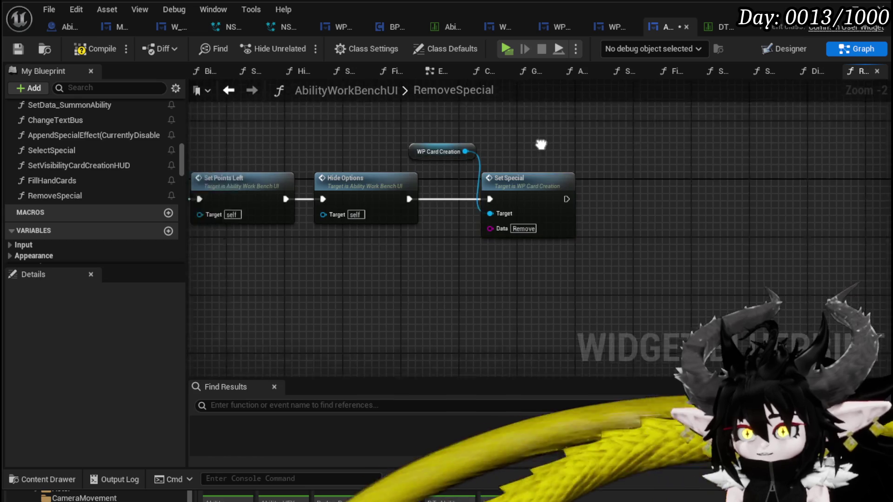
click(107, 49)
click(21, 47)
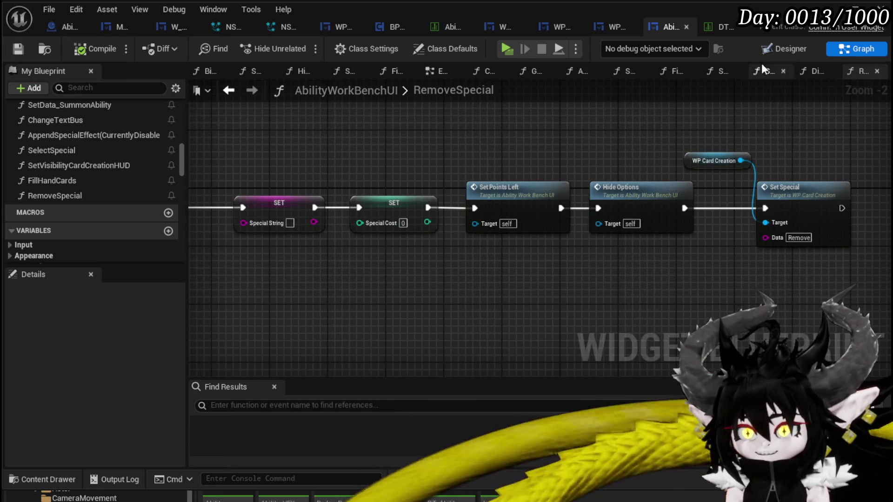
double_click(714, 160)
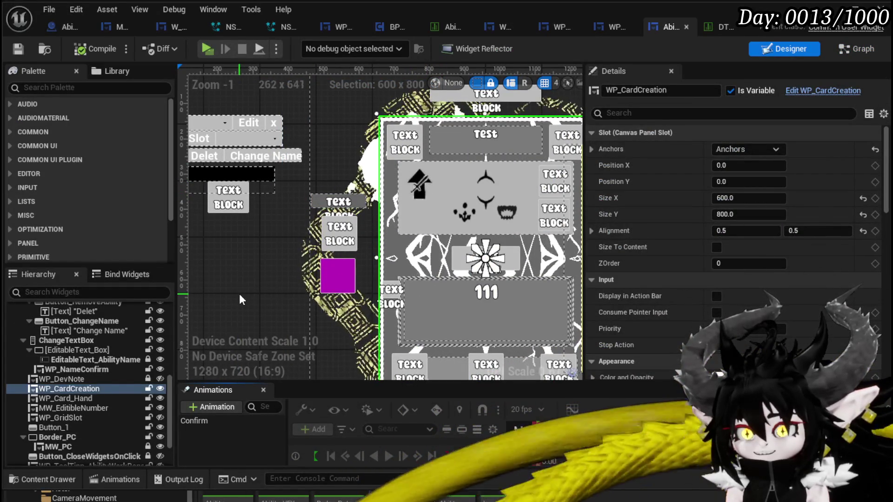
Review WP_CardCreation's SetSpecial graph, then switch to that widget's Designer canvas.
scroll(77, 353, up, 3)
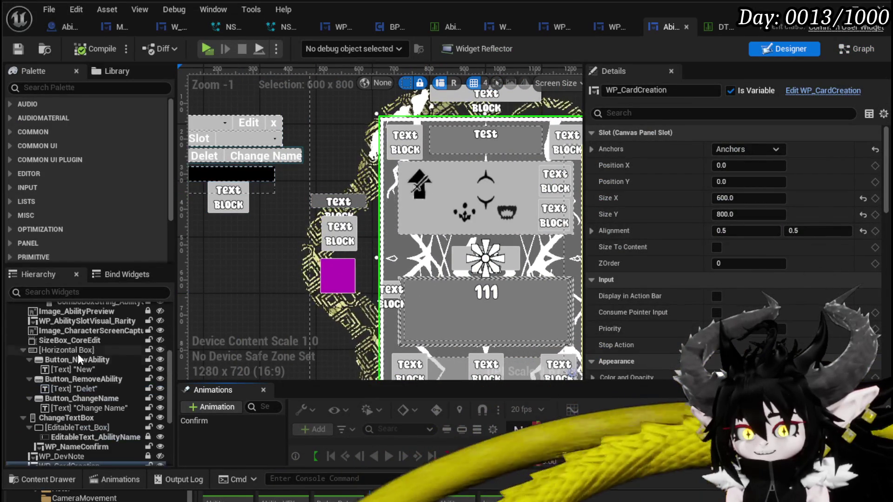
click(58, 91)
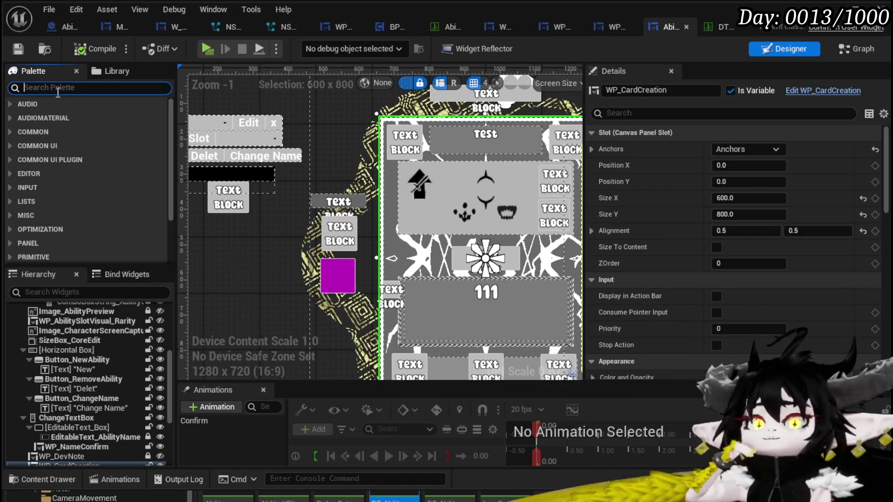
scroll(428, 268, up, 1)
scroll(442, 172, down, 1)
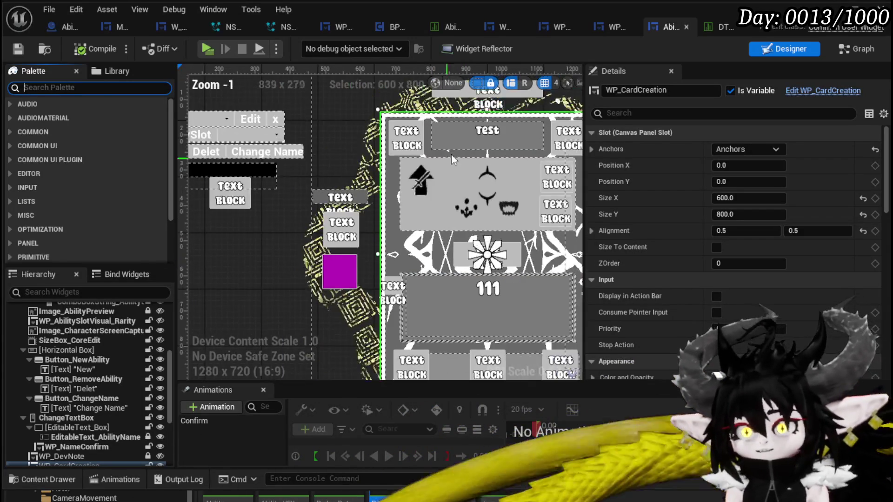
click(443, 172)
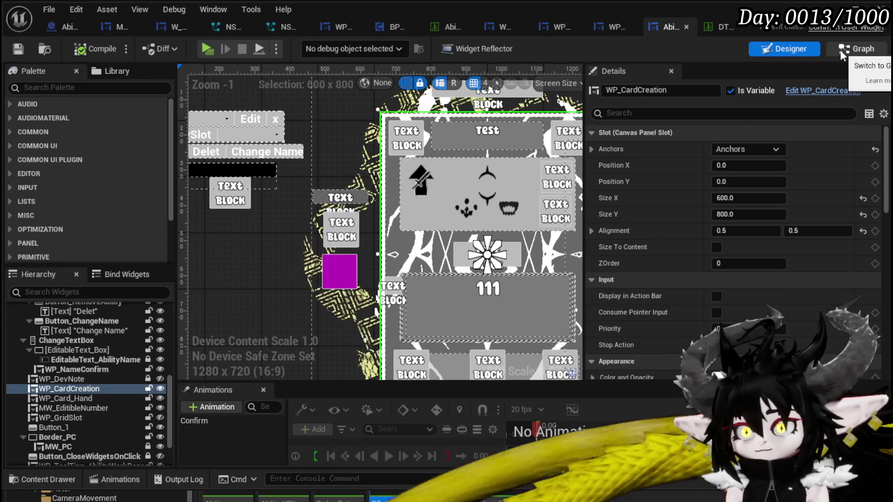
click(840, 49)
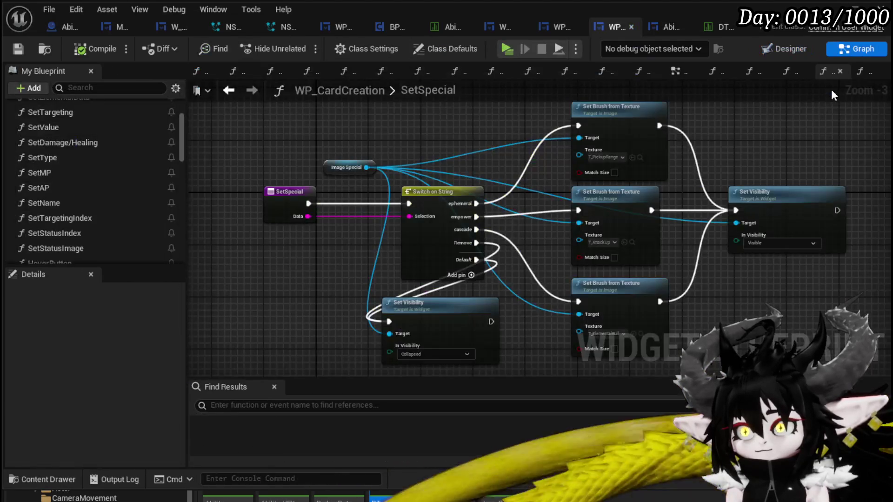
click(791, 49)
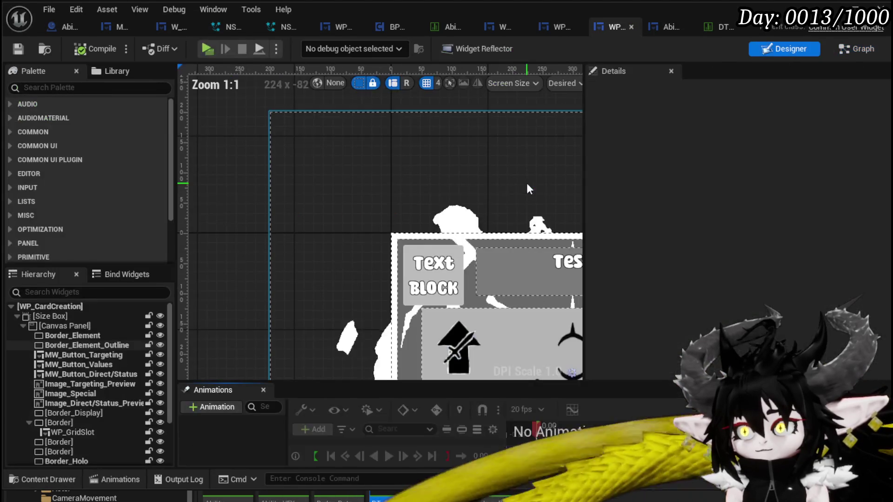
Select the Image_Special icon in the Hierarchy and bring up its Wrap With widget list.
click(467, 345)
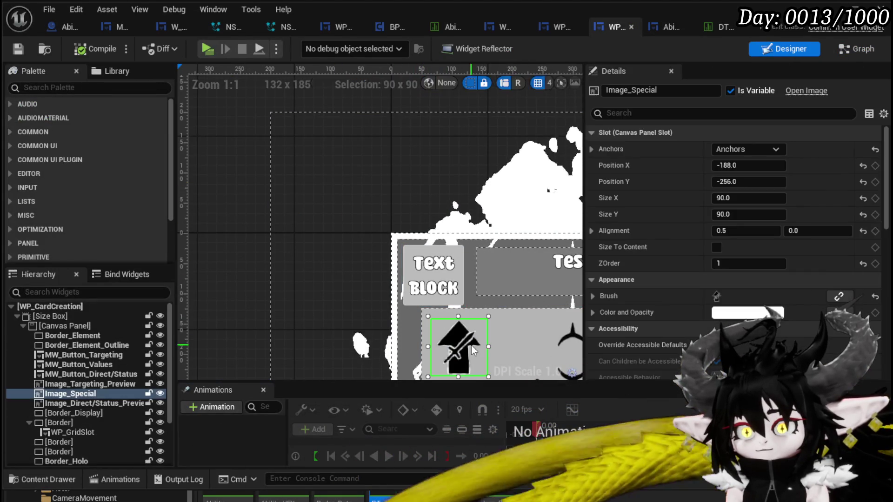
scroll(293, 307, down, 2)
drag(296, 303, 286, 146)
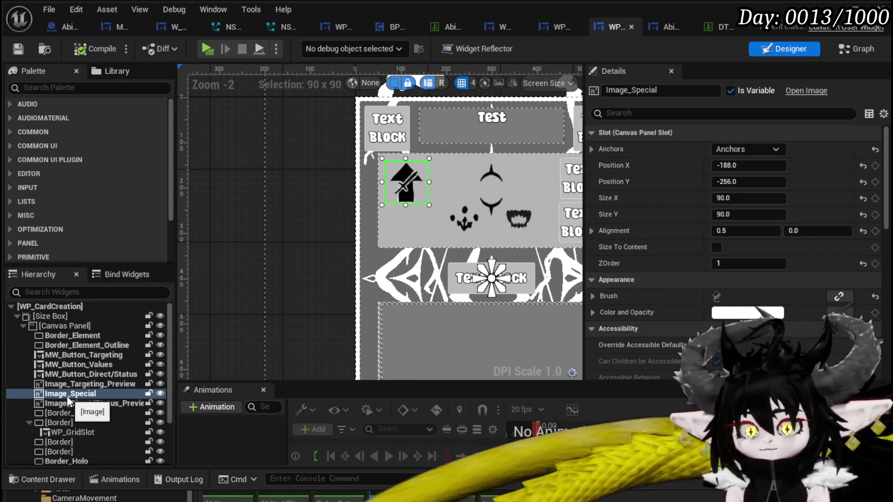
scroll(721, 372, down, 10)
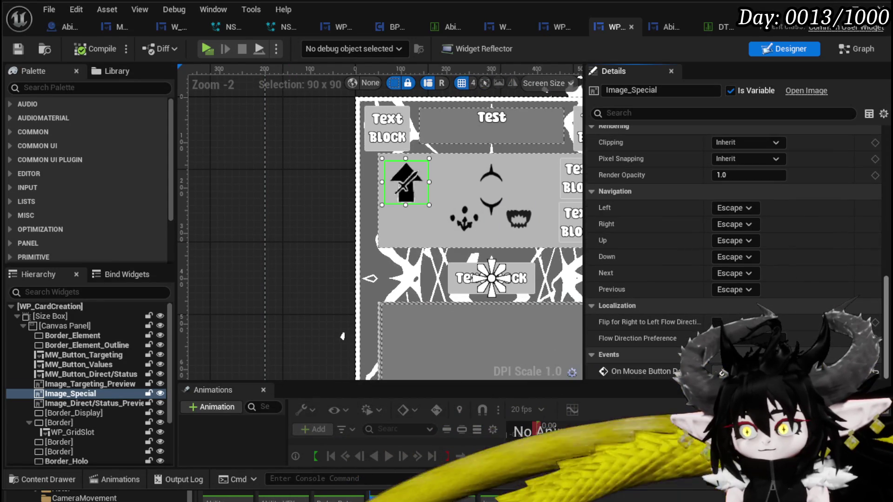
scroll(890, 210, up, 10)
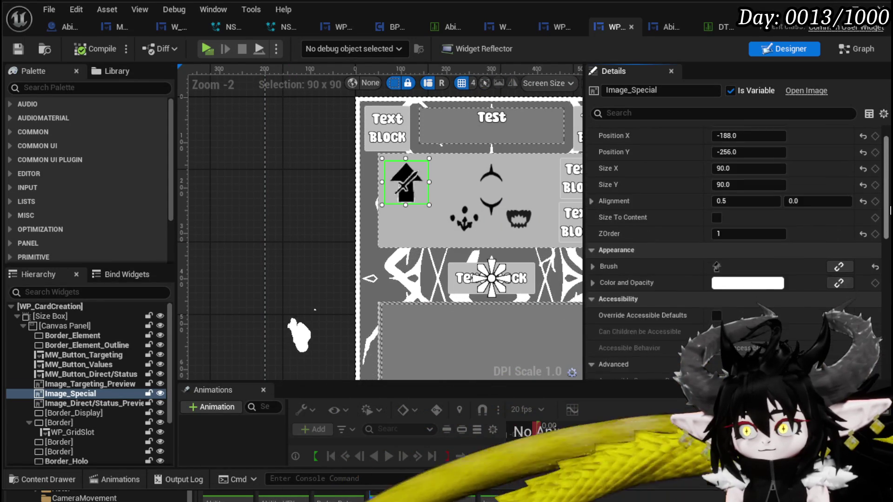
scroll(890, 210, up, 2)
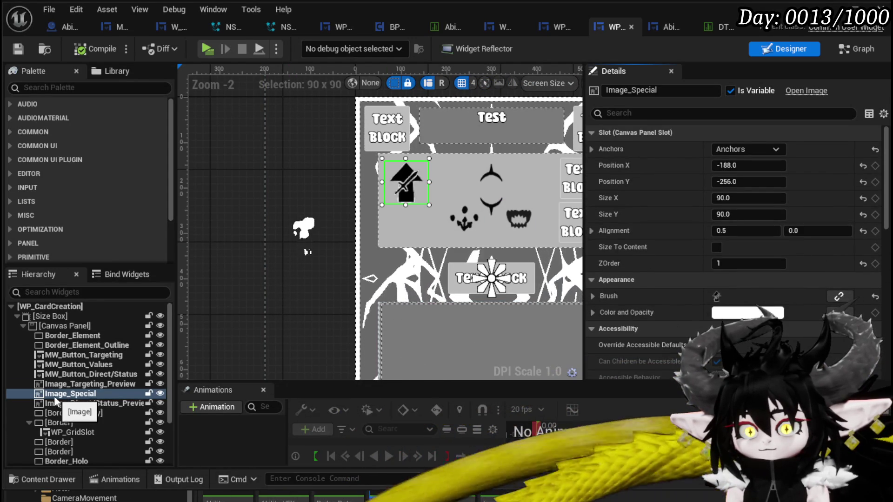
right_click(54, 395)
mouse_move(107, 500)
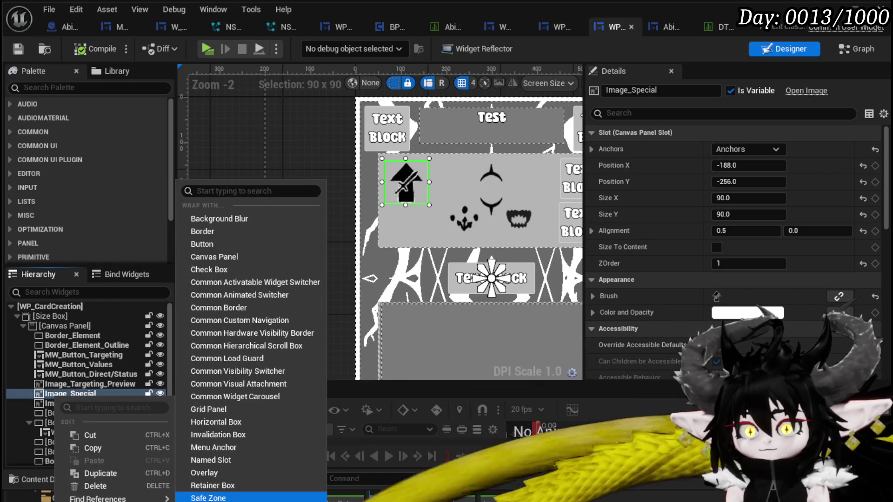
Wrap Image_Special in a new Button_0 and set the image's padding inside it to 0.
click(236, 242)
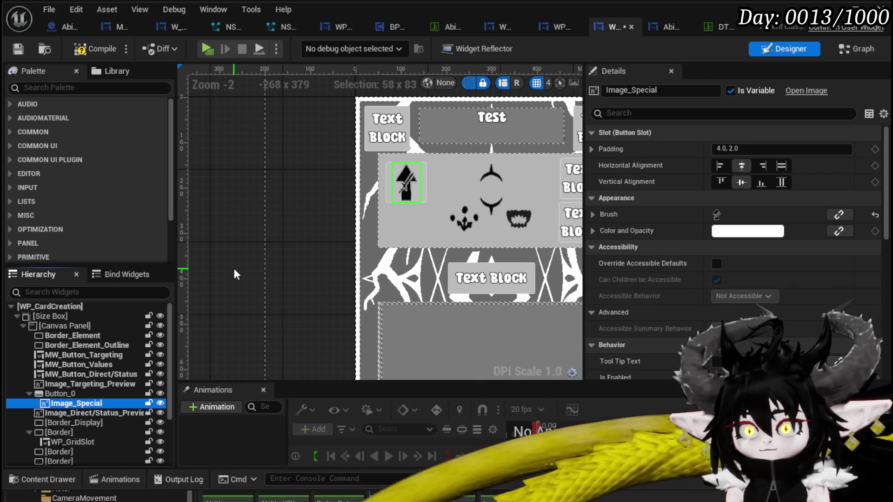
click(385, 186)
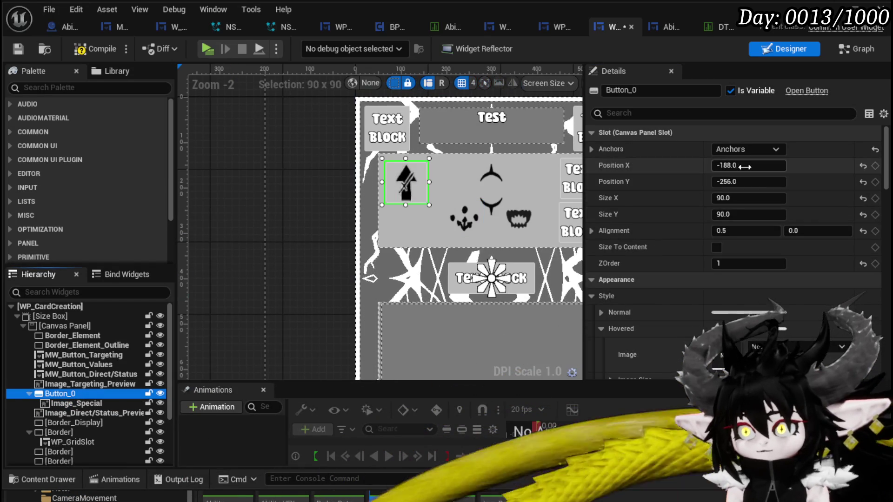
click(406, 182)
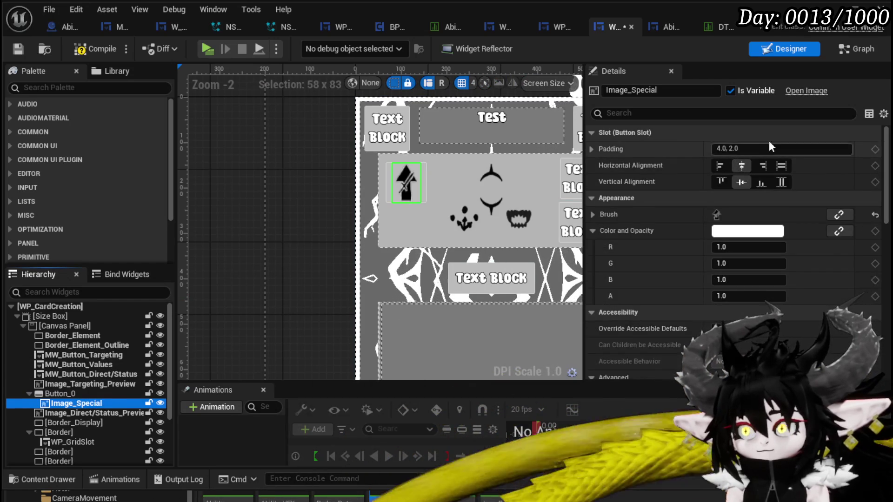
click(752, 148)
text(0)
key(Return)
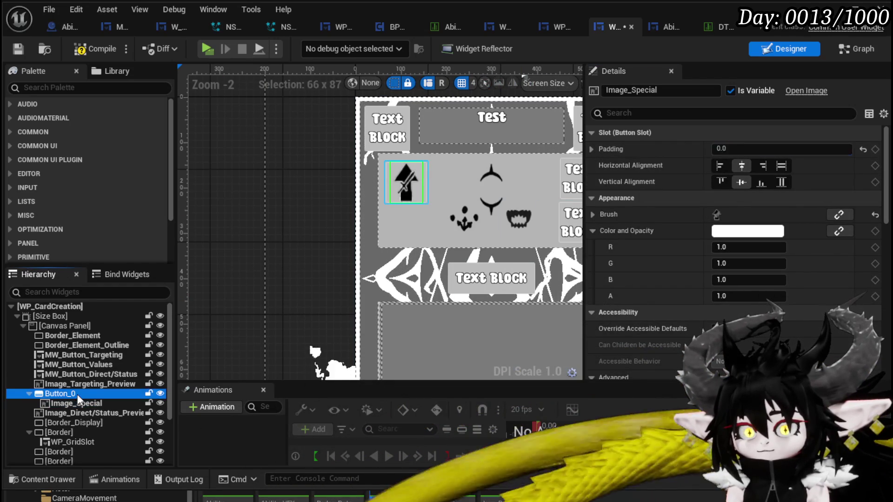
Keep the button width at 90 and review Image_Special's padding values.
click(741, 198)
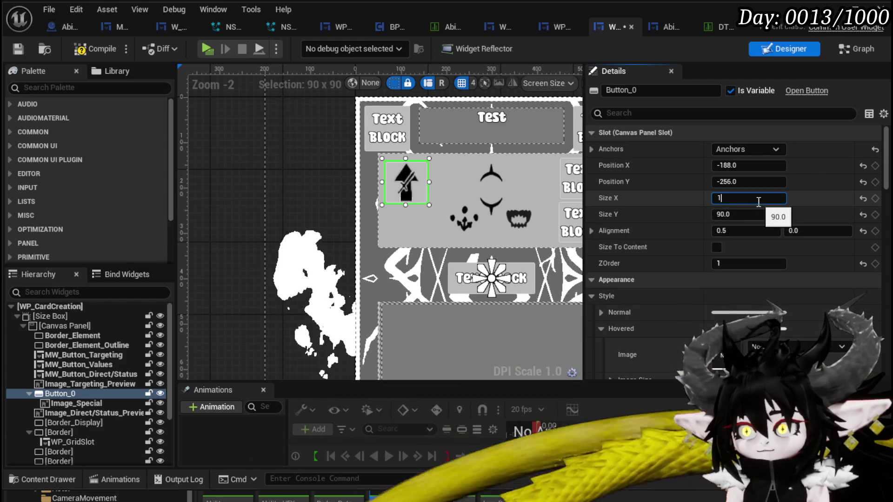
key(BackSpace)
key(Tab)
key(Tab)
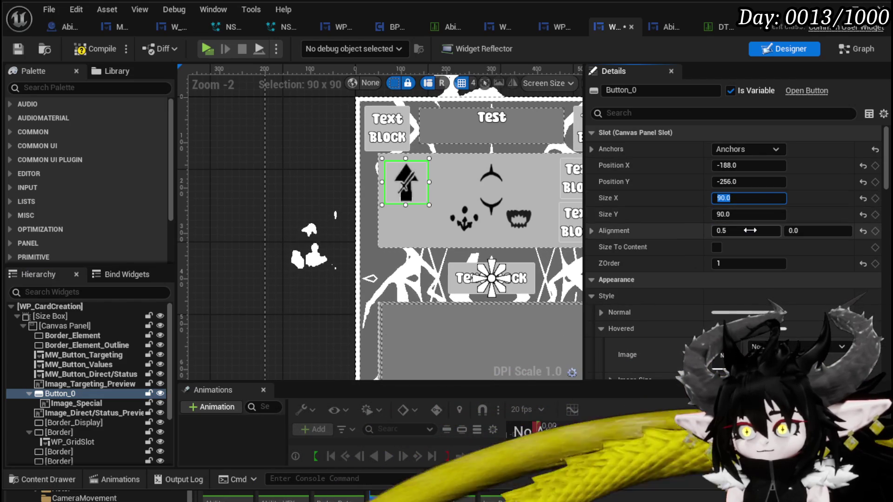
scroll(408, 187, up, 3)
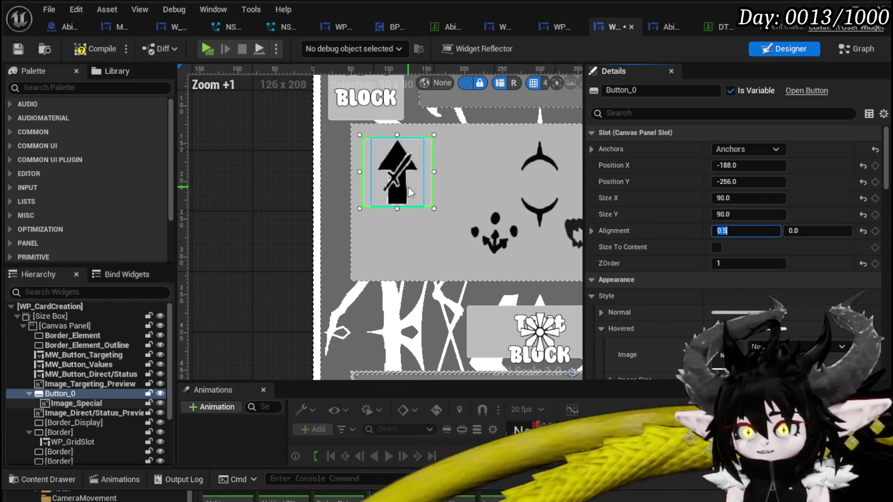
click(408, 188)
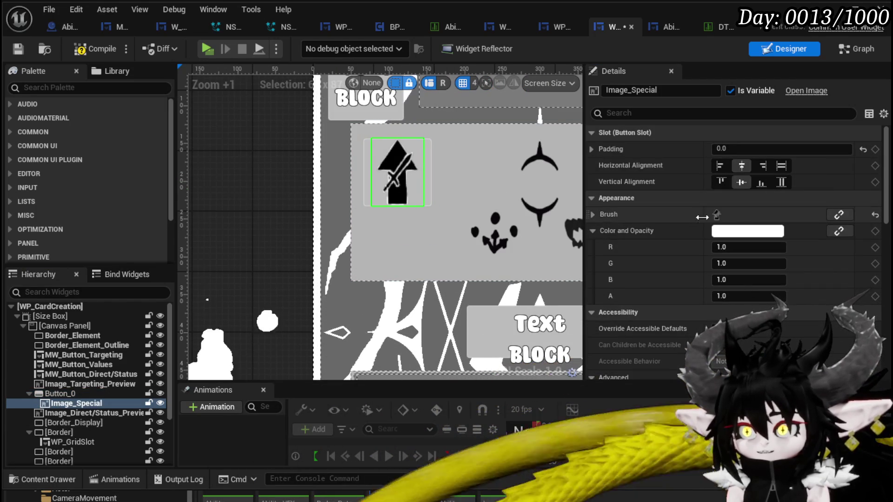
scroll(688, 230, down, 2)
scroll(688, 230, down, 4)
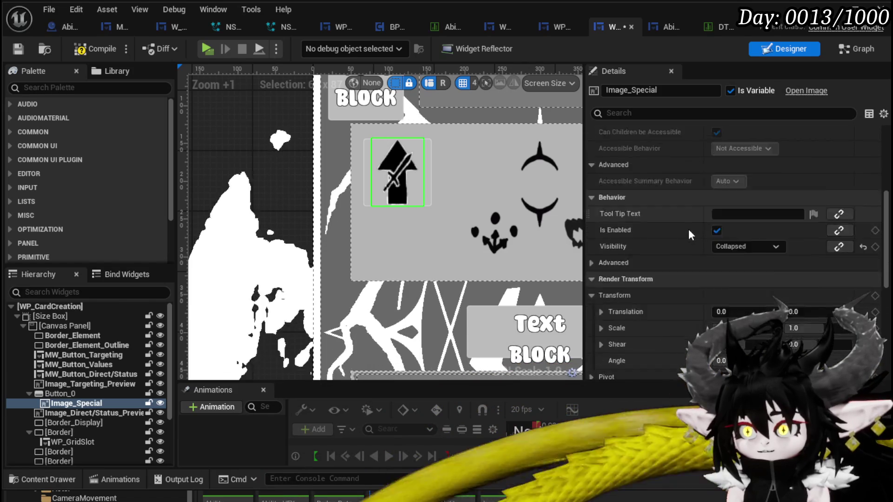
scroll(689, 230, down, 3)
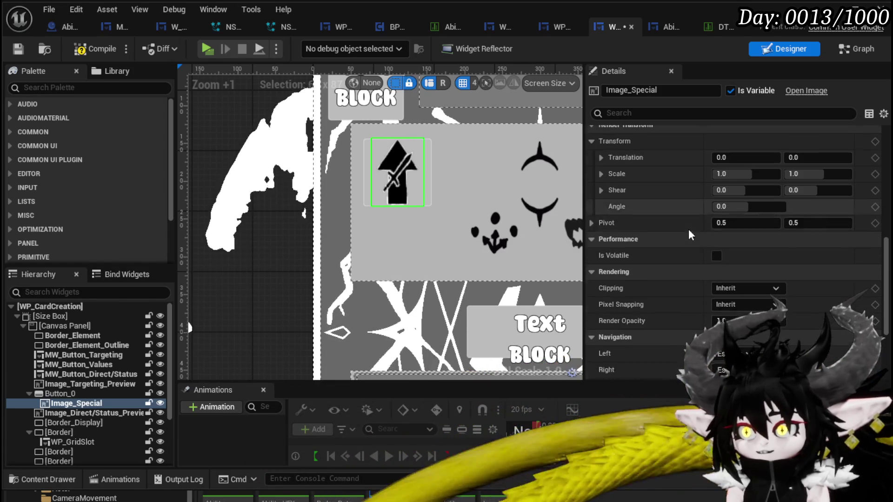
scroll(668, 281, down, 2)
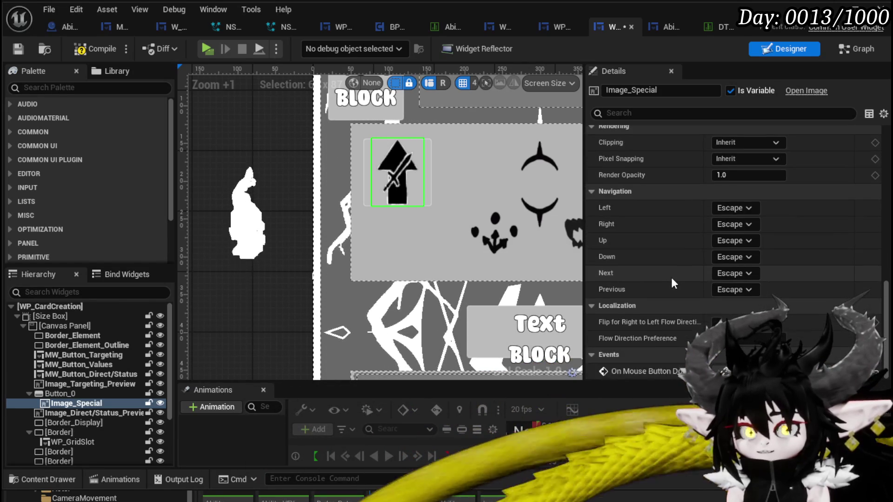
scroll(690, 263, up, 3)
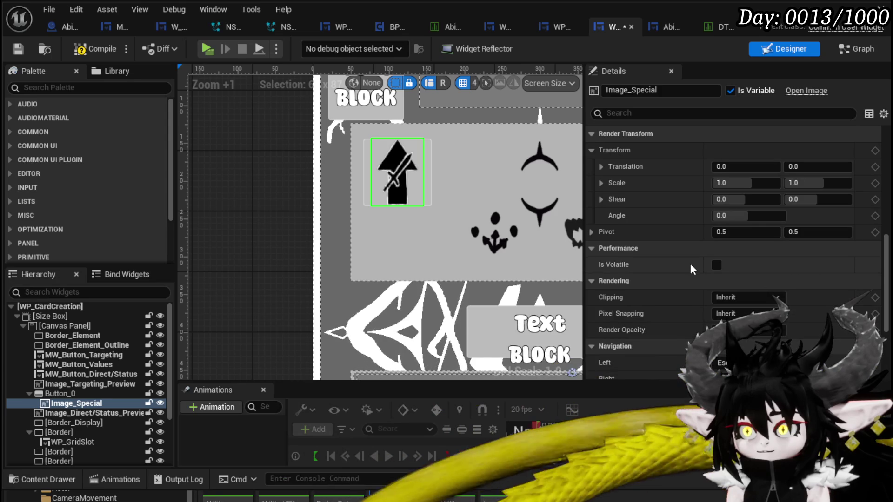
scroll(690, 264, up, 2)
scroll(690, 264, up, 5)
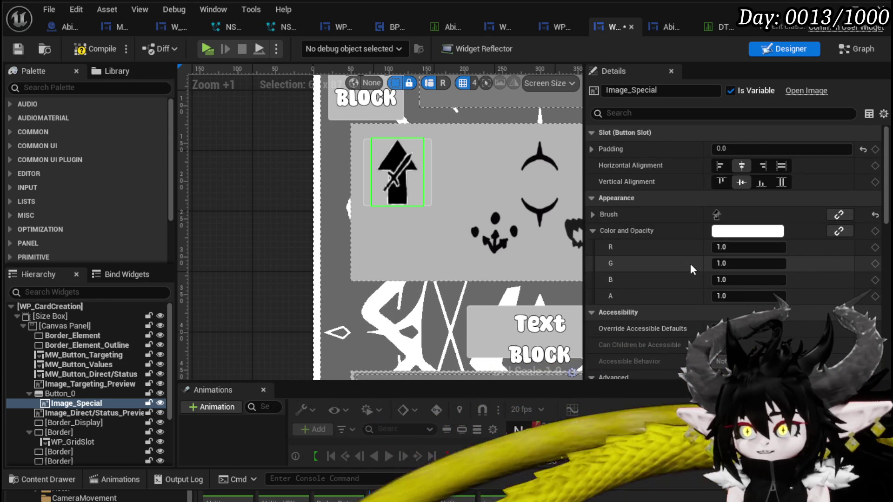
click(592, 149)
click(592, 147)
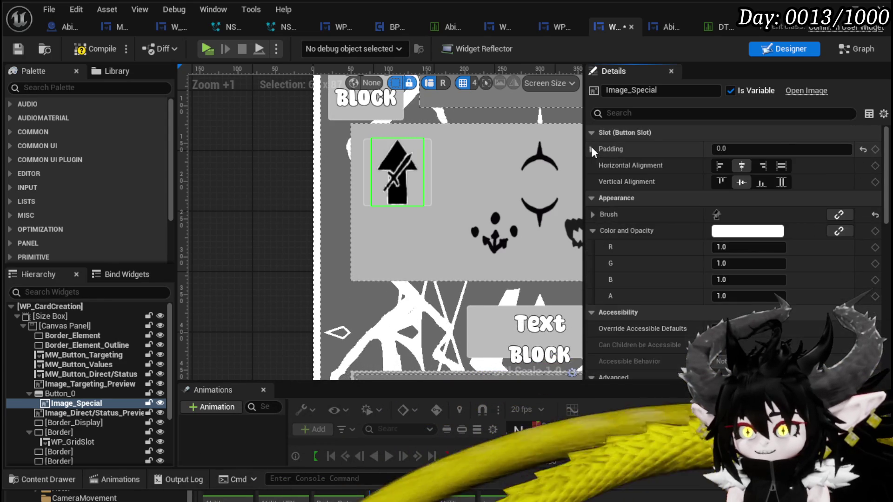
Give Button_0 outline width 1 and normal and pressed padding of 0.
click(427, 172)
scroll(690, 194, down, 3)
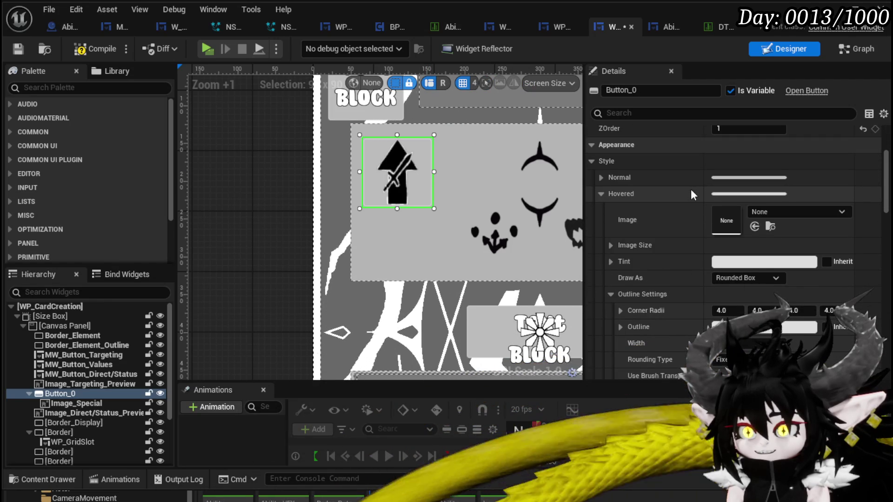
scroll(691, 190, down, 2)
scroll(691, 191, down, 2)
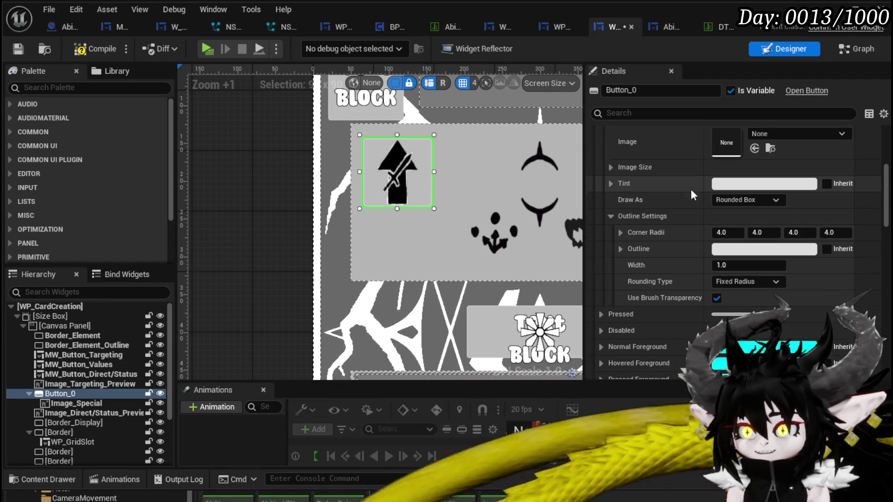
text(0)
key(Return)
click(761, 264)
text(1)
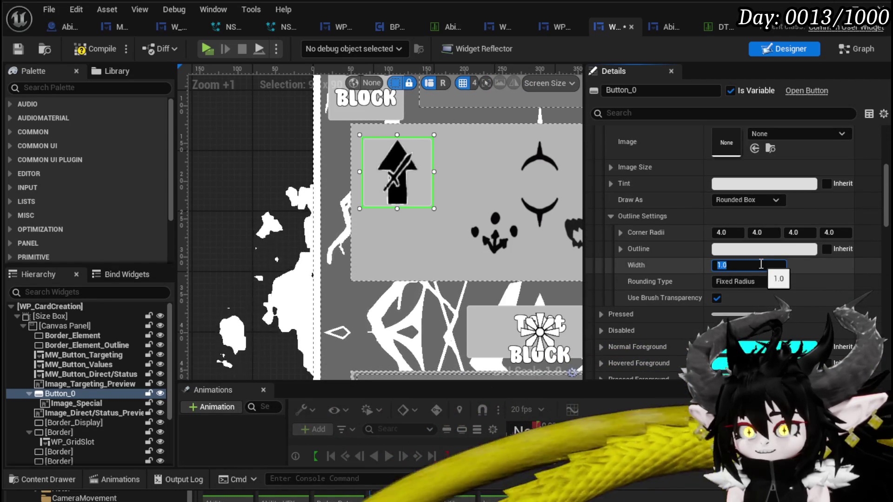
scroll(627, 206, down, 2)
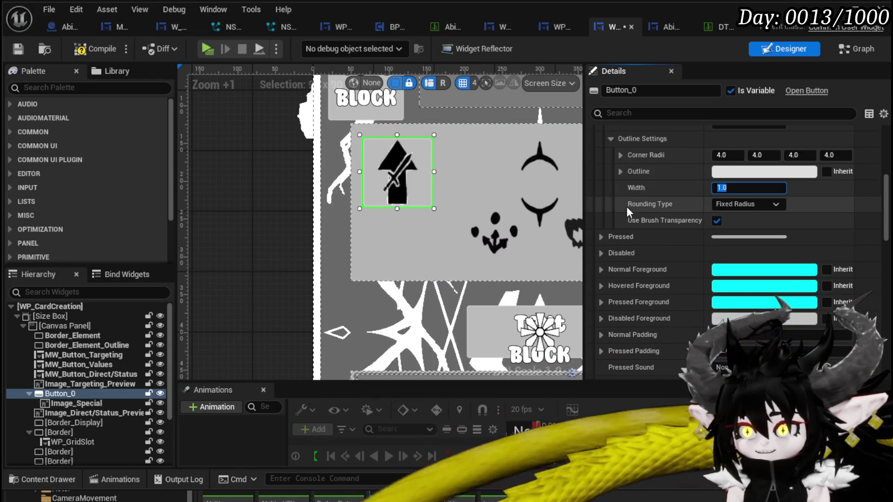
scroll(627, 206, down, 3)
click(751, 238)
click(754, 255)
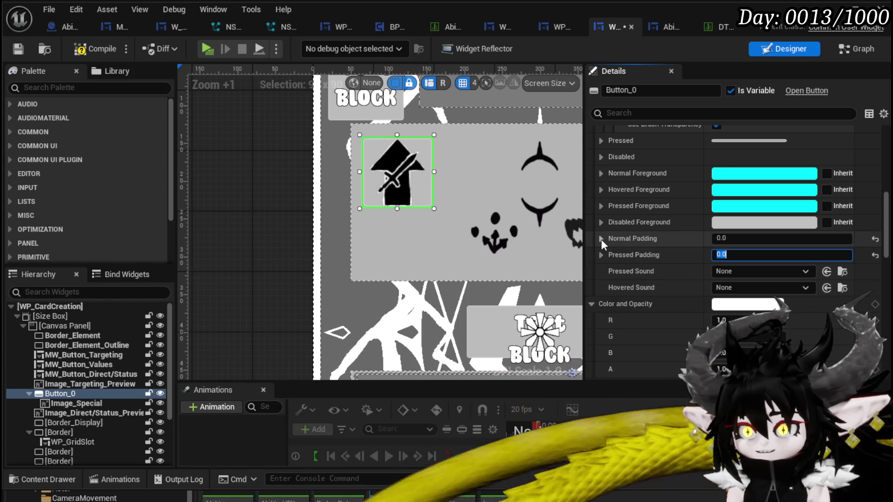
scroll(687, 259, down, 5)
scroll(669, 245, up, 3)
Compile and save, rename Button_0 to Button_Special, and save again.
click(86, 51)
click(20, 51)
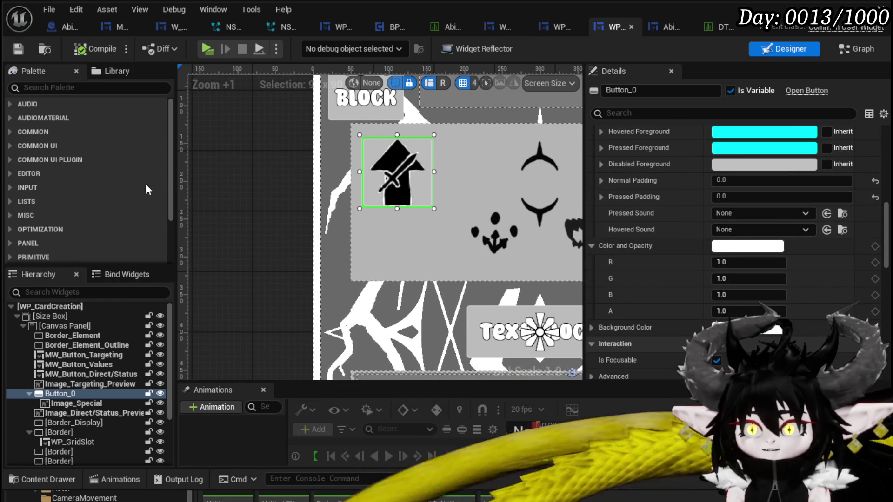
double_click(633, 90)
text(Special)
key(Return)
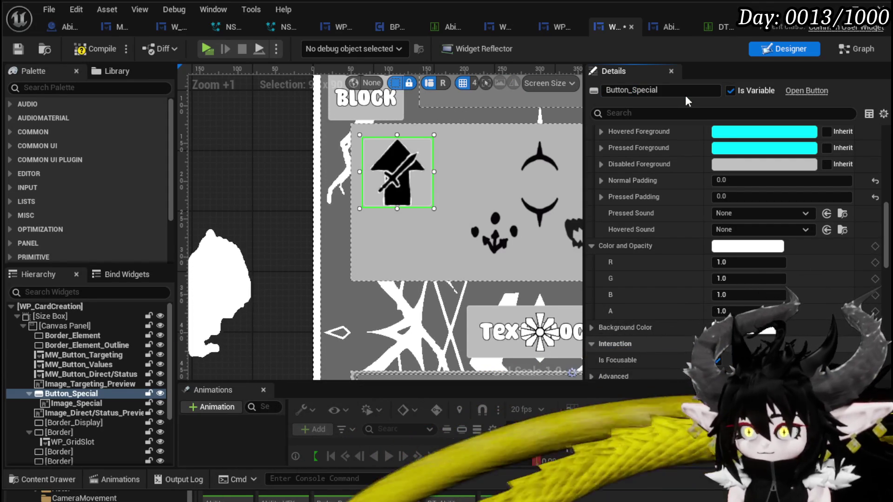
click(15, 49)
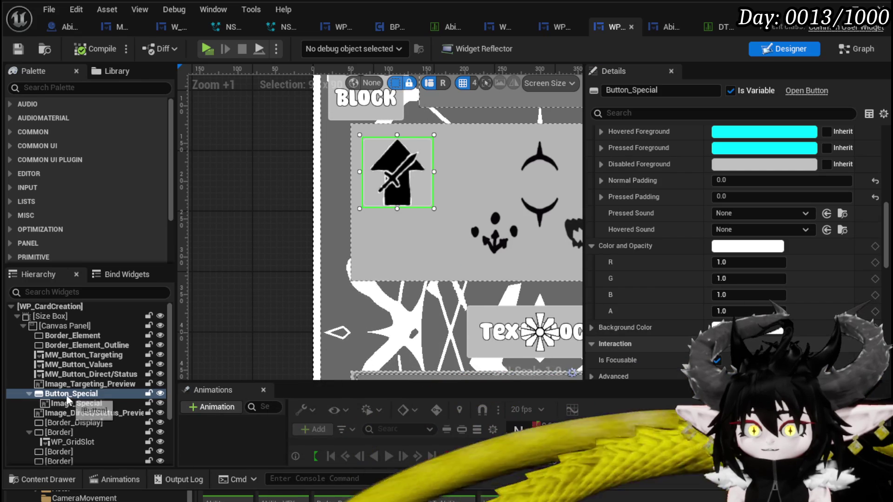
Cancel wrapping Button_Special in another widget and reselect Image_Special.
right_click(69, 400)
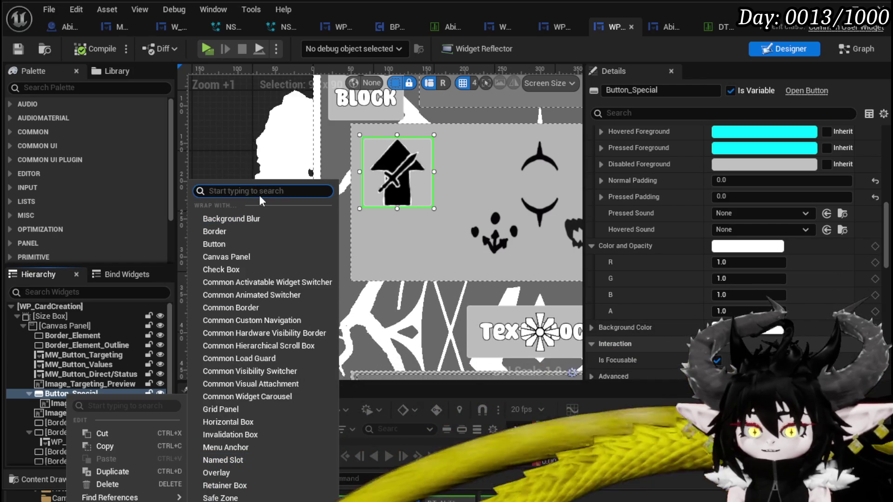
text(Wid)
key(Escape)
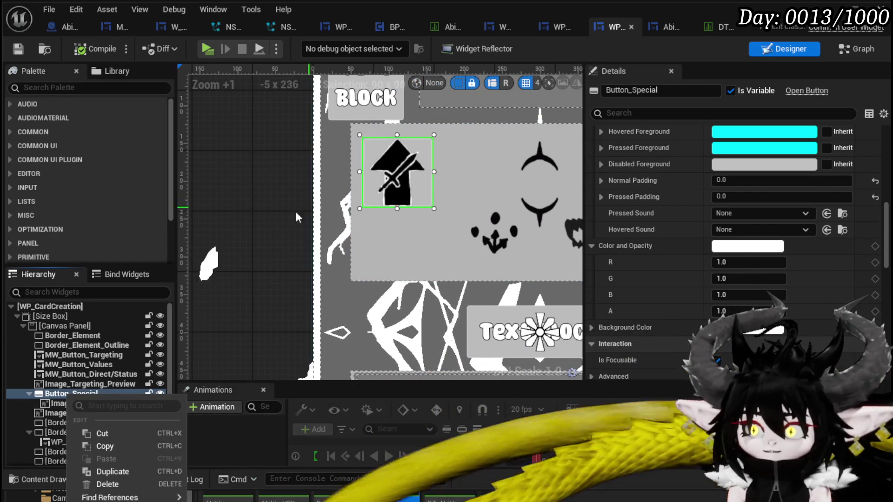
click(351, 197)
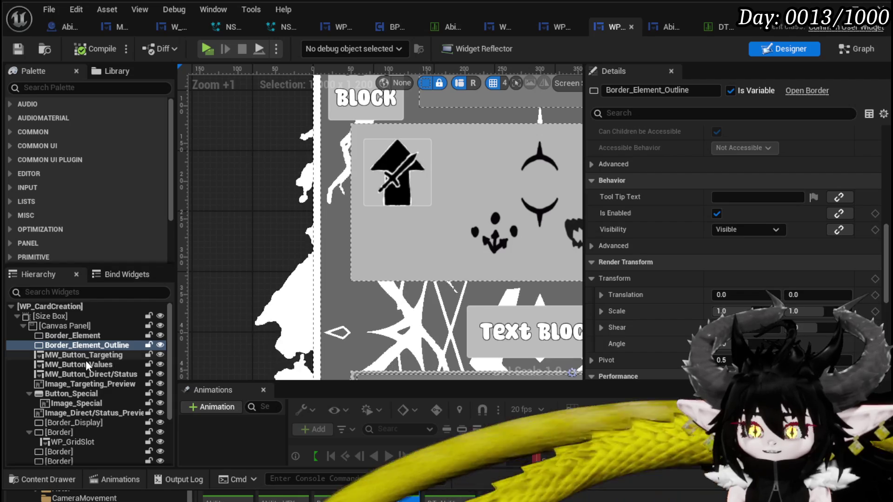
click(76, 403)
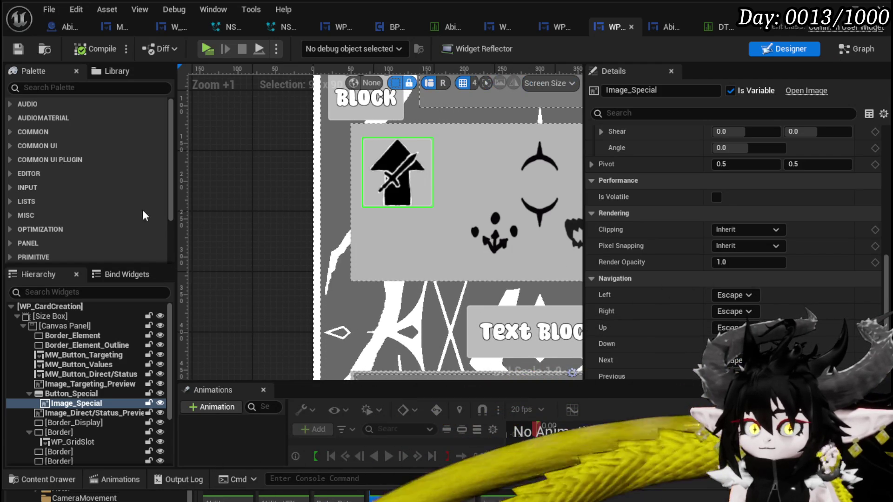
click(53, 87)
Drag an MW_Button from the Palette onto the card and size it 90×90.
text(MW)
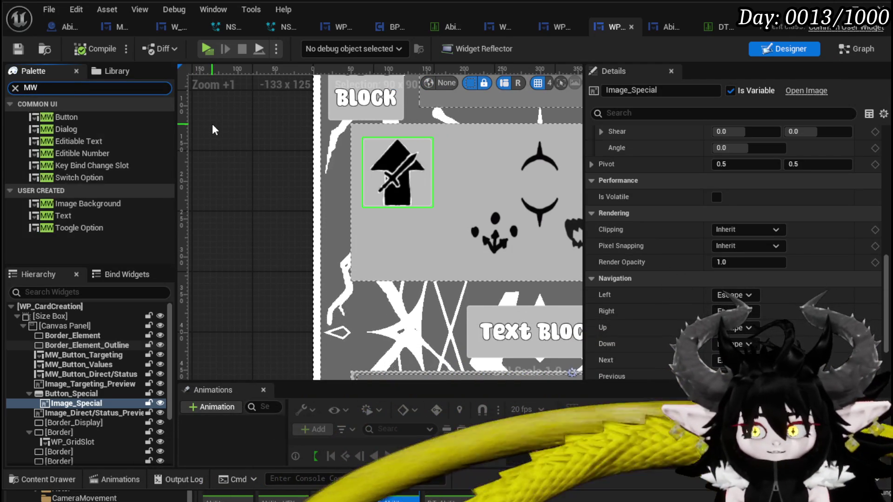
text(_Button)
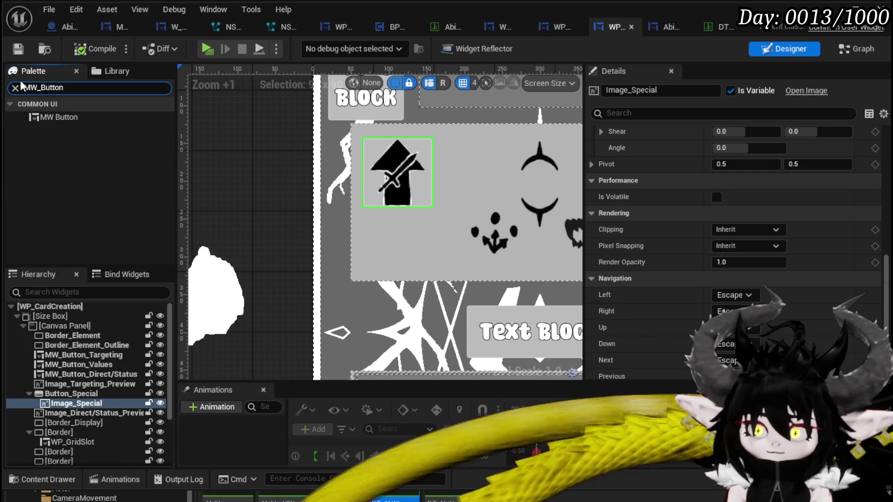
mouse_move(54, 117)
mouse_down()
mouse_move(138, 380)
mouse_move(65, 389)
mouse_up()
scroll(243, 370, down, 2)
scroll(753, 176, up, 10)
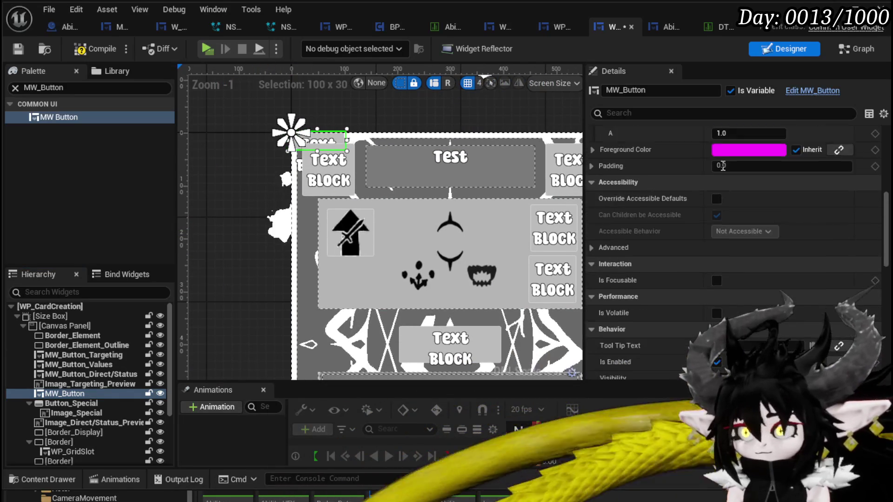
click(746, 198)
text(90)
click(747, 214)
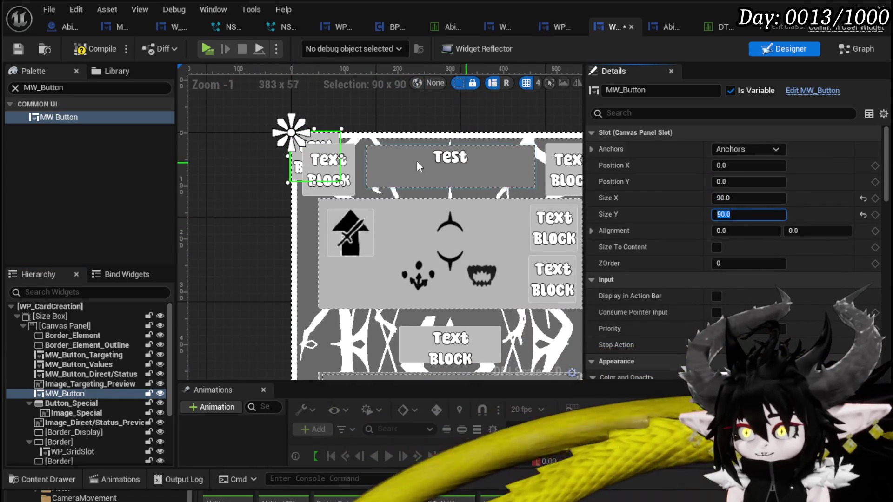
click(347, 251)
Rename the new button to MW_Button_Special and move it below the special arrow icon.
scroll(354, 253, down, 4)
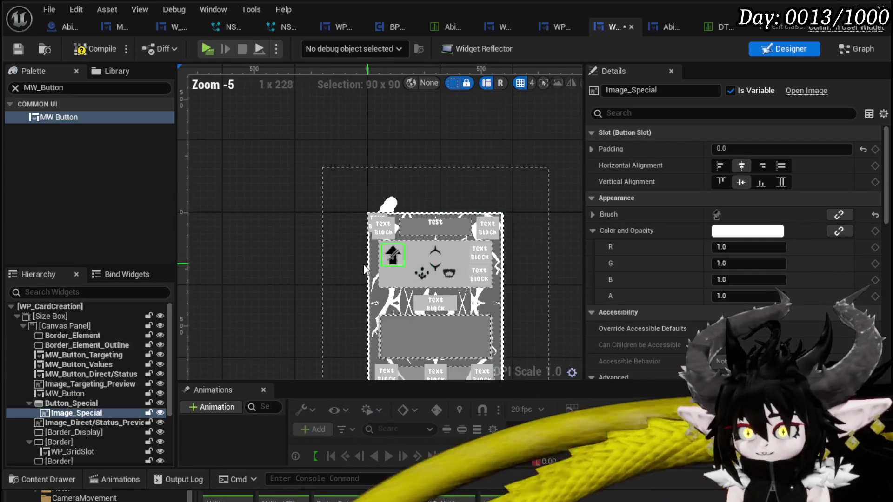
click(73, 404)
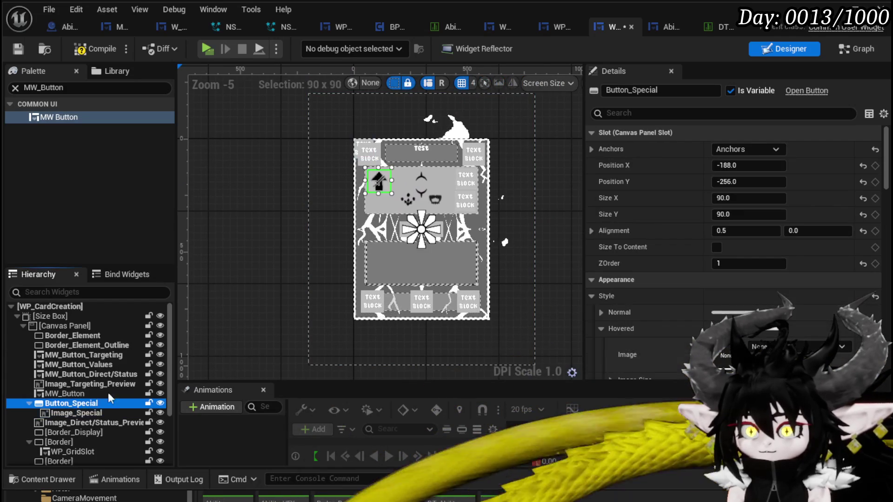
scroll(322, 136, up, 4)
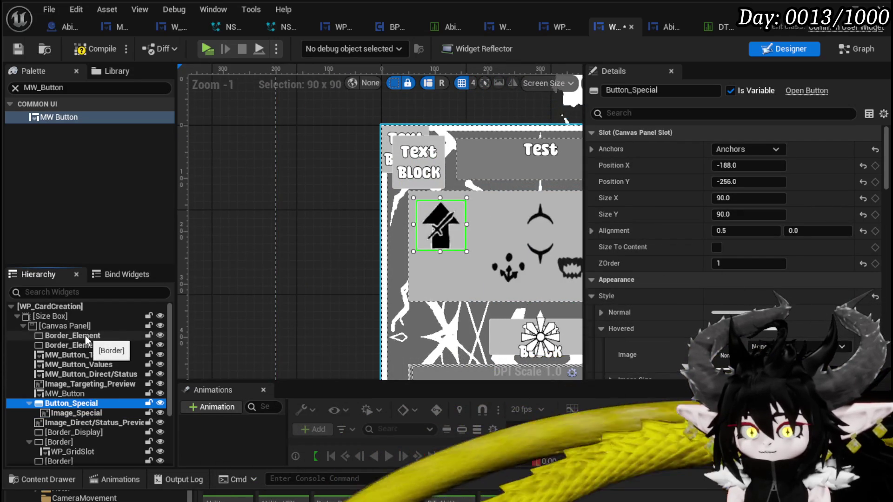
click(387, 153)
click(726, 147)
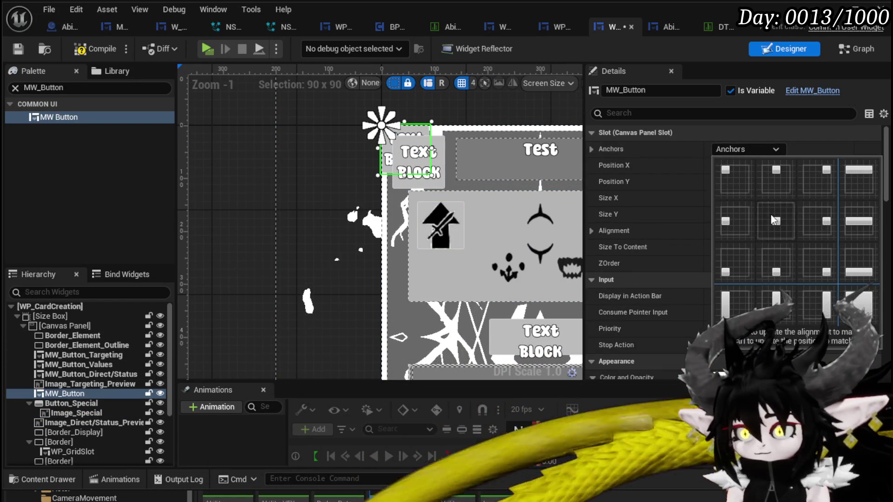
click(677, 94)
text(_Special)
key(Return)
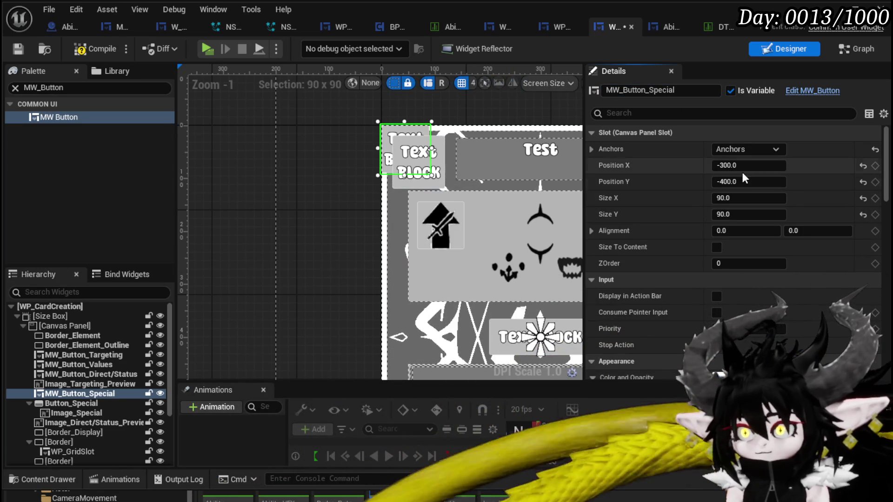
mouse_move(744, 166)
mouse_down()
mouse_move(772, 166)
mouse_move(767, 181)
mouse_move(804, 181)
mouse_move(796, 180)
mouse_up()
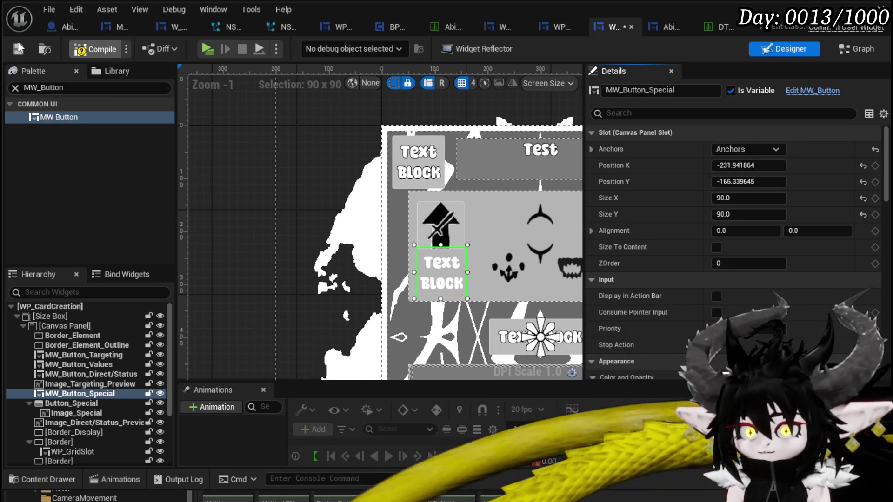
Compile and save the WP_CardCreation widget blueprint.
click(18, 48)
scroll(385, 223, down, 2)
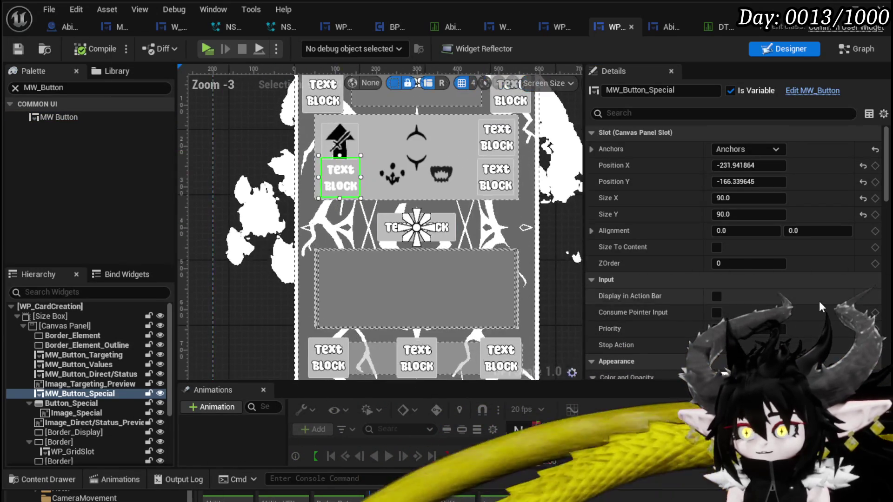
scroll(813, 289, down, 10)
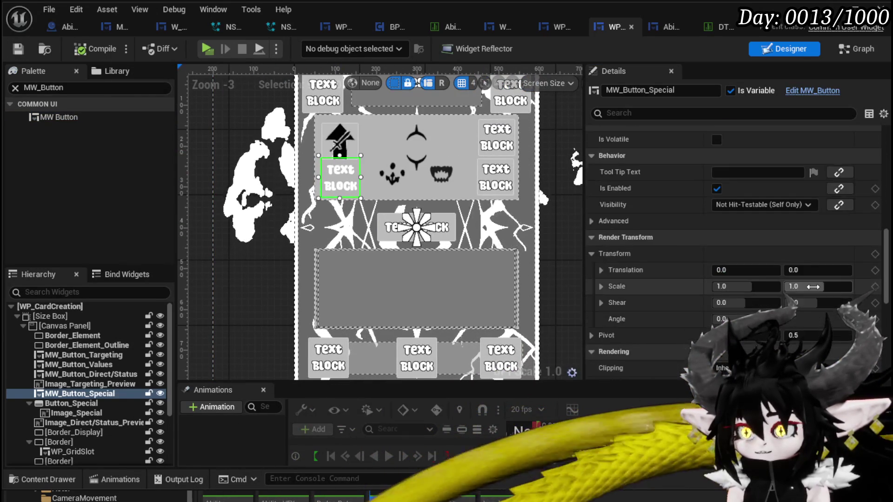
scroll(812, 286, down, 10)
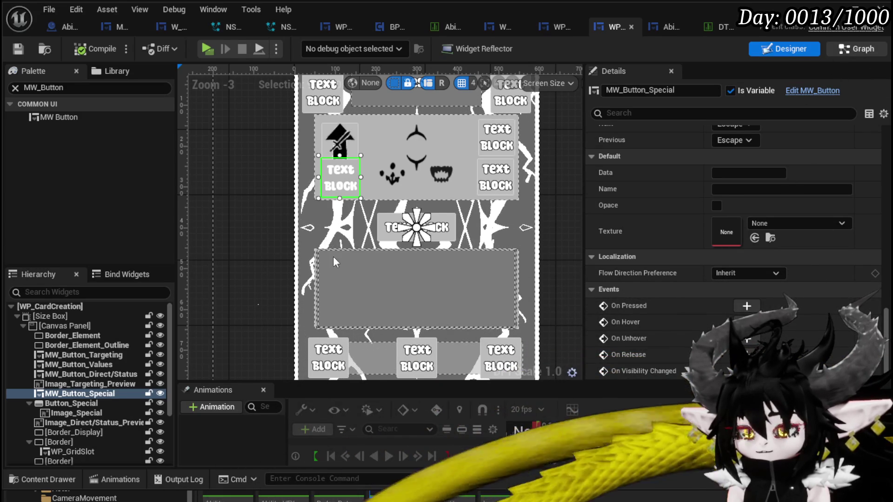
Open the SetSpecial graph and add a getter for MW_Button_Special.
double_click(333, 255)
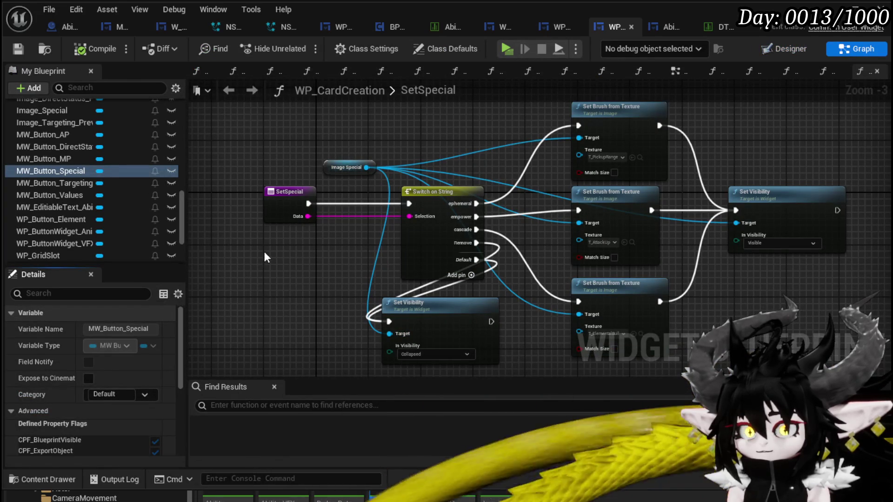
drag(82, 167, 336, 122)
click(351, 127)
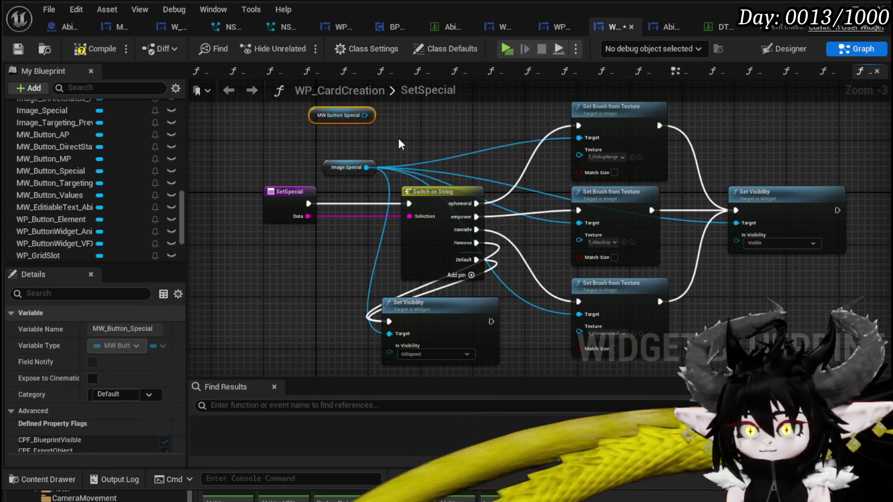
Search MW Button Special's actions for 'Set Texture' and 'set styl' without adding a node.
drag(395, 195, 473, 159)
text(Set Texu)
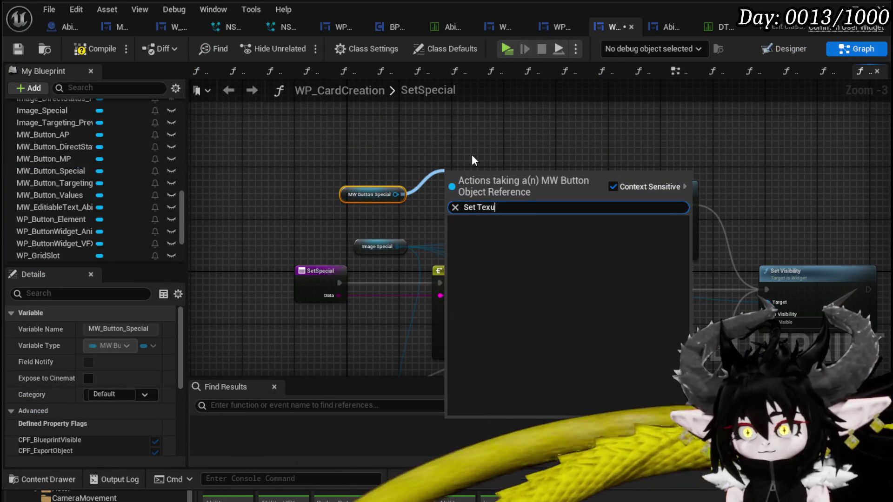
key(BackSpace)
text(t)
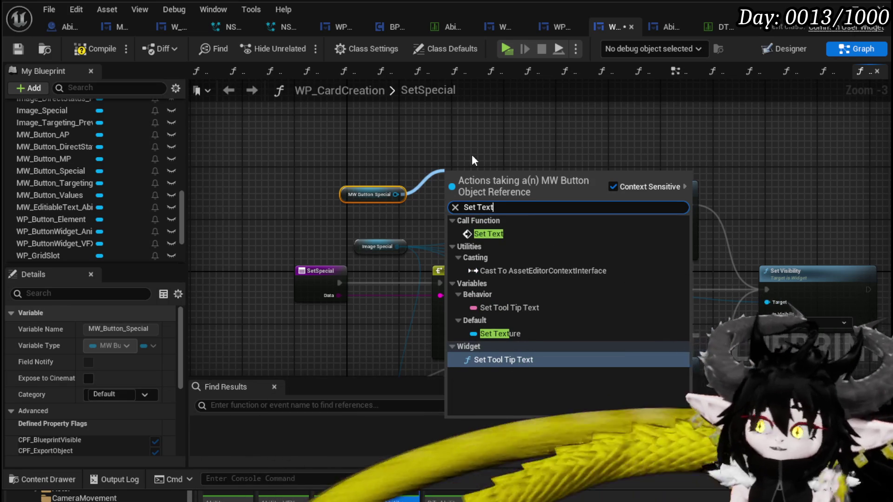
click(421, 149)
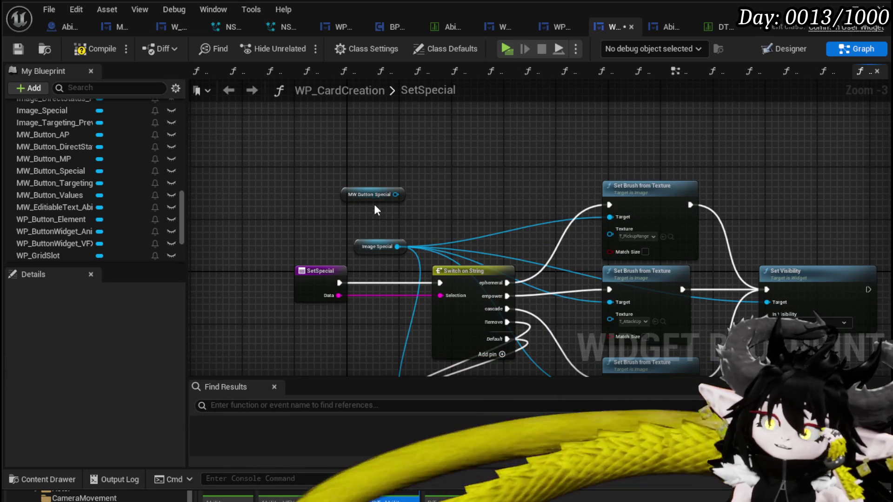
drag(396, 194, 493, 160)
text(set styl)
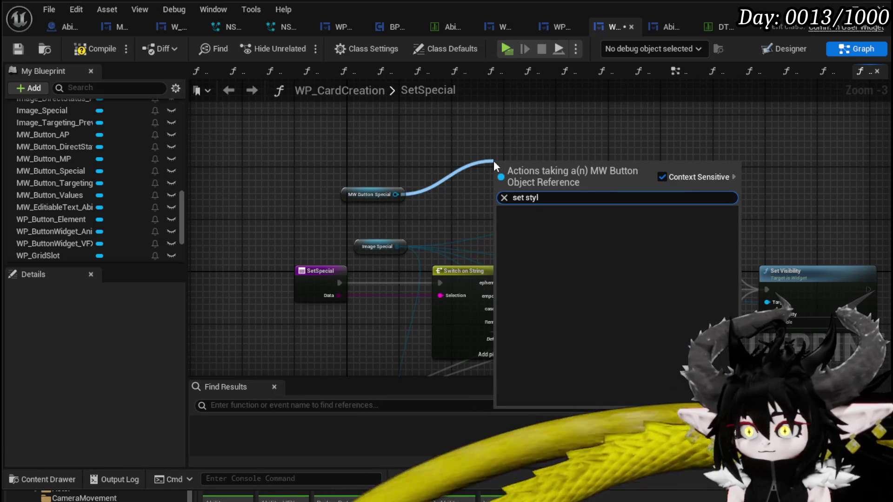
key(ctrl+a)
key(BackSpace)
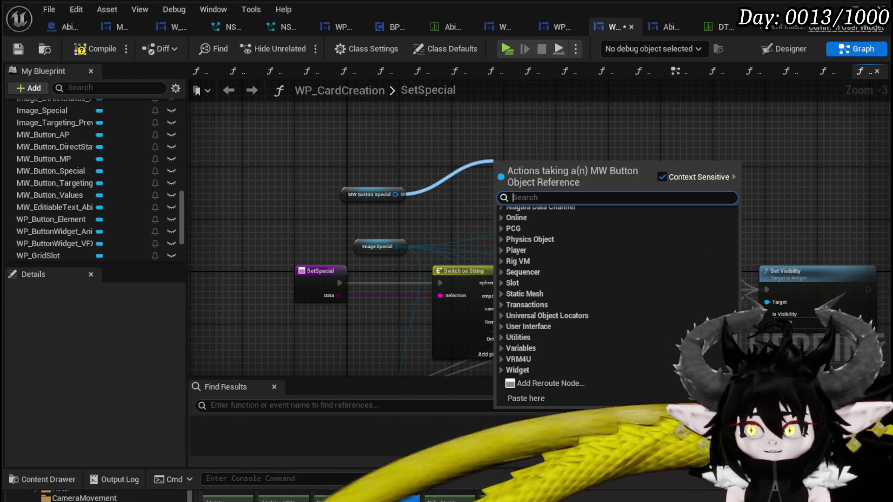
Dismiss the MW Button Special action list and shift the graph view.
drag(436, 149, 381, 126)
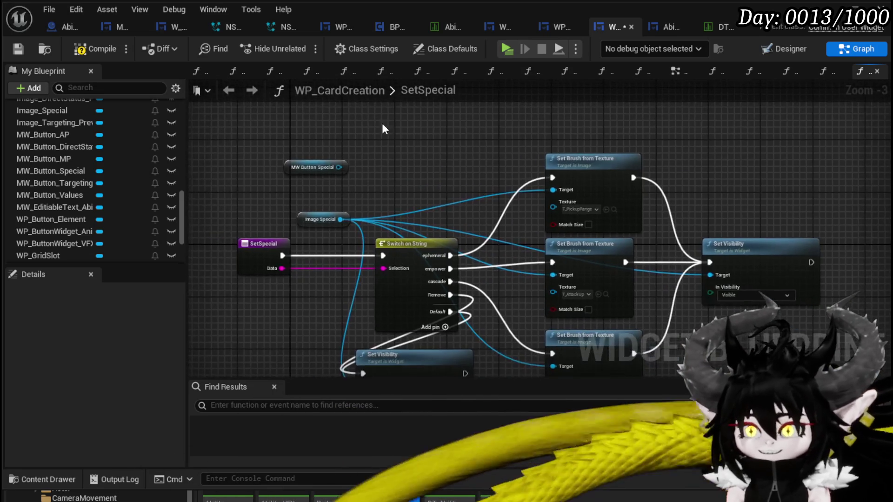
Save the widget and add a Button 31 getter from the MW Button Special reference.
scroll(381, 126, up, 3)
mouse_move(403, 222)
mouse_down()
mouse_move(384, 201)
mouse_move(335, 202)
mouse_up()
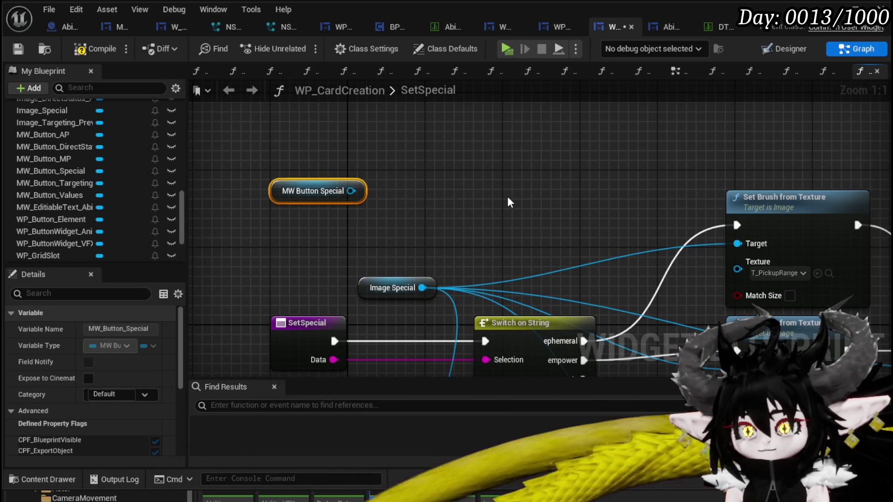
click(18, 50)
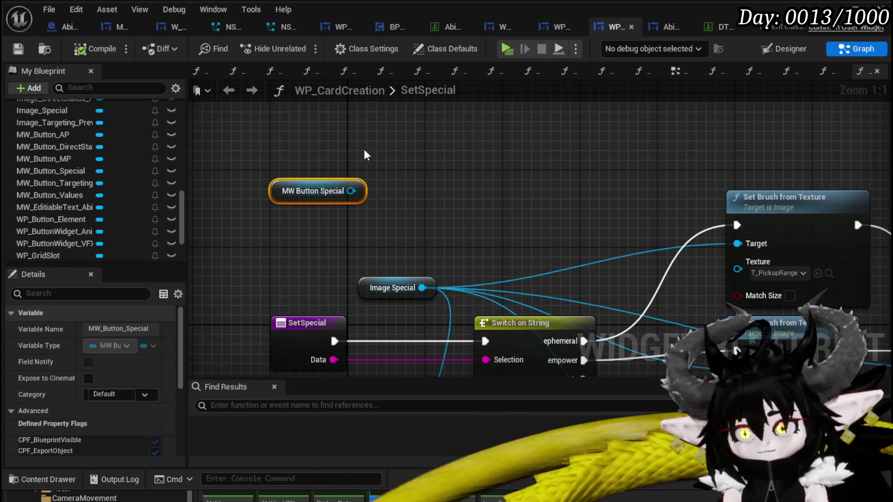
drag(351, 191, 283, 148)
text(get B)
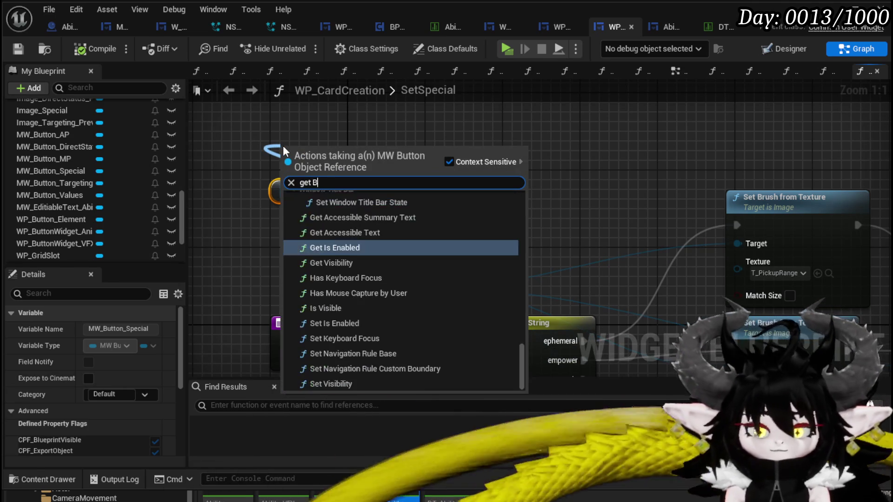
text(utton)
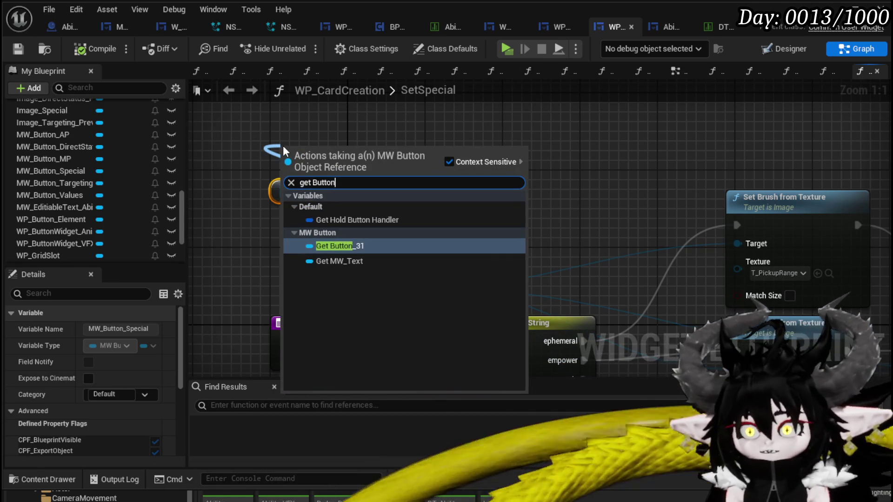
click(336, 246)
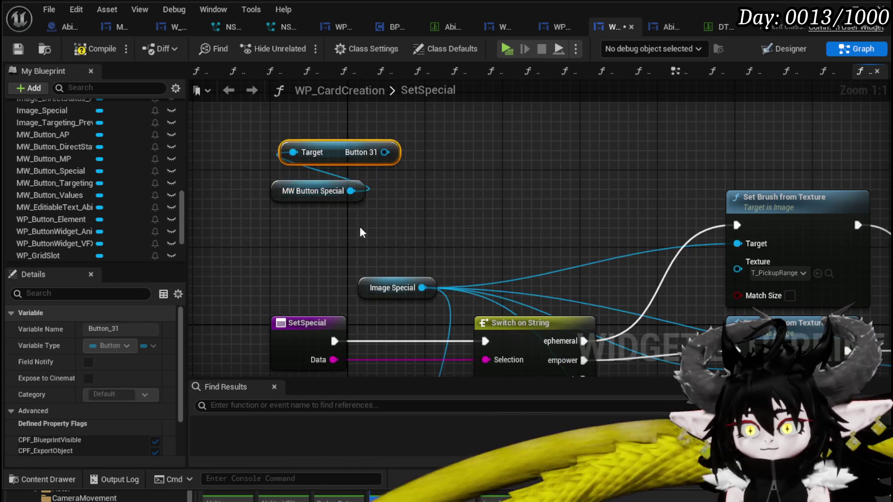
Add a Set Style call targeting Button 31.
drag(317, 142, 369, 151)
text(Set Te)
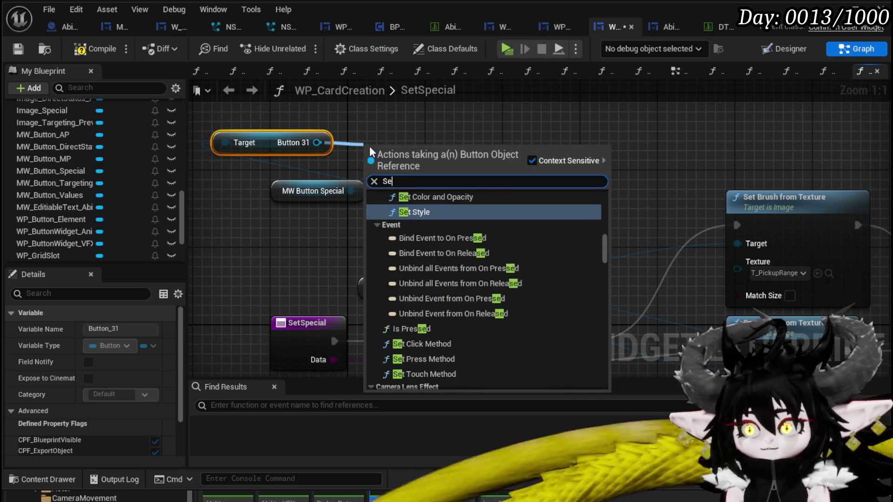
key(BackSpace)
key(BackSpace)
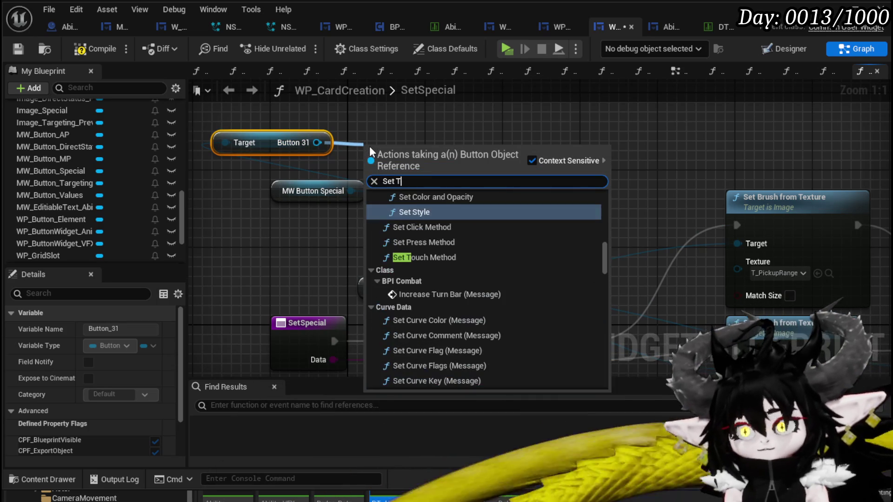
text(Bru)
key(BackSpace)
key(BackSpace)
key(BackSpace)
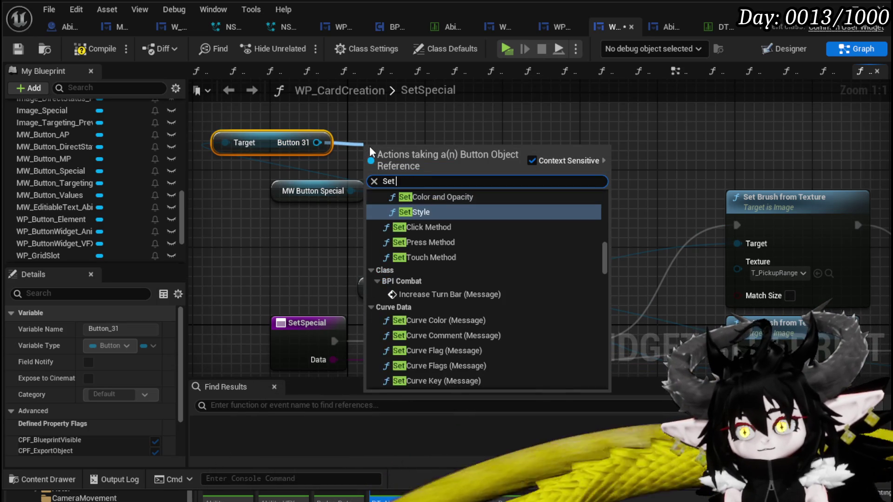
key(Return)
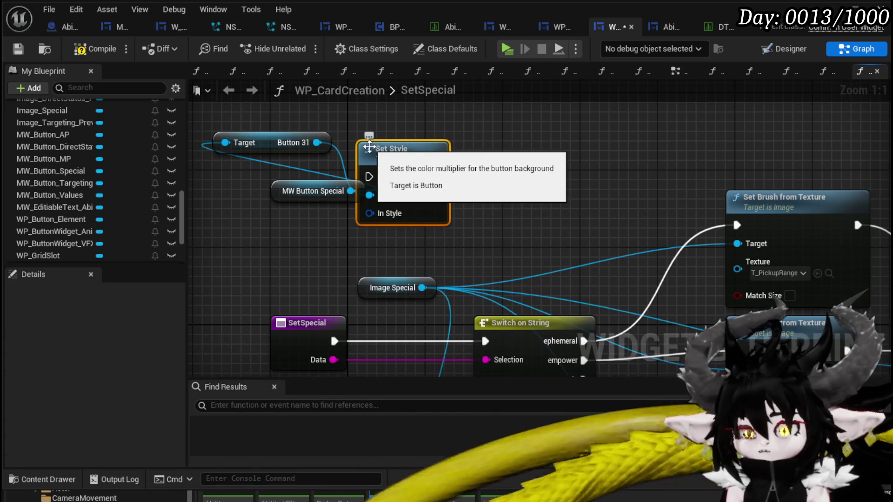
scroll(369, 147, down, 2)
drag(311, 218, 430, 128)
Feed a Make Button Style node into Set Style's In Style input.
drag(410, 176, 408, 208)
text(Make)
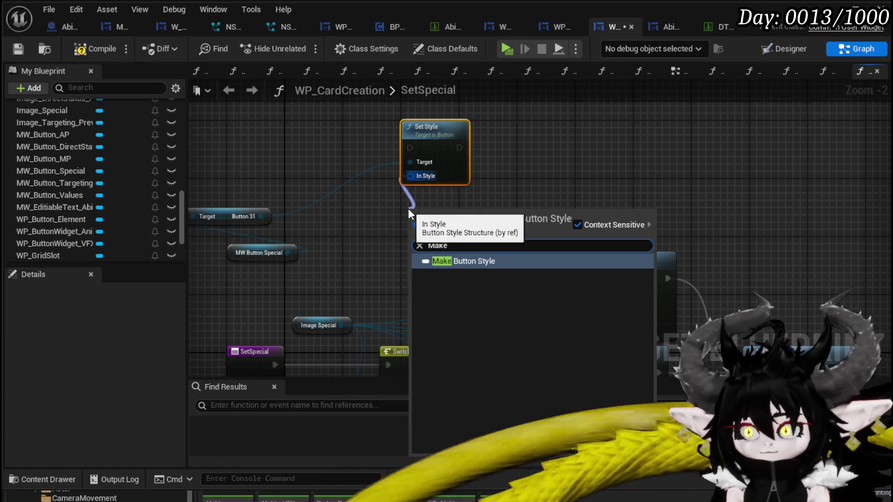
click(453, 261)
mouse_move(367, 123)
mouse_down()
mouse_move(409, 195)
mouse_move(433, 146)
mouse_move(446, 159)
mouse_move(439, 180)
mouse_move(332, 180)
mouse_up()
text(Set)
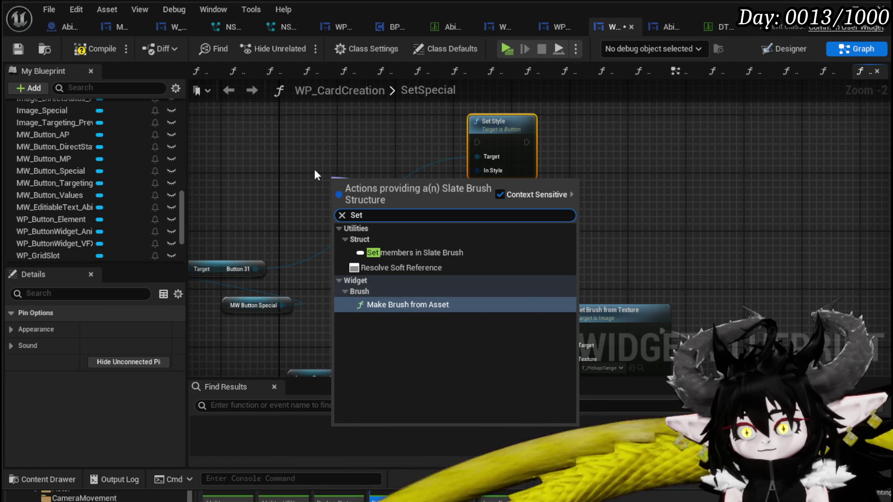
drag(314, 169, 402, 158)
Use one Make Brush from Texture node for the Normal, Hovered and Pressed styles.
drag(528, 188, 466, 167)
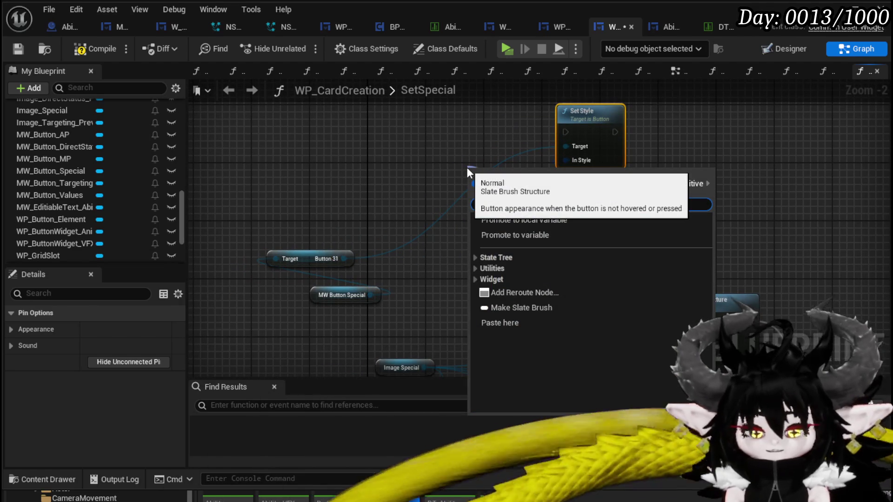
text(Make)
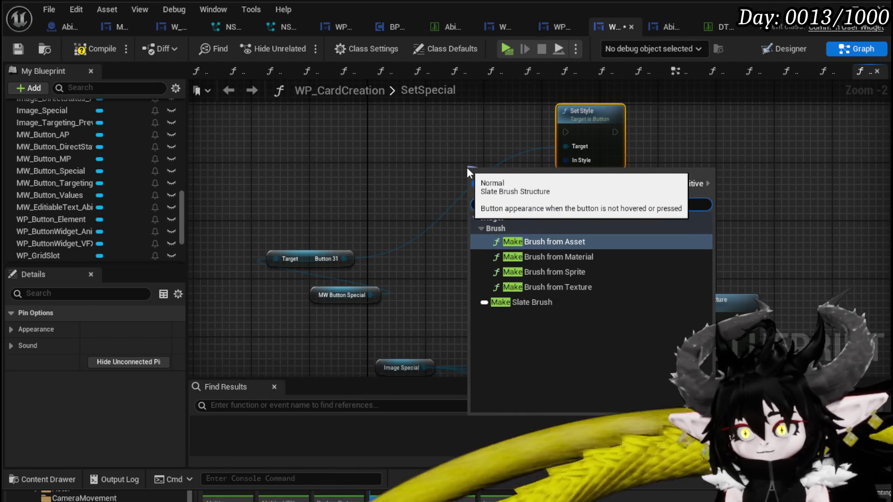
click(520, 287)
drag(475, 180, 357, 135)
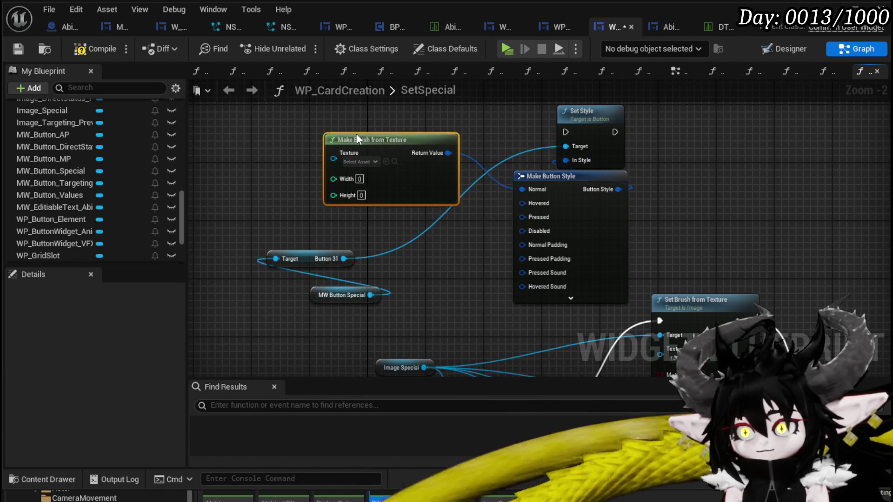
mouse_move(447, 153)
mouse_down()
mouse_move(497, 210)
mouse_move(525, 204)
mouse_up()
mouse_move(448, 153)
mouse_down()
mouse_move(498, 214)
mouse_move(522, 217)
mouse_up()
mouse_move(447, 269)
mouse_down()
mouse_move(411, 274)
mouse_move(409, 288)
mouse_move(578, 150)
mouse_move(622, 148)
mouse_up()
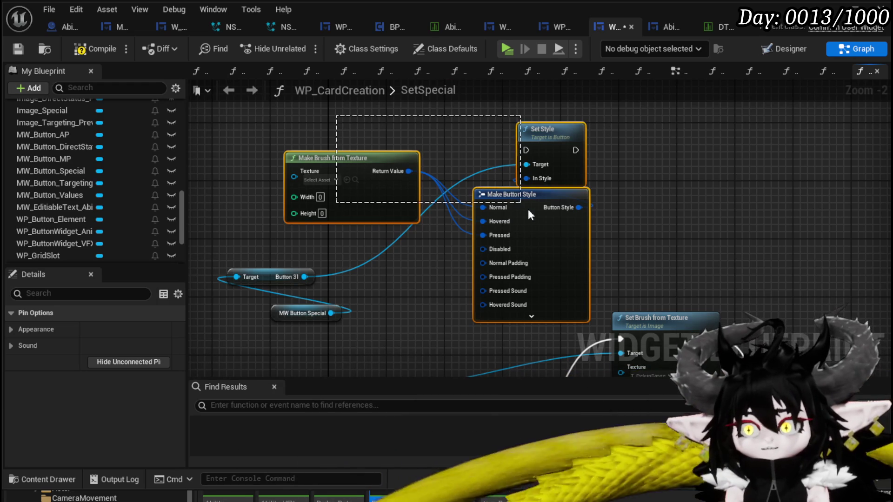
Compile and save the card widget, then open the MW_Button blueprint for editing.
shift+click(270, 279)
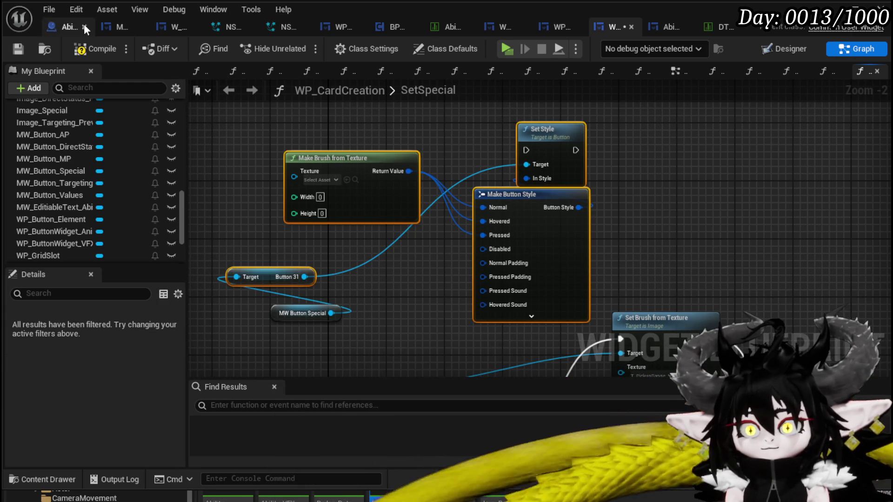
click(89, 50)
click(19, 49)
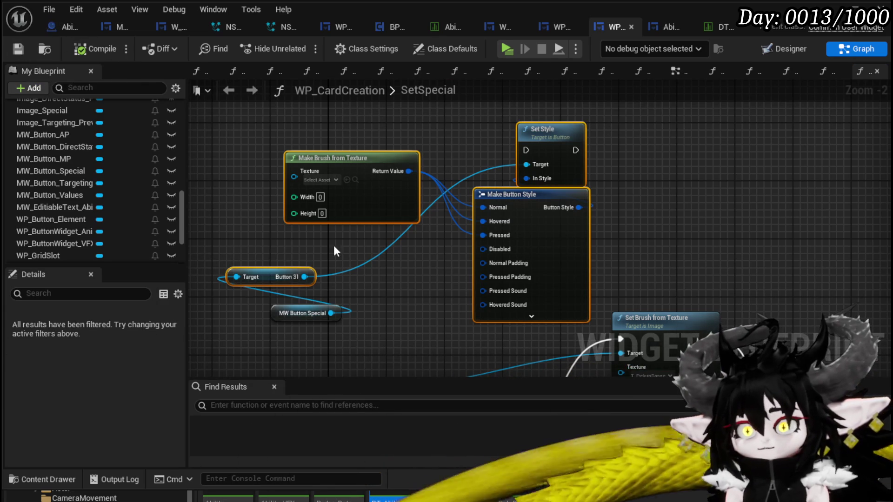
click(790, 49)
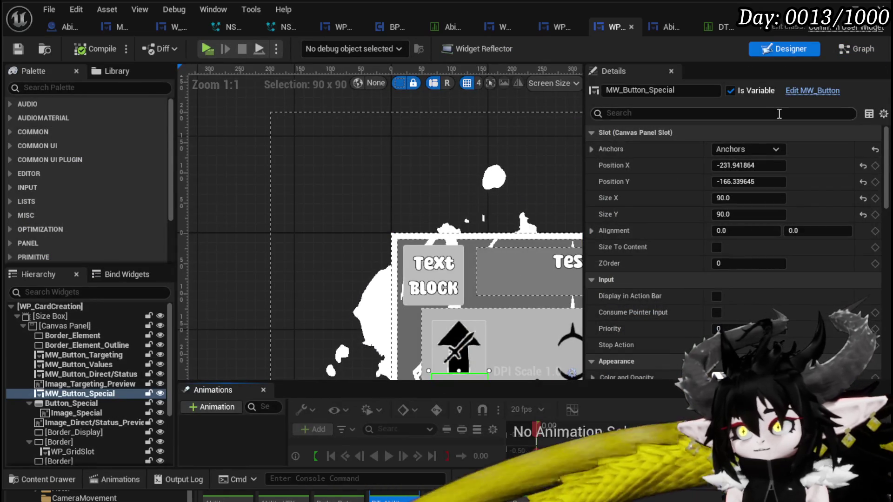
click(812, 90)
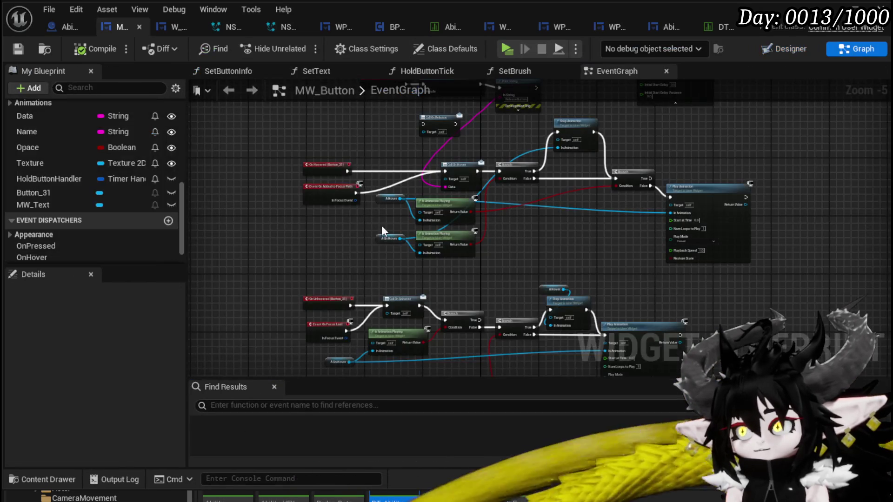
Rename MW_Button's SetBrush function to SetTexture.
scroll(110, 183, up, 5)
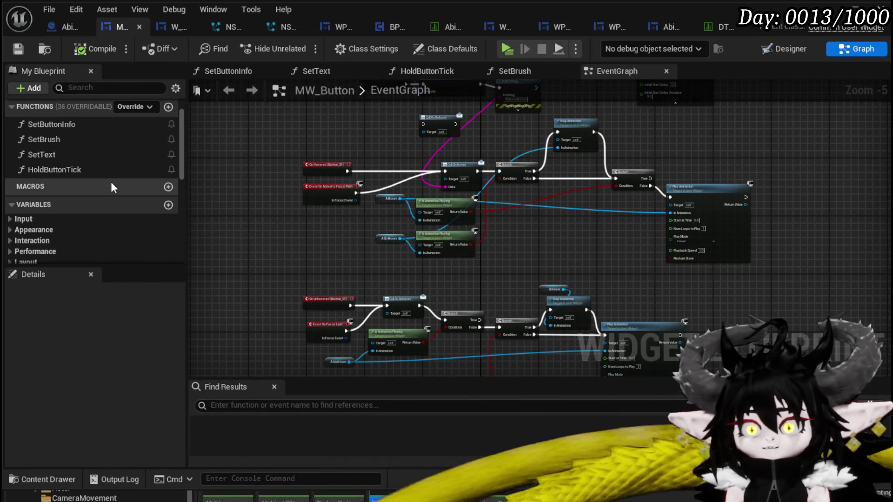
double_click(77, 144)
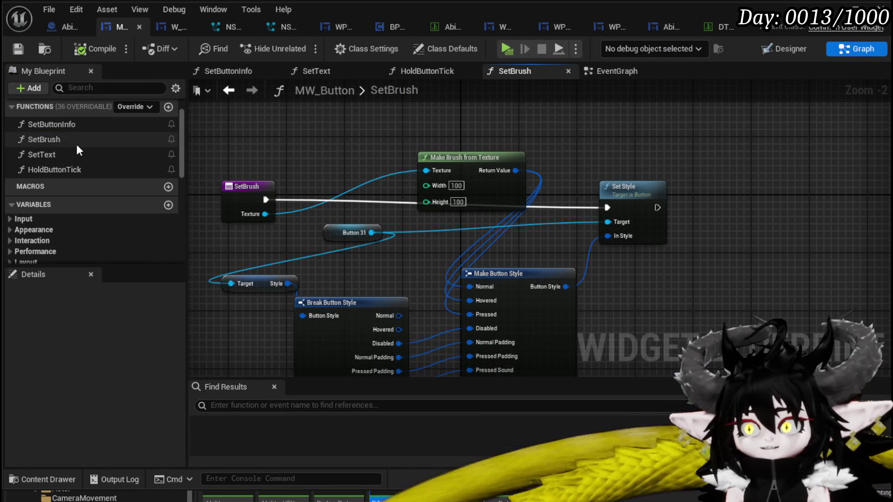
mouse_move(390, 252)
mouse_down()
mouse_move(443, 179)
mouse_move(492, 229)
mouse_move(423, 205)
mouse_move(488, 209)
mouse_up()
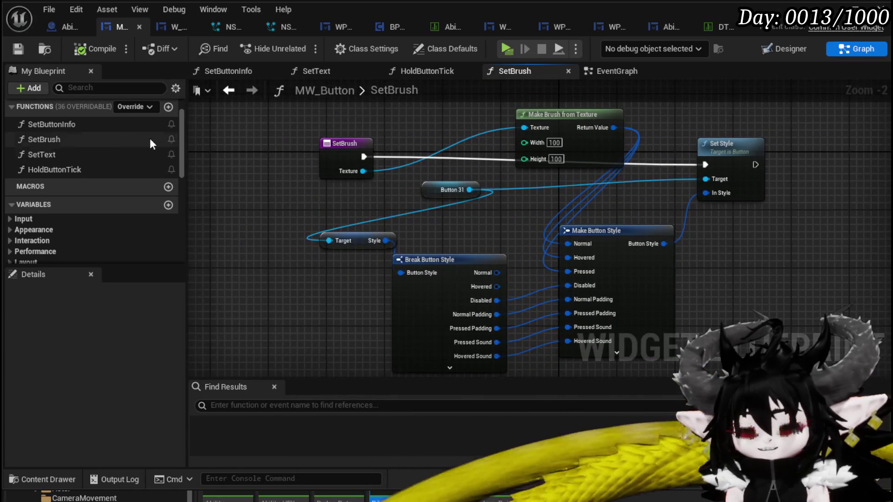
right_click(63, 141)
click(112, 191)
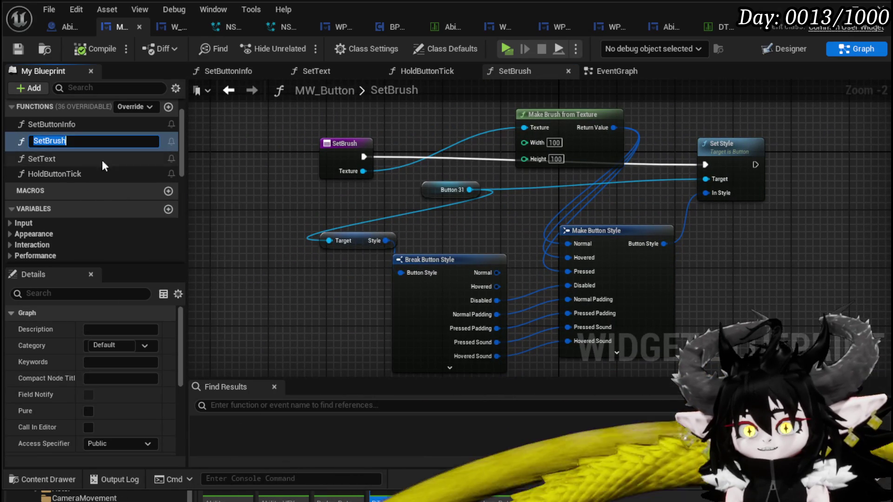
click(81, 141)
key(BackSpace)
key(BackSpace)
key(BackSpace)
text(Text)
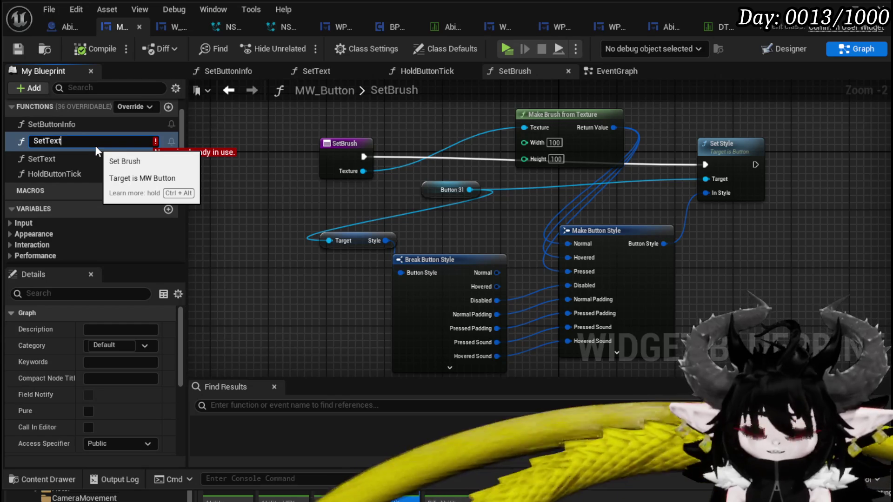
text(ure)
key(Return)
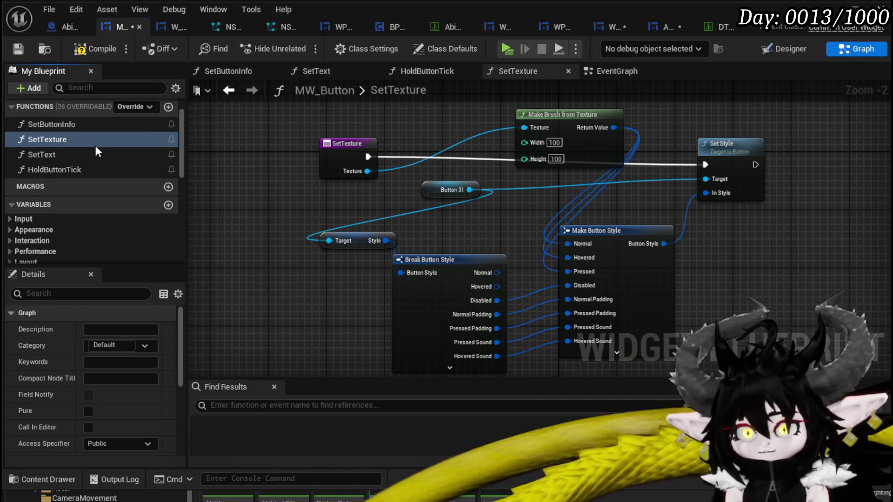
Compile MW_Button, save all assets, and view AbilityWorkBenchUI's RemoveSpecial graph.
click(18, 50)
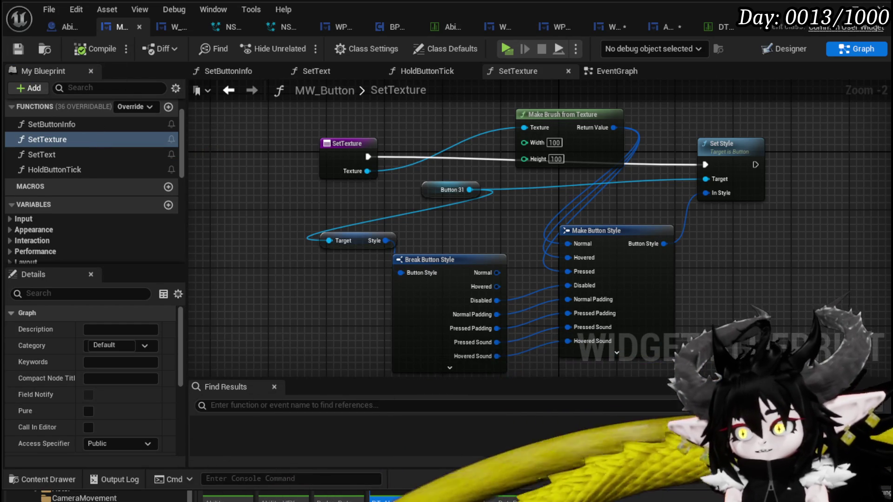
key(ctrl+shift+s)
key(Return)
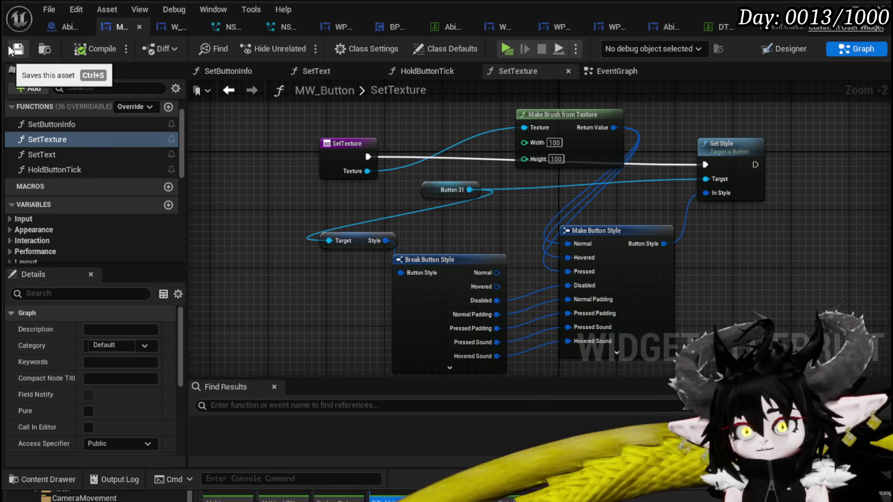
click(612, 27)
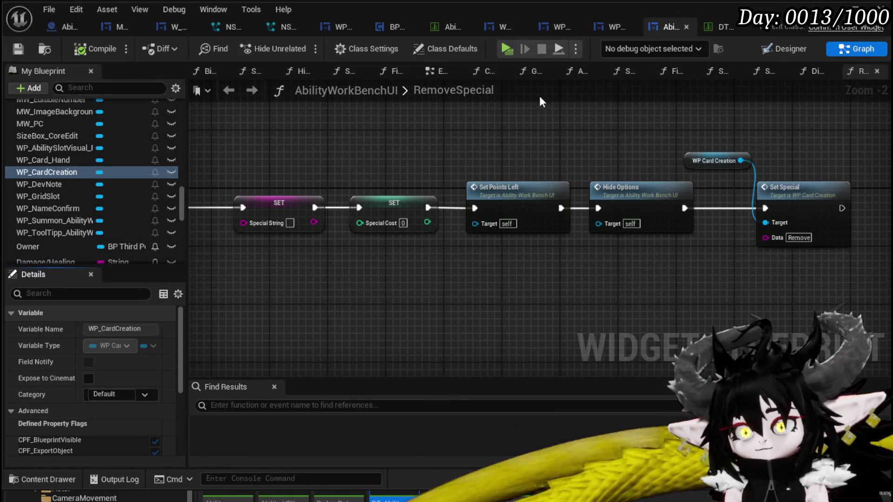
Back in WP_CardCreation's SetSpecial graph, add a Set Texture node.
click(609, 28)
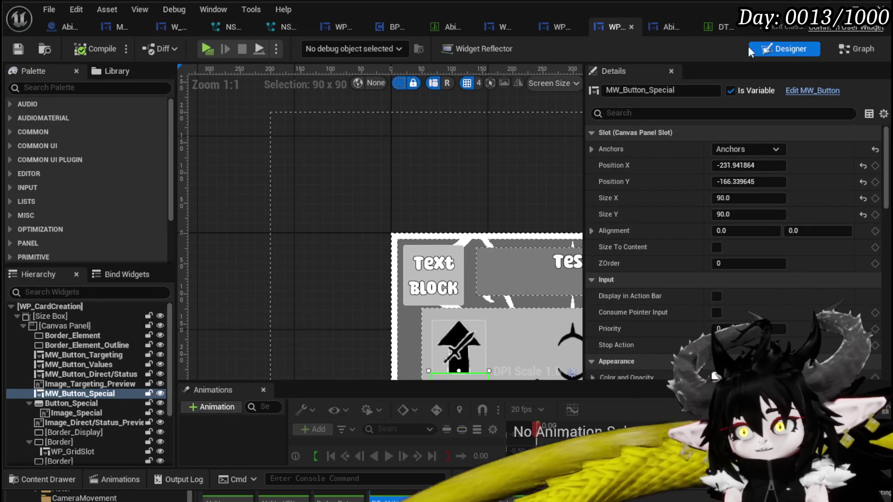
click(846, 48)
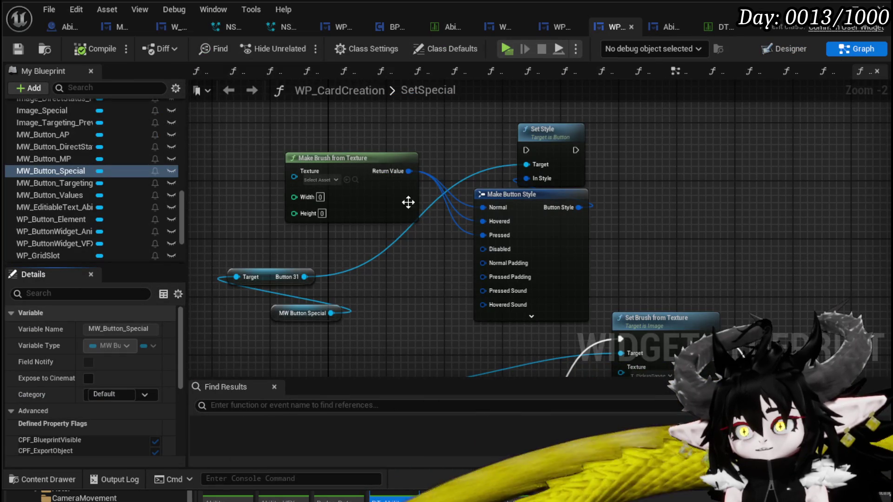
mouse_move(311, 314)
mouse_down()
mouse_move(363, 309)
mouse_move(314, 324)
mouse_move(286, 321)
mouse_move(325, 321)
mouse_up()
text(Set Tex)
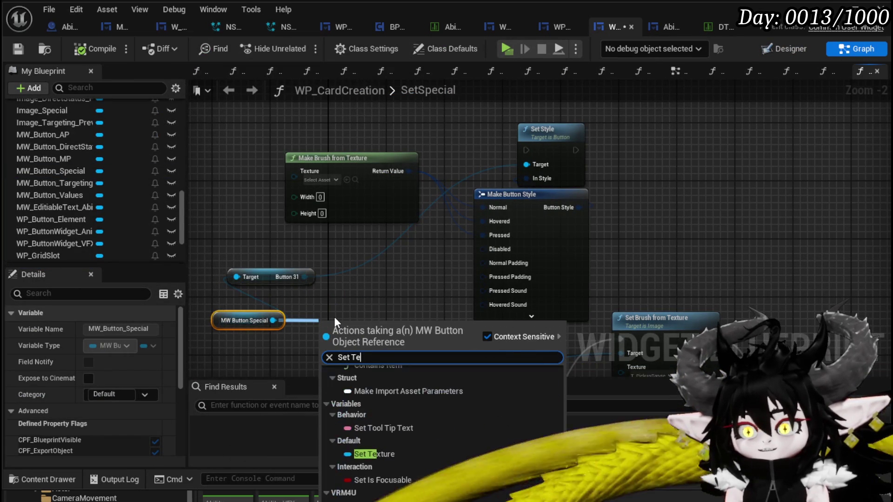
click(378, 398)
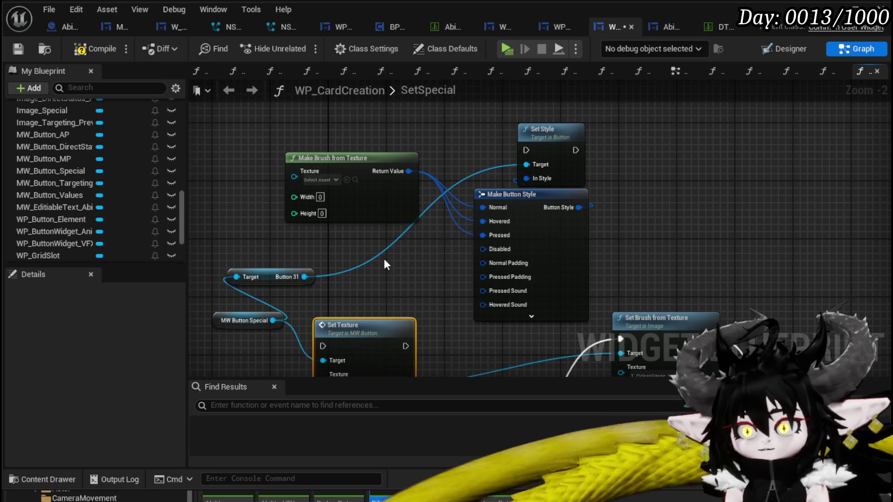
Delete the old button-style nodes and place MW Button Special beside Set Texture.
scroll(384, 258, down, 1)
drag(266, 162, 515, 290)
key(Delete)
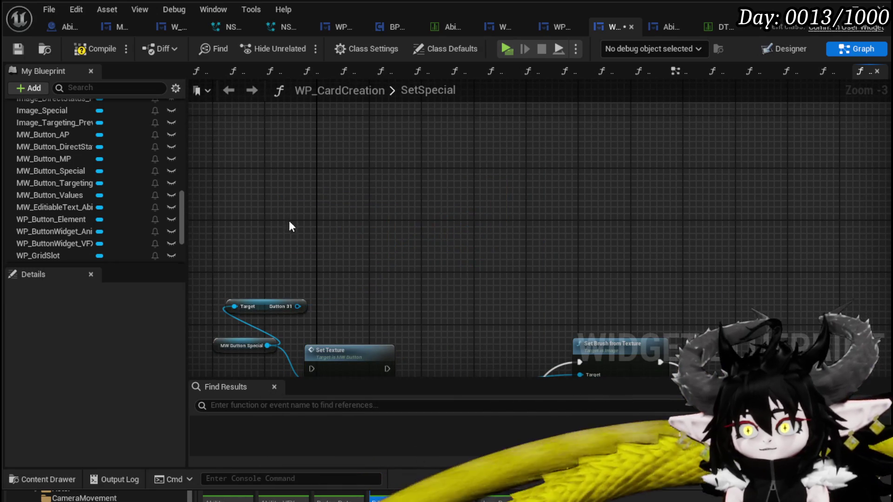
scroll(353, 312, up, 1)
drag(395, 189, 482, 149)
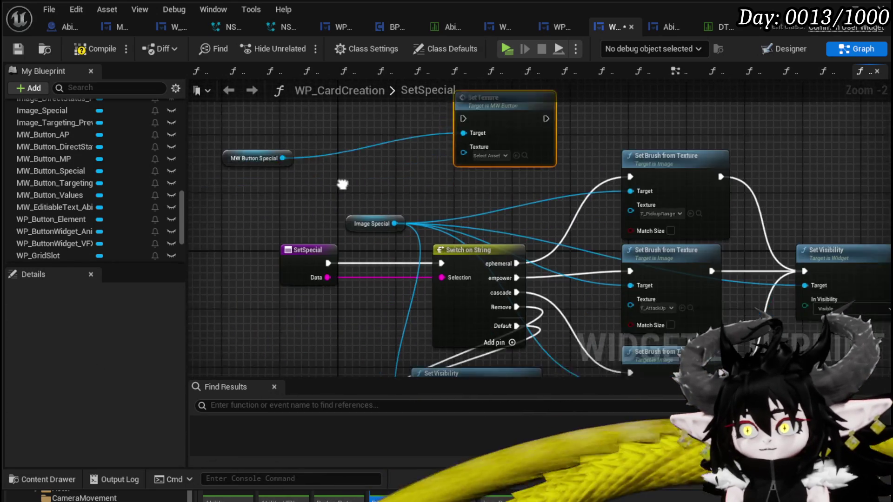
mouse_move(293, 165)
mouse_down()
mouse_move(437, 203)
mouse_move(500, 196)
mouse_up()
scroll(499, 197, up, 1)
mouse_move(581, 193)
mouse_down()
mouse_move(655, 194)
mouse_move(493, 165)
mouse_move(542, 162)
mouse_up()
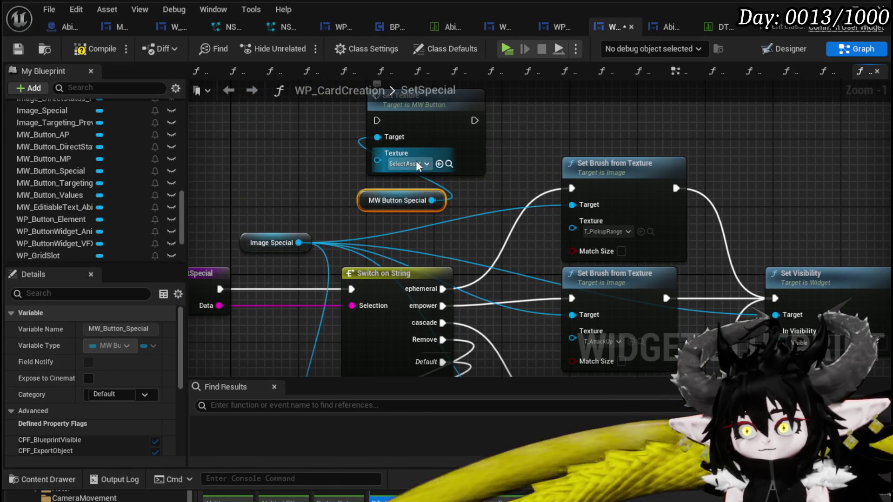
Set the Set Texture node's texture to T_PickupRange and spread it out from the MW Button Special getter.
click(412, 164)
text(T_)
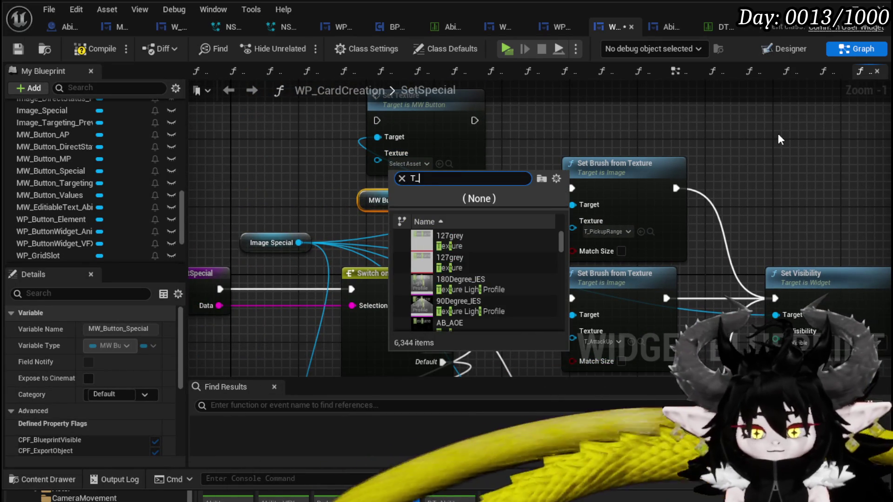
text(Pickup)
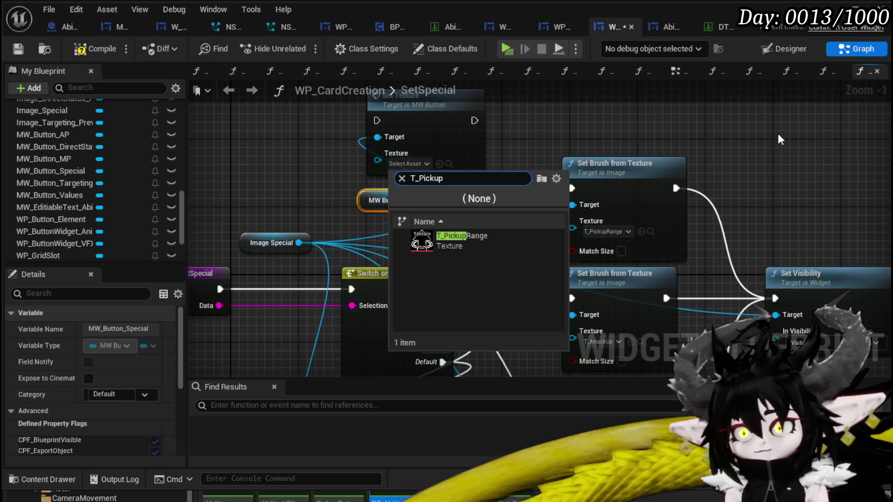
click(462, 237)
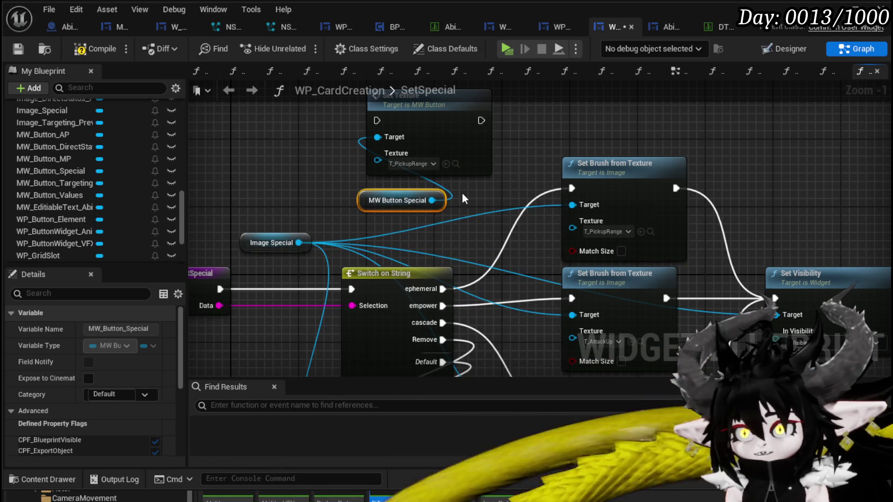
mouse_move(369, 171)
mouse_down()
mouse_move(576, 118)
mouse_move(629, 166)
mouse_move(619, 140)
mouse_move(612, 160)
mouse_move(628, 176)
mouse_up()
mouse_move(360, 188)
mouse_down()
mouse_move(465, 178)
mouse_move(391, 121)
mouse_move(275, 200)
mouse_move(275, 161)
mouse_move(202, 263)
mouse_up()
Duplicate the Set Texture node and set the copies to T_AttackUp and T_Elemental.
click(395, 177)
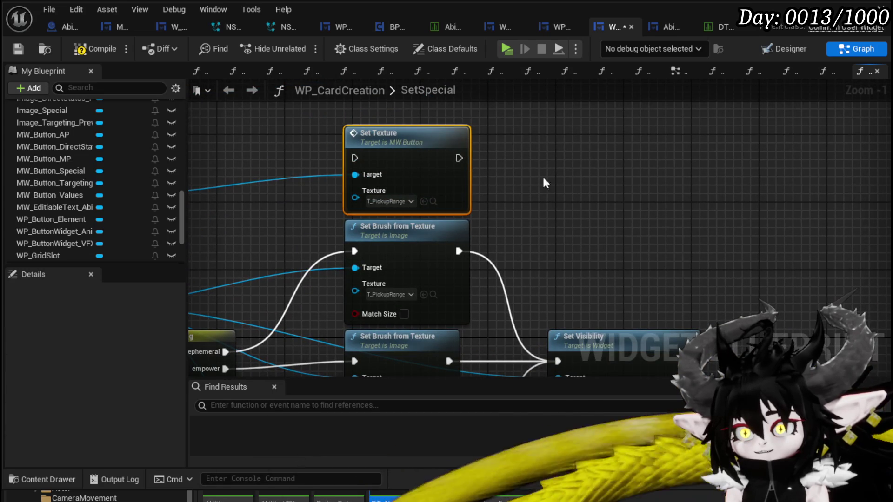
key(ctrl+c)
key(ctrl+v)
key(ctrl+v)
mouse_move(583, 281)
mouse_down()
mouse_move(607, 121)
mouse_move(625, 133)
mouse_up()
click(622, 121)
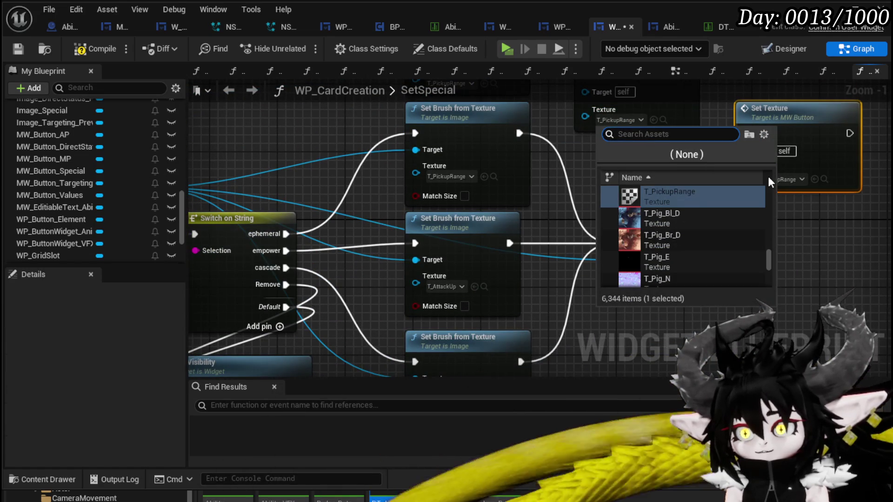
text(T_Attackup)
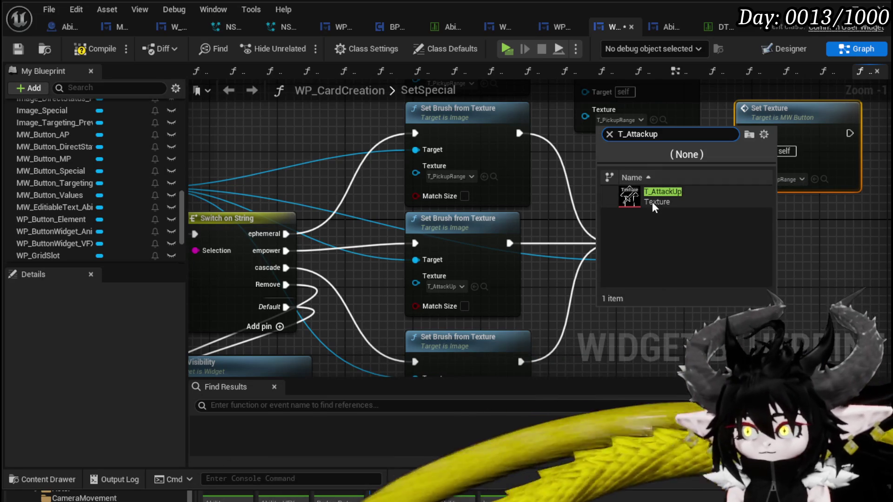
click(652, 200)
click(787, 119)
text(T_)
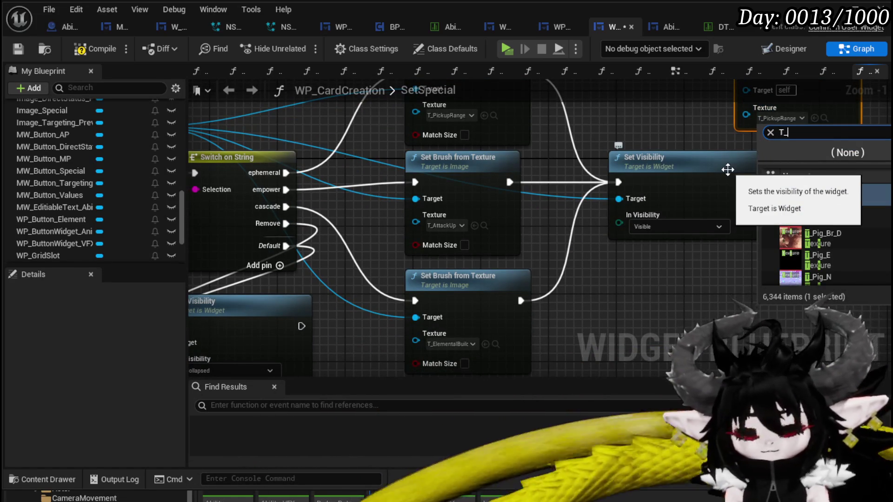
text(Elemental)
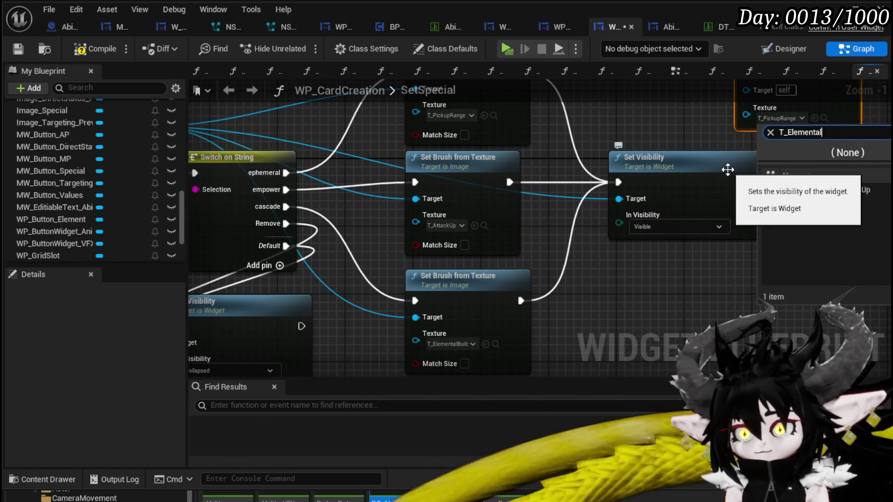
click(841, 194)
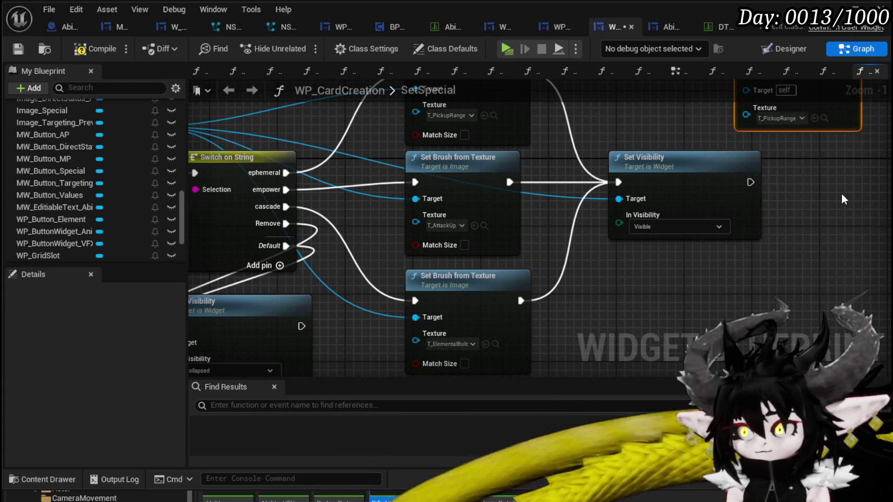
scroll(611, 275, down, 3)
scroll(461, 209, up, 1)
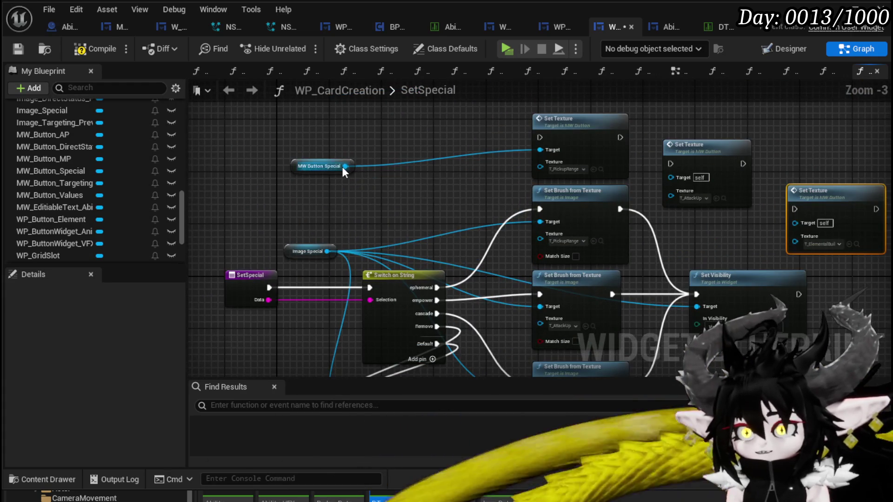
Add a Set Visibility node for MW Button Special to the right of the Set Texture nodes.
drag(345, 166, 416, 134)
text(Set Visi)
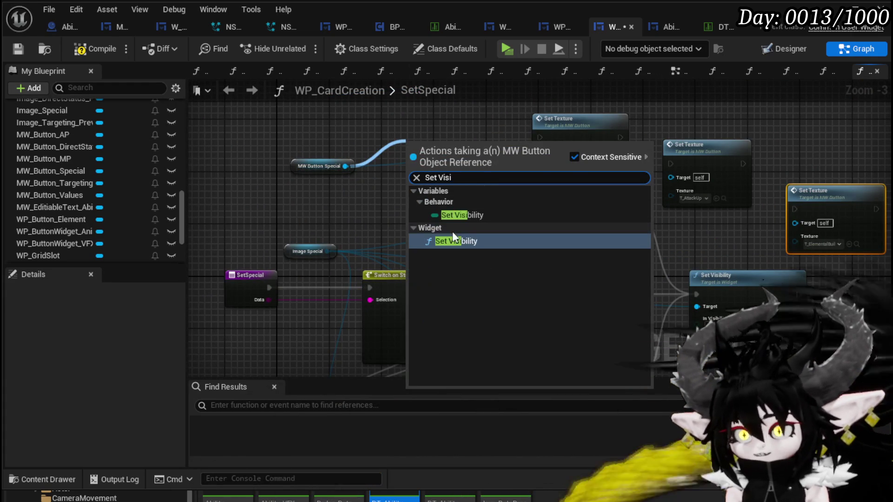
click(456, 241)
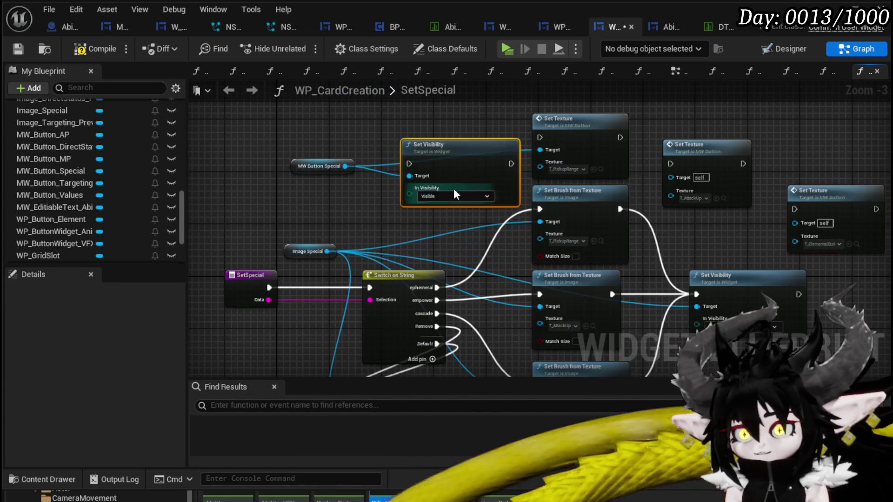
drag(270, 135, 755, 139)
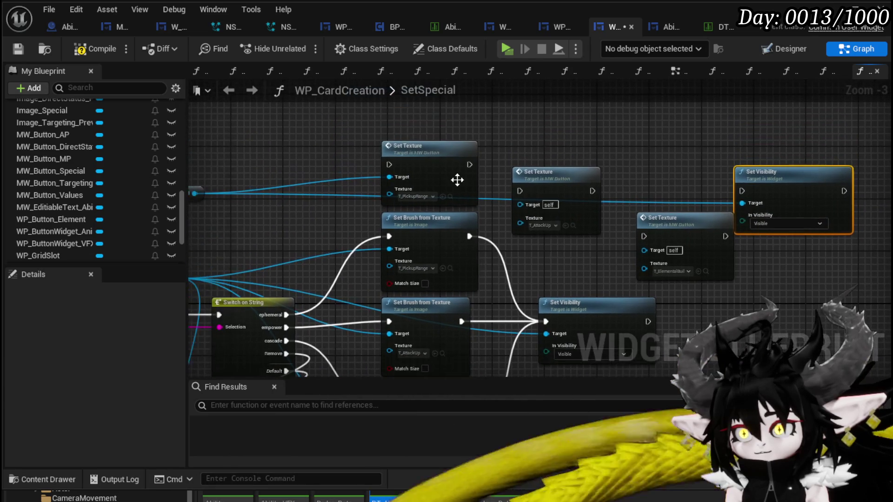
drag(538, 186, 538, 213)
Wire the empower and cascade cases through the Set Texture nodes into Set Visibility targeting MW Button Special.
mouse_move(384, 336)
mouse_down()
mouse_move(477, 174)
mouse_move(456, 231)
mouse_move(538, 179)
mouse_move(585, 161)
mouse_move(589, 173)
mouse_up()
mouse_move(355, 297)
mouse_down()
mouse_move(657, 197)
mouse_move(712, 192)
mouse_move(701, 162)
mouse_up()
drag(553, 191, 701, 163)
drag(430, 138, 703, 164)
mouse_move(555, 347)
mouse_down()
mouse_move(602, 300)
mouse_move(781, 281)
mouse_move(860, 333)
mouse_up()
mouse_move(460, 153)
mouse_down()
mouse_move(433, 353)
mouse_move(470, 375)
mouse_move(472, 329)
mouse_up()
mouse_move(410, 319)
mouse_down()
mouse_move(622, 284)
mouse_move(581, 313)
mouse_up()
Compile, connect MW Button Special to both erroring Set Texture Target pins, recompile and save.
click(72, 51)
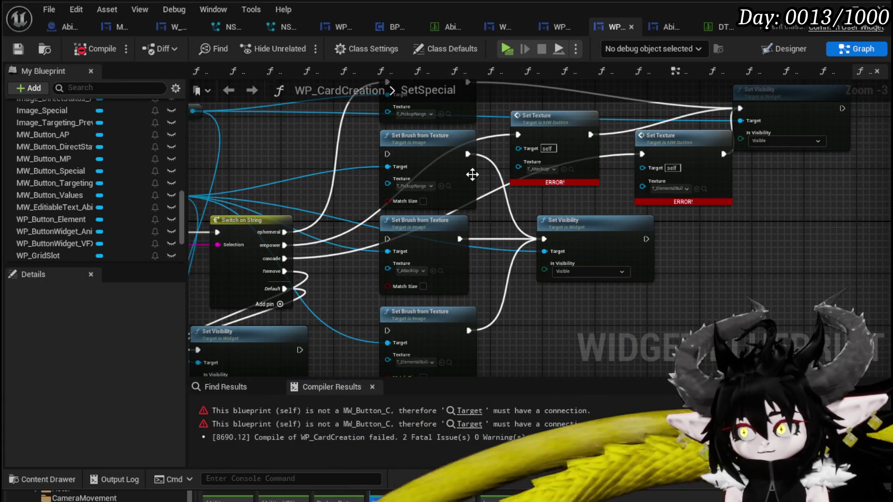
drag(512, 188, 446, 201)
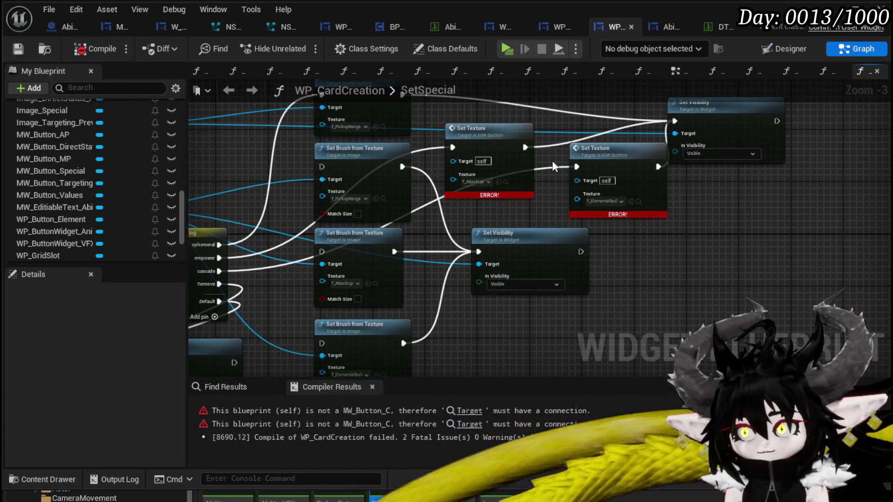
drag(395, 119, 456, 174)
mouse_move(398, 165)
mouse_down()
mouse_move(530, 226)
mouse_move(523, 216)
mouse_move(623, 239)
mouse_move(638, 233)
mouse_up()
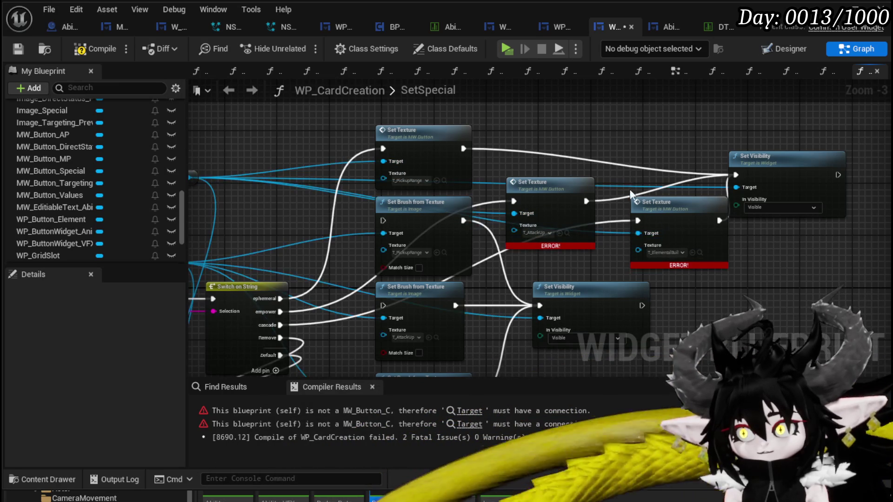
click(93, 49)
click(17, 49)
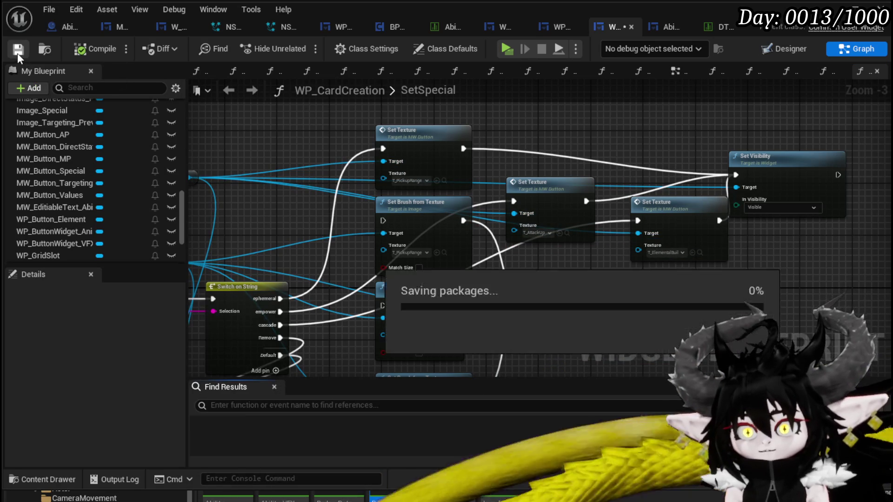
Tidy the three Set Texture nodes and Set Visibility closer together and save again.
drag(424, 131, 515, 58)
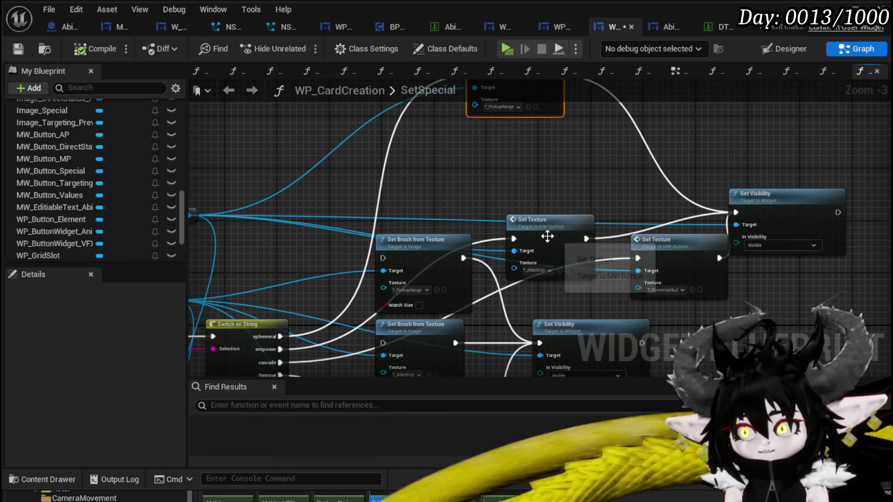
drag(553, 237, 534, 158)
drag(664, 240, 533, 219)
drag(784, 201, 711, 180)
click(26, 50)
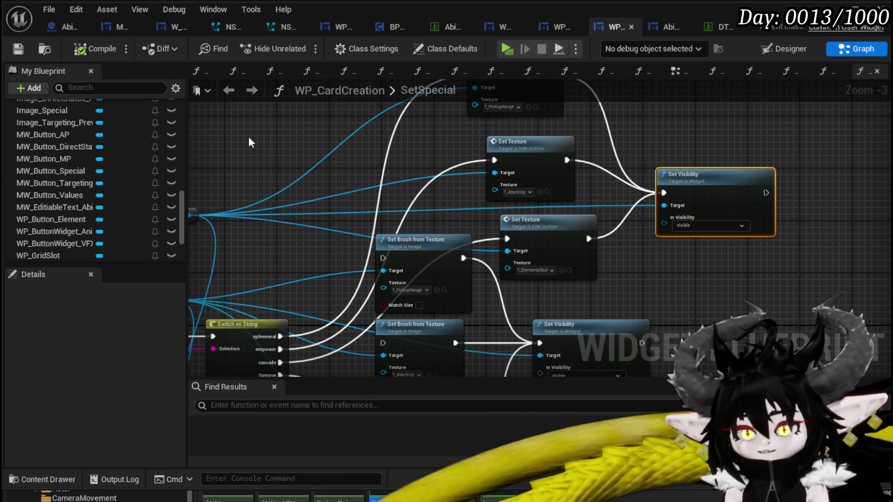
scroll(113, 135, up, 10)
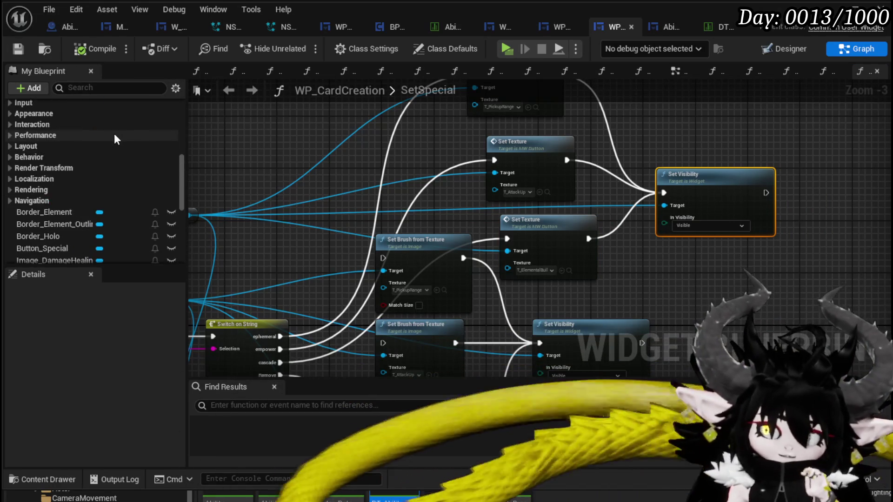
scroll(121, 132, up, 3)
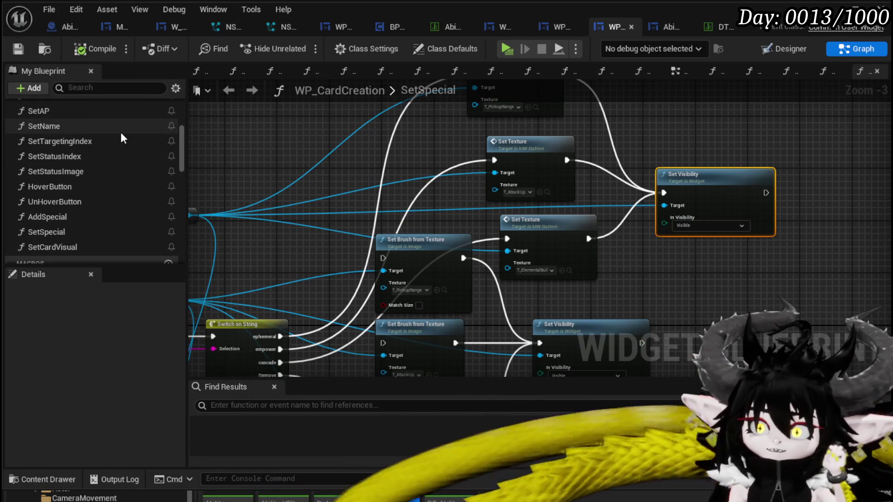
scroll(121, 132, up, 5)
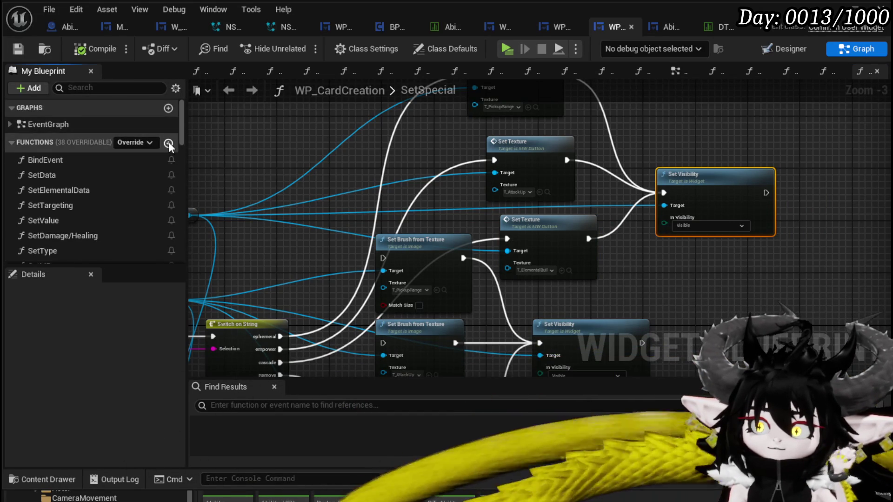
Add a new function to the widget named PressSpecial.
click(169, 141)
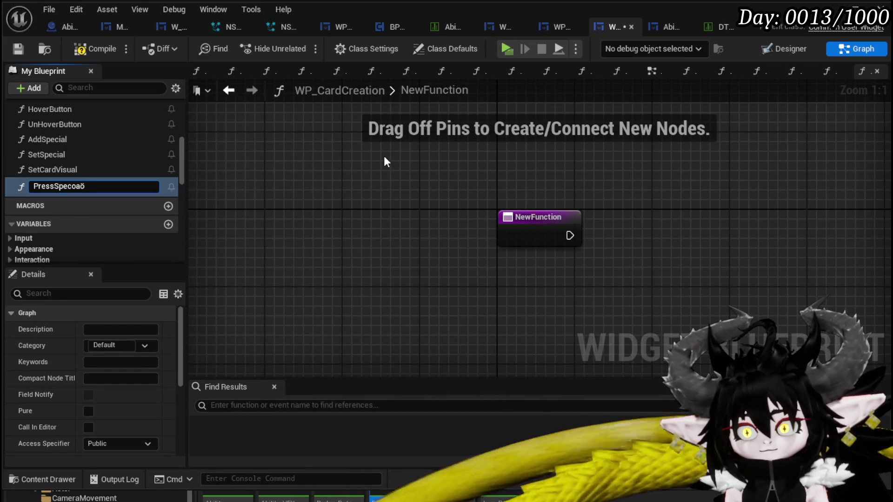
text(al)
key(Return)
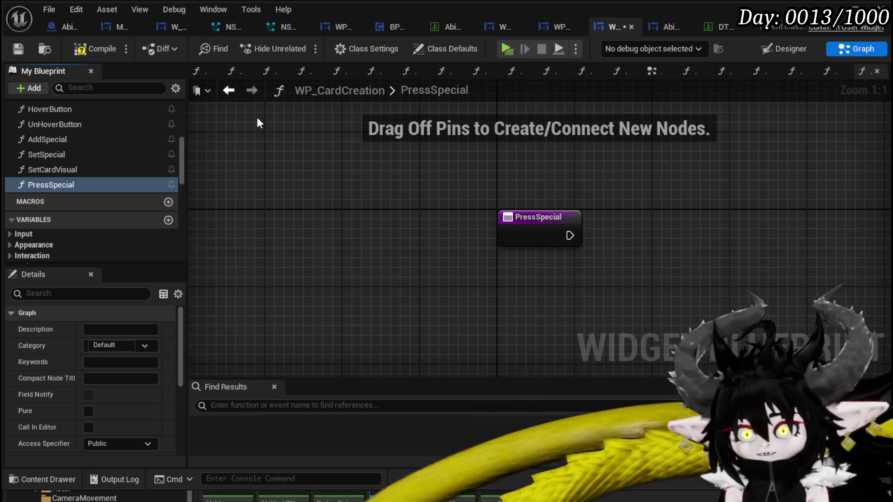
scroll(132, 158, down, 10)
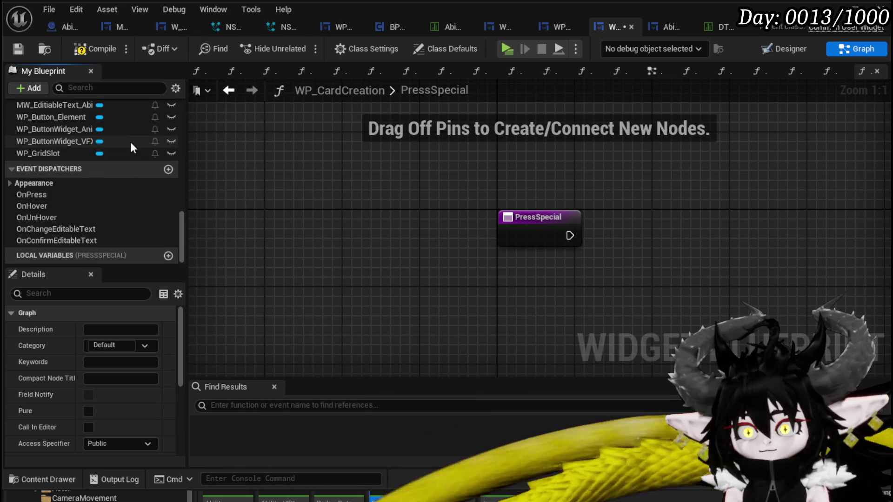
scroll(116, 168, up, 2)
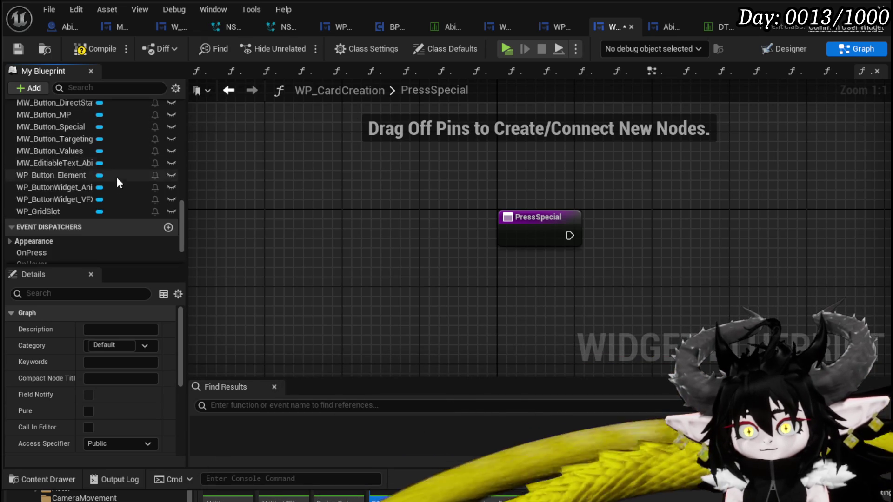
scroll(79, 186, up, 1)
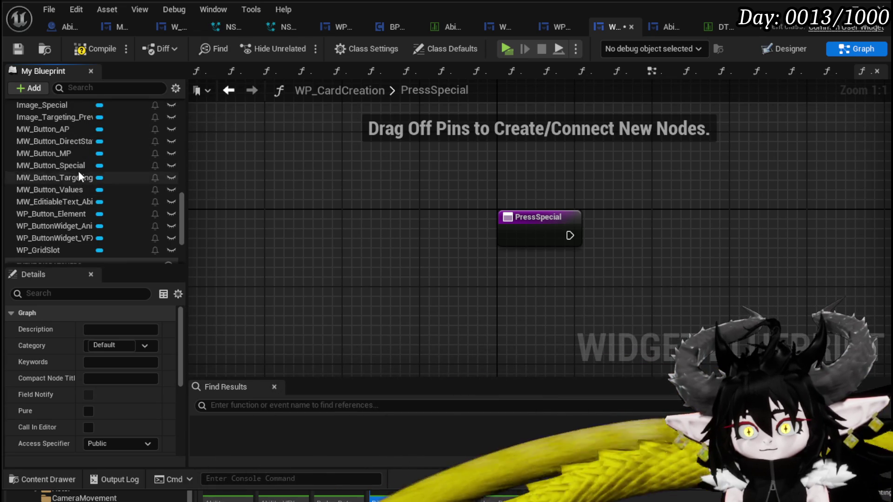
Have PressSpecial run Call On Pressed on MW Button Special with Data 'Remove', then compile and save.
drag(86, 153, 115, 169)
drag(51, 167, 443, 148)
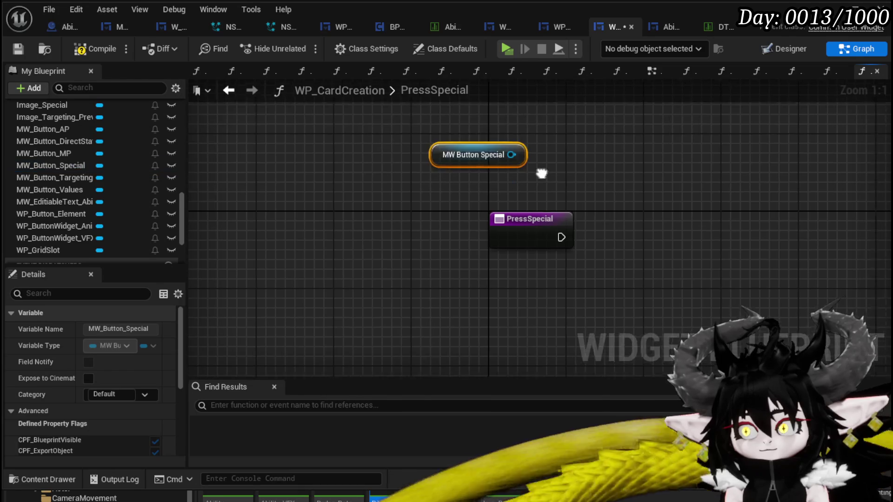
mouse_move(308, 170)
mouse_down()
mouse_move(414, 181)
mouse_move(336, 144)
mouse_move(473, 170)
mouse_up()
text(on press)
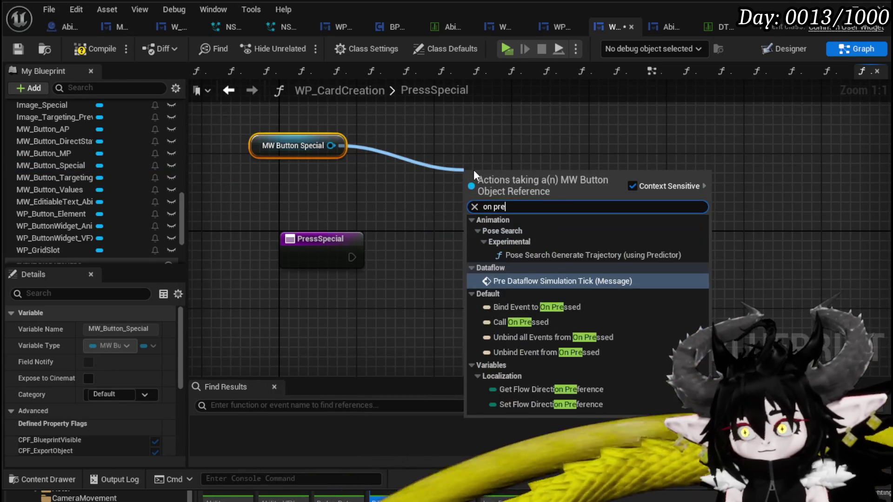
click(525, 248)
mouse_move(505, 190)
mouse_down()
mouse_move(452, 252)
mouse_move(429, 258)
mouse_up()
drag(352, 257, 398, 257)
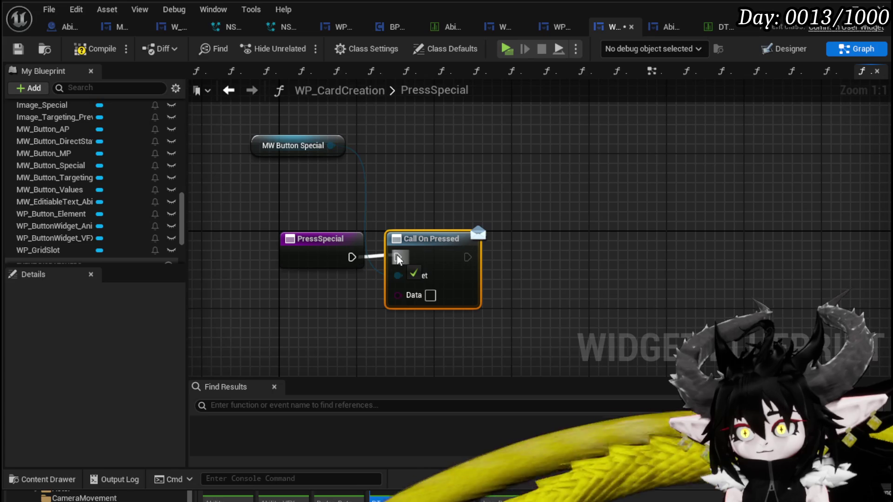
text(Rem)
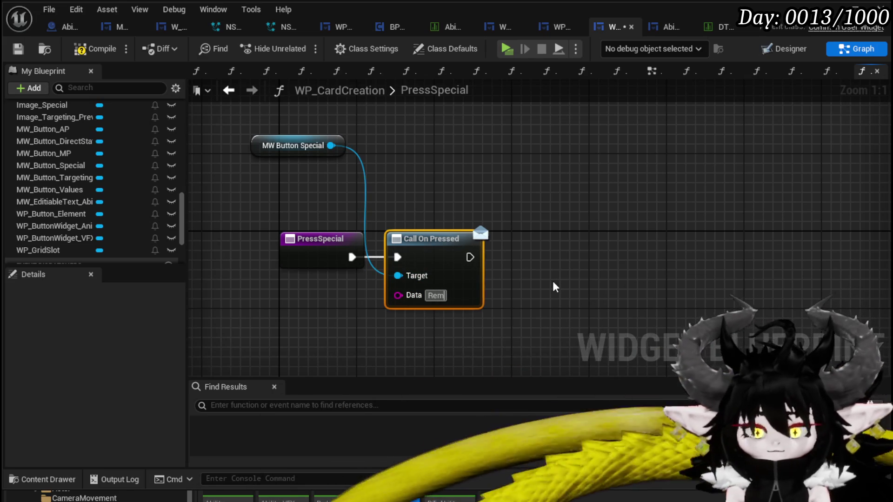
text(ove)
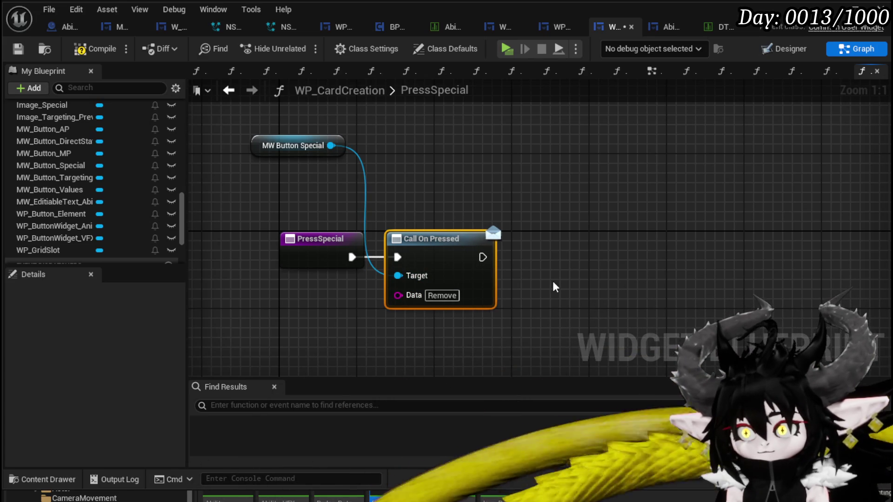
click(91, 49)
click(17, 49)
Move MW Button Special closer to the other PressSpecial nodes to tidy the graph.
drag(267, 156, 286, 196)
click(261, 296)
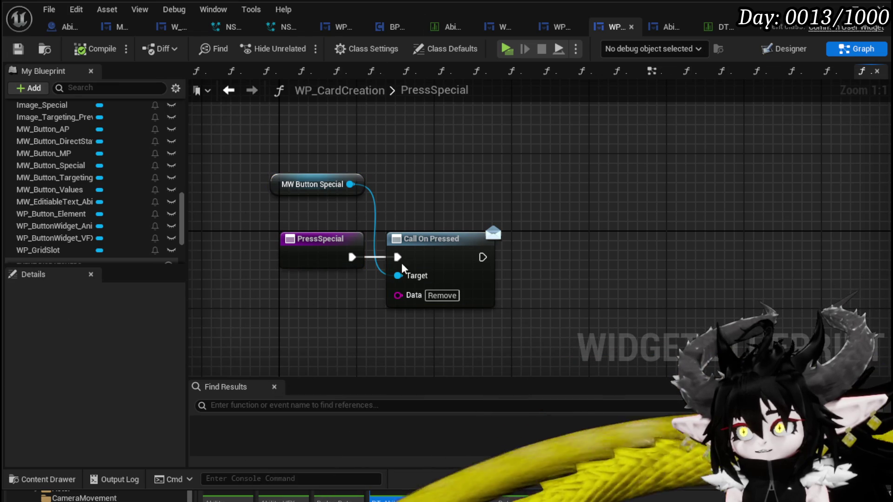
drag(222, 311, 615, 129)
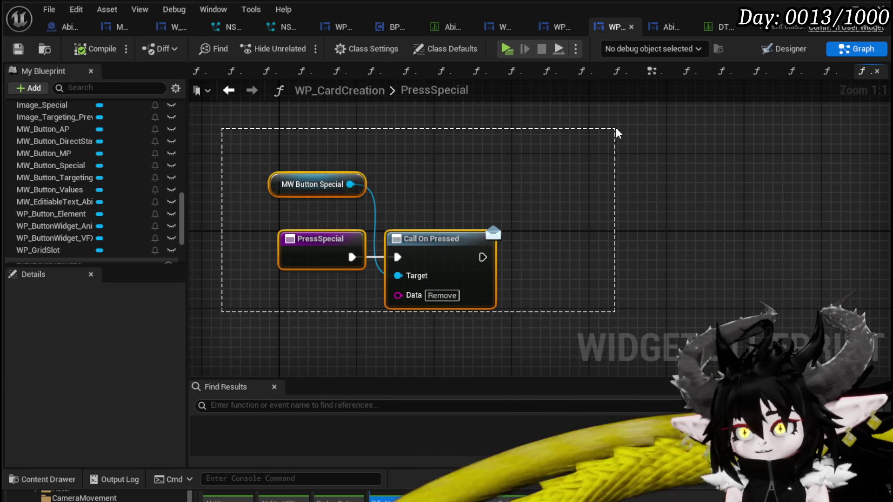
drag(616, 129, 616, 129)
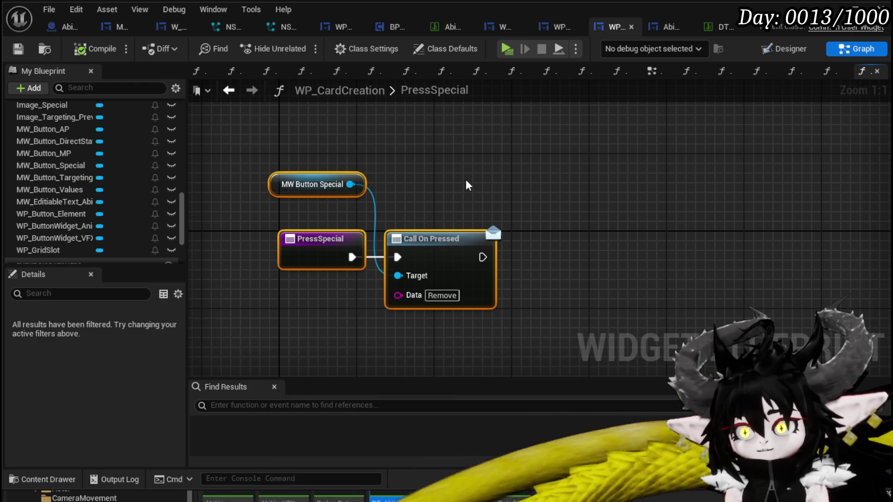
click(439, 214)
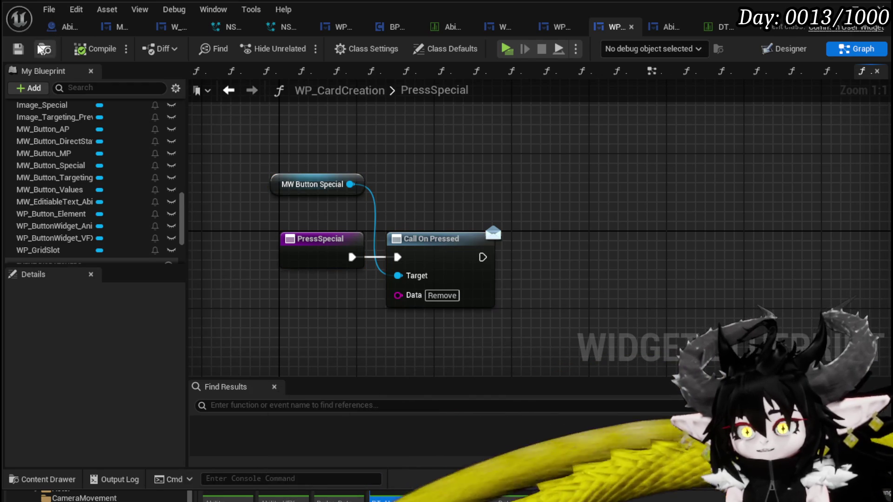
In AbilityWorkBenchUI's RemoveSpecial, feed Set Special's Data from a new entry input, then compile and save.
click(665, 27)
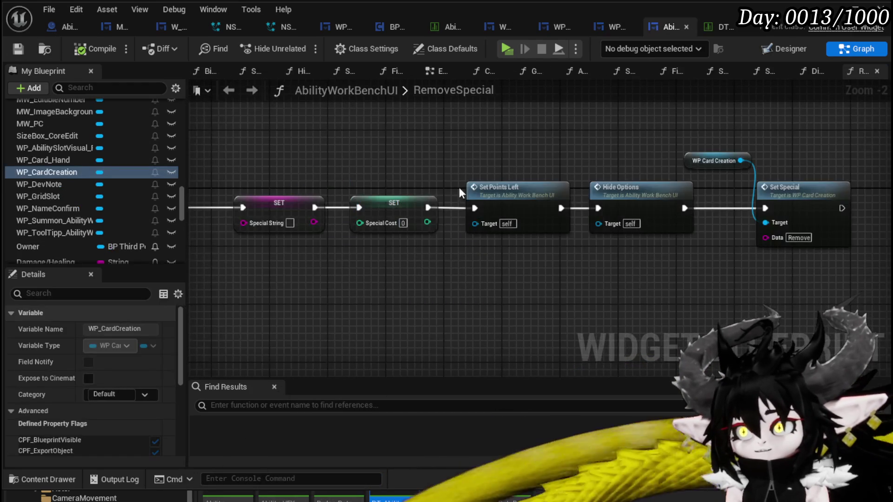
mouse_move(380, 170)
mouse_down()
mouse_move(245, 159)
mouse_move(547, 177)
mouse_up()
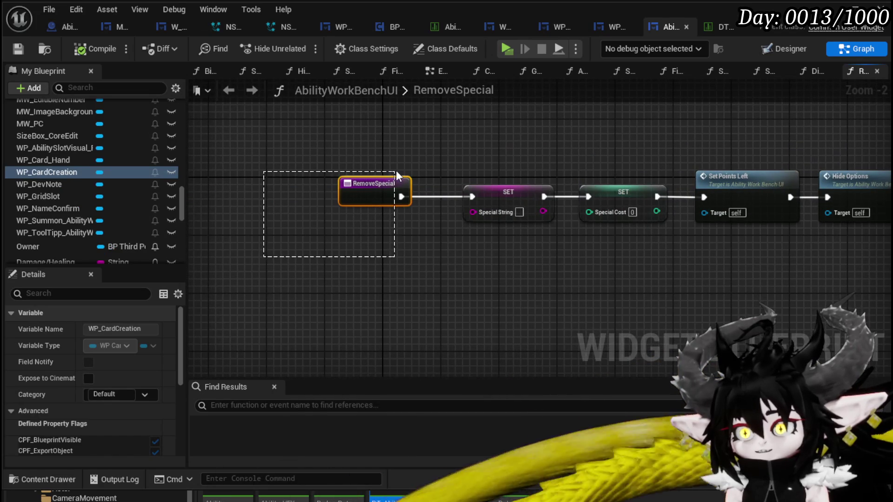
drag(397, 176, 396, 176)
mouse_move(390, 249)
mouse_down()
mouse_move(234, 255)
mouse_move(193, 189)
mouse_move(512, 241)
mouse_move(324, 242)
mouse_up()
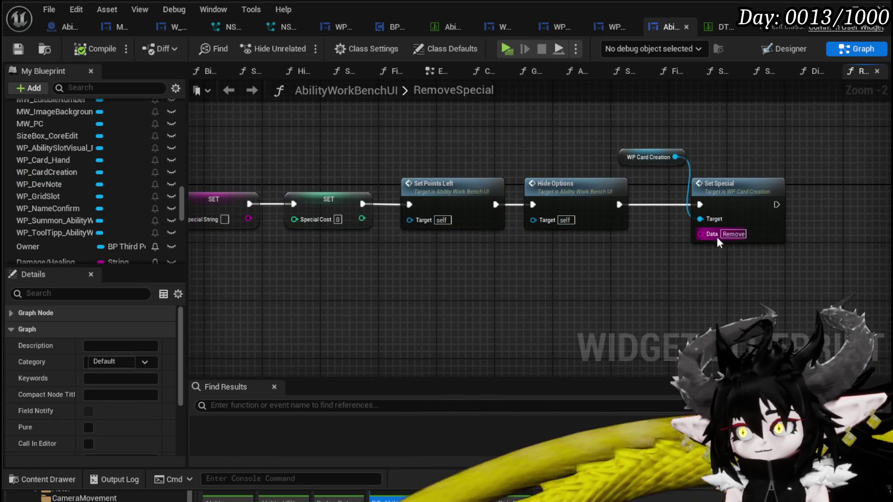
mouse_move(709, 238)
mouse_down()
mouse_move(251, 201)
mouse_move(444, 205)
mouse_up()
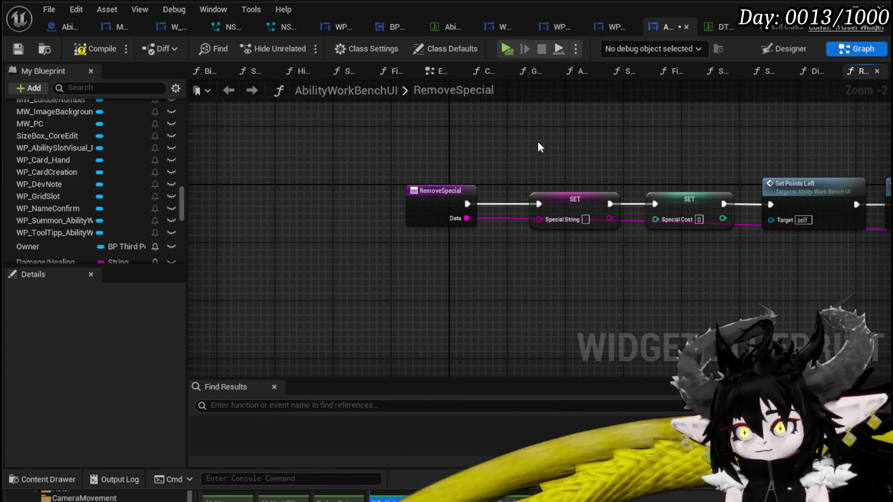
click(17, 49)
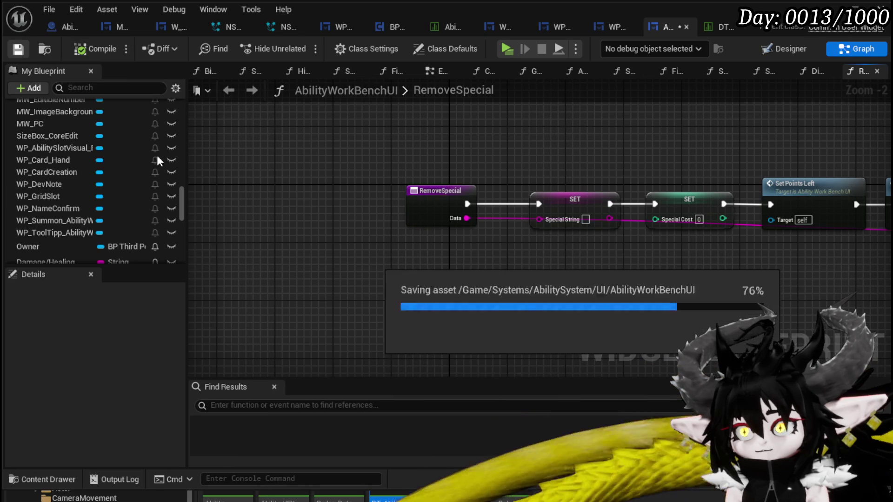
Open the BindEvent function graph from the My Blueprint list.
scroll(80, 187, up, 10)
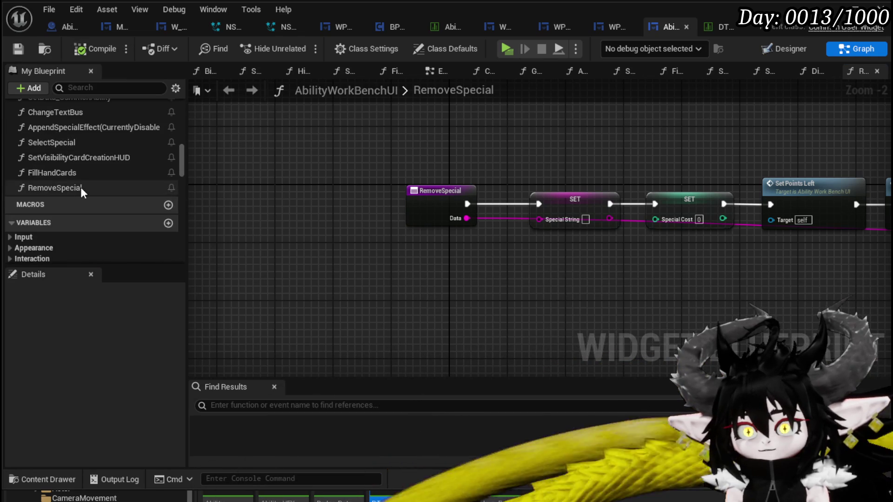
scroll(82, 179, up, 10)
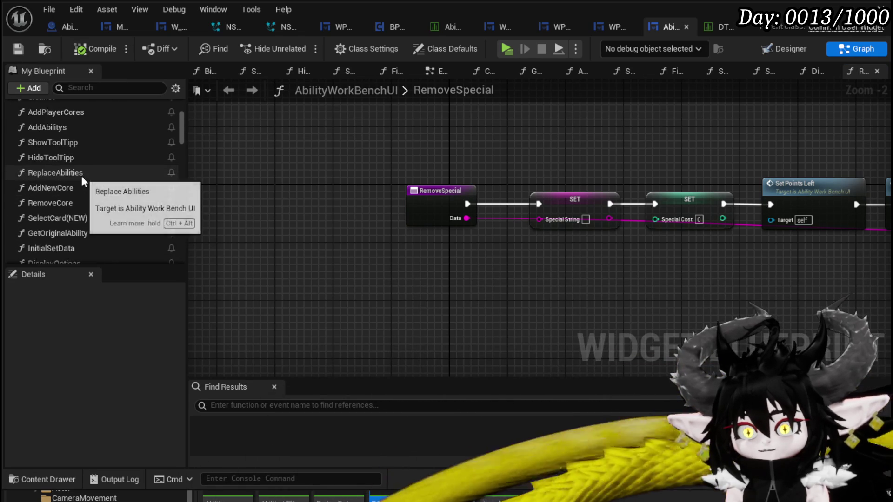
double_click(54, 193)
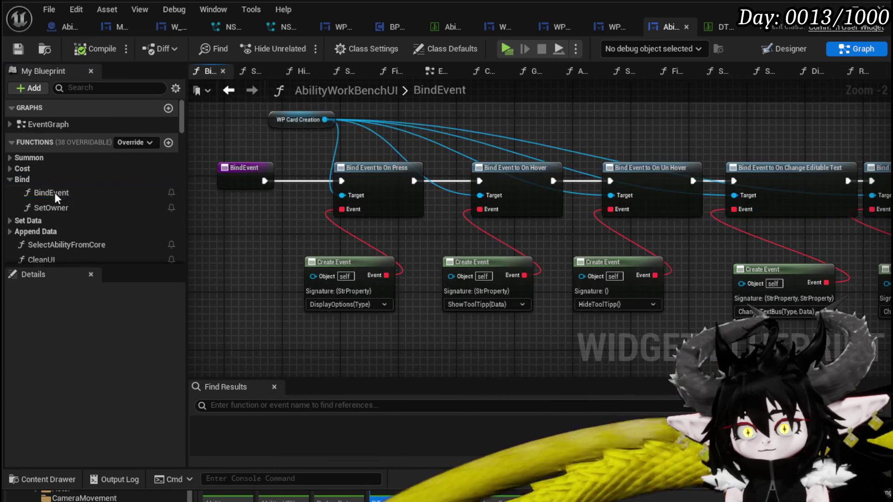
Get MW_Button_Special from WP Card Creation and add a Bind Event to On Pressed node.
drag(421, 121, 346, 190)
drag(257, 188, 415, 154)
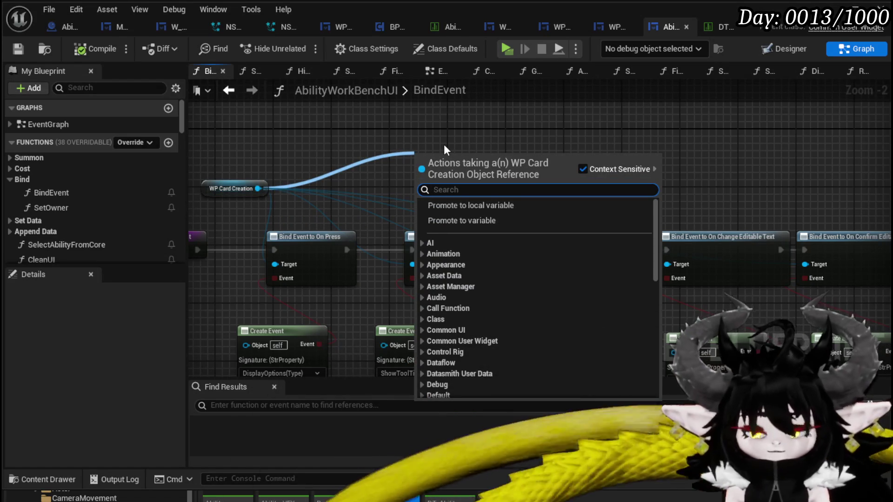
text(M)
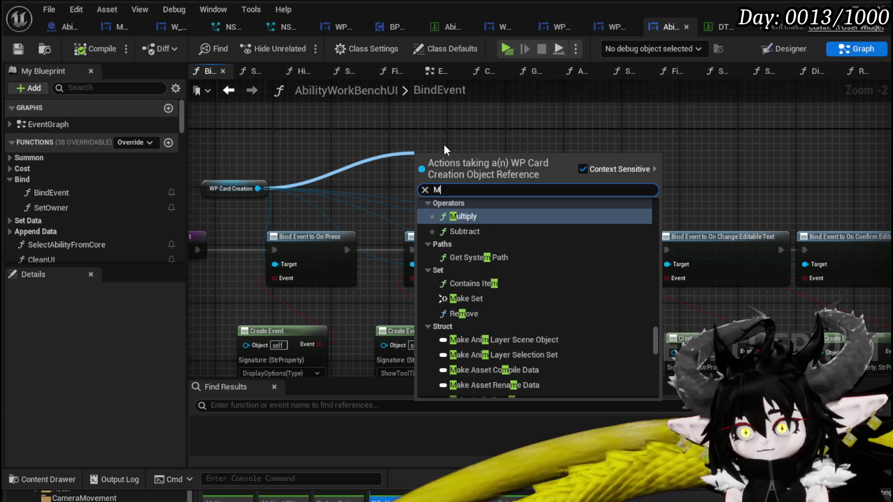
text(w)
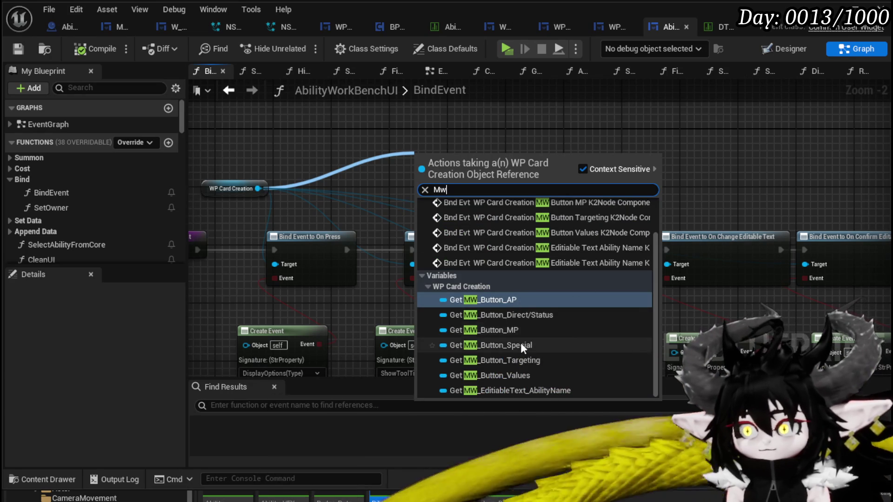
click(521, 344)
mouse_move(489, 161)
mouse_down()
mouse_move(366, 116)
mouse_move(450, 114)
mouse_up()
text(Bind on pre)
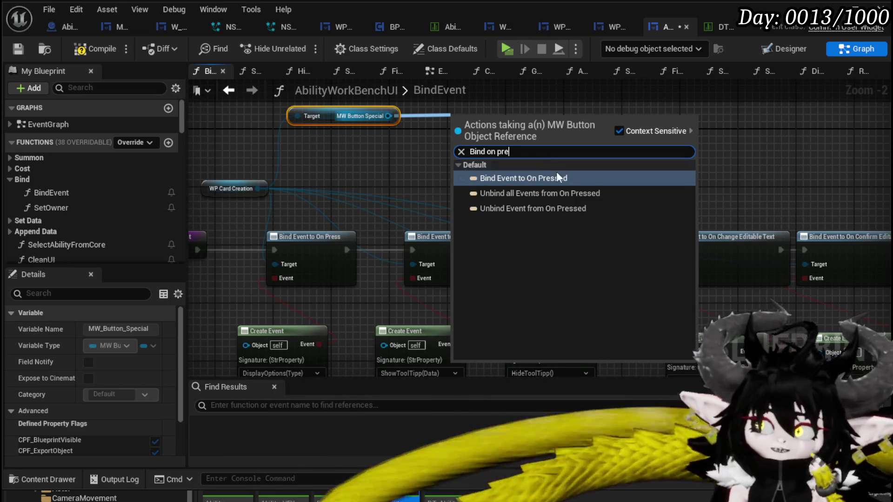
click(557, 171)
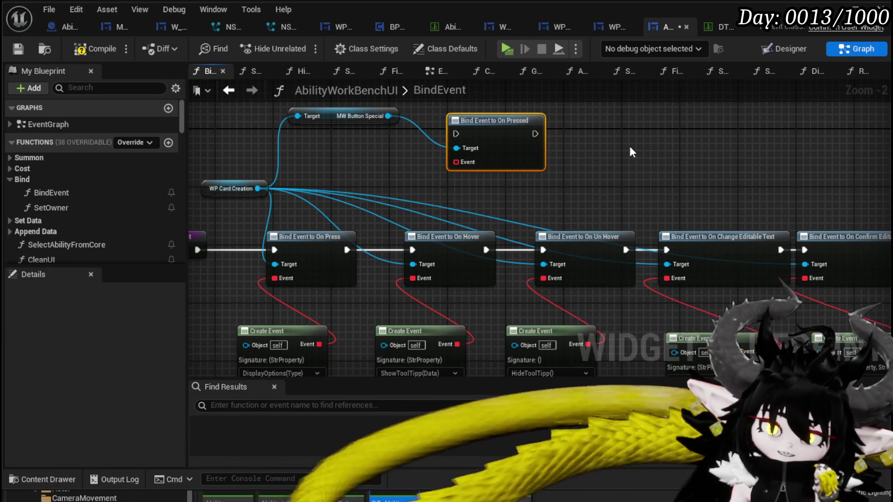
Place the On Pressed binding first after BindEvent, ahead of the existing bind chain.
drag(630, 148, 733, 133)
drag(261, 181, 370, 171)
drag(385, 221, 204, 211)
mouse_move(702, 110)
mouse_down()
mouse_move(394, 237)
mouse_move(389, 229)
mouse_up()
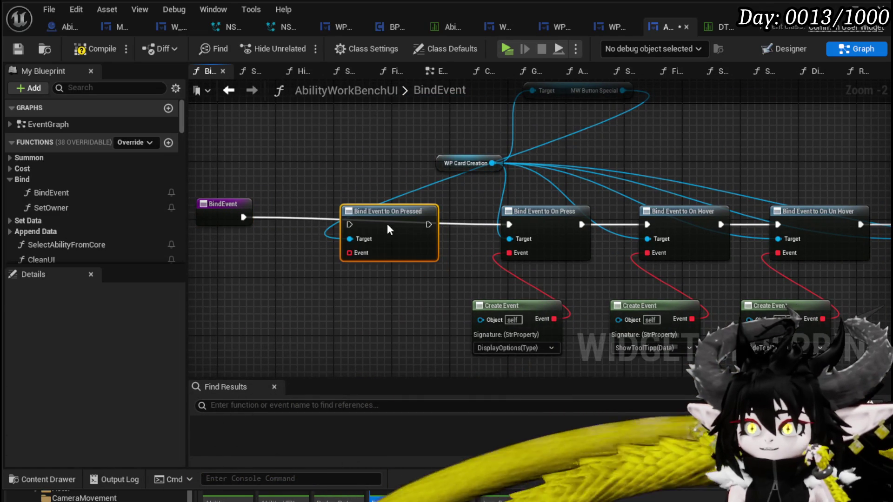
drag(243, 218, 350, 225)
drag(427, 225, 509, 225)
Add a Create Event for the binding set to RemoveSpecial, then compile and save.
drag(349, 253, 333, 292)
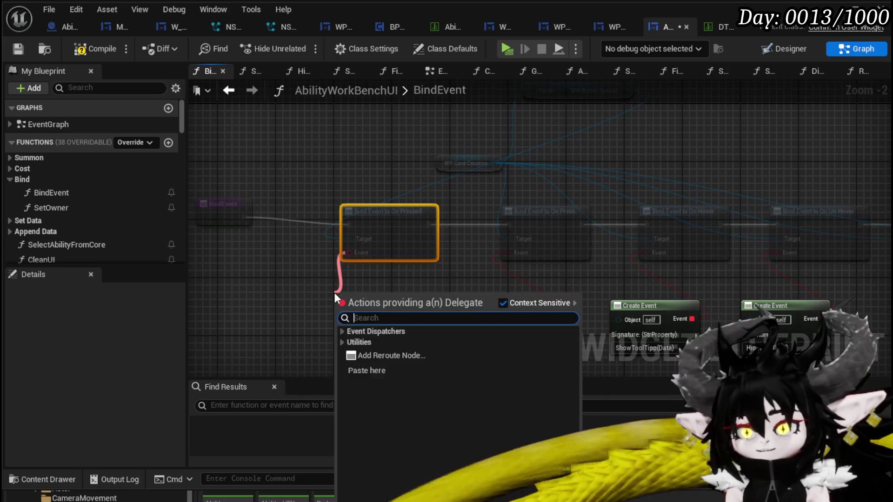
text(create)
click(380, 356)
click(338, 337)
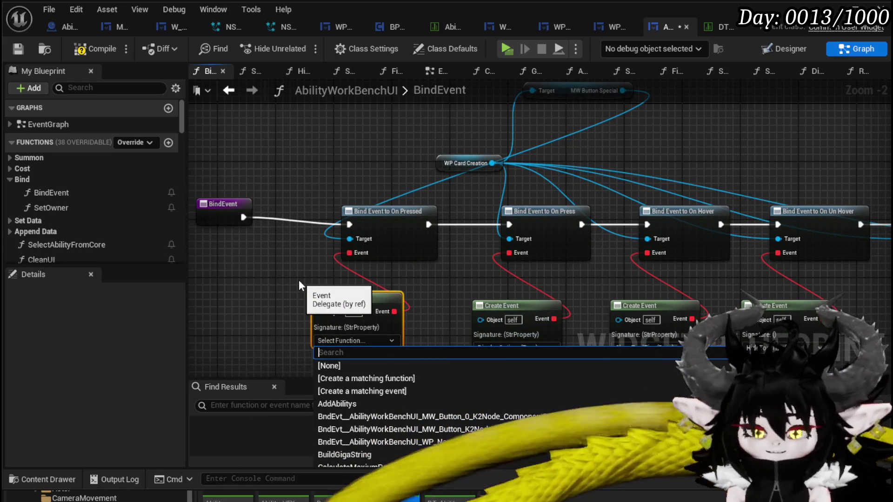
text(Remove)
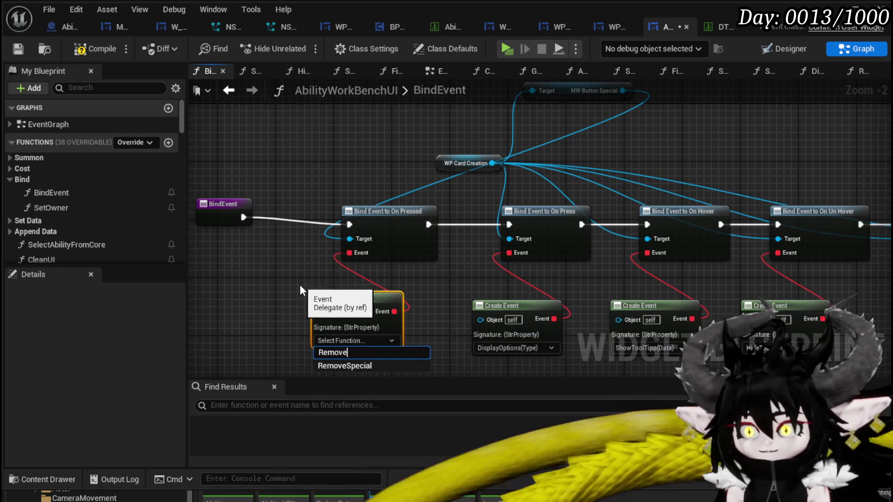
click(340, 366)
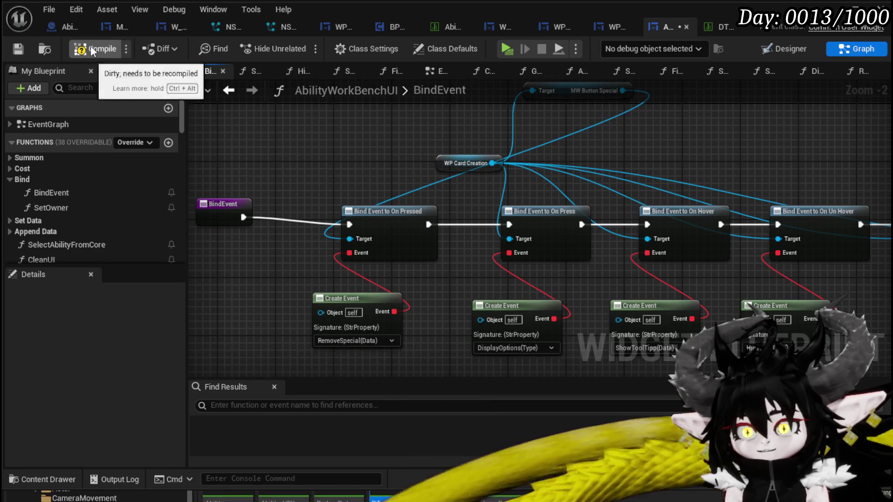
click(19, 49)
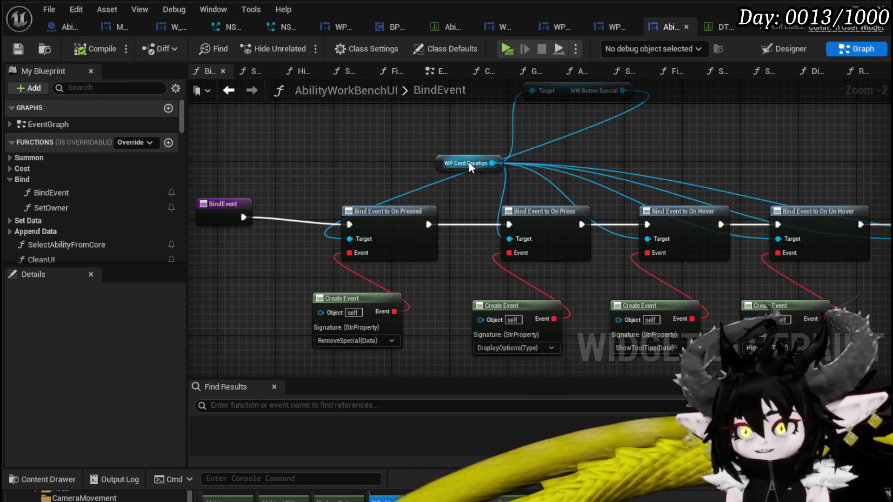
Tidy the BindEvent nodes, save, and return to WP_CardCreation's PressSpecial graph.
drag(470, 162, 354, 121)
drag(535, 139, 283, 227)
drag(309, 198, 309, 211)
click(261, 140)
click(18, 49)
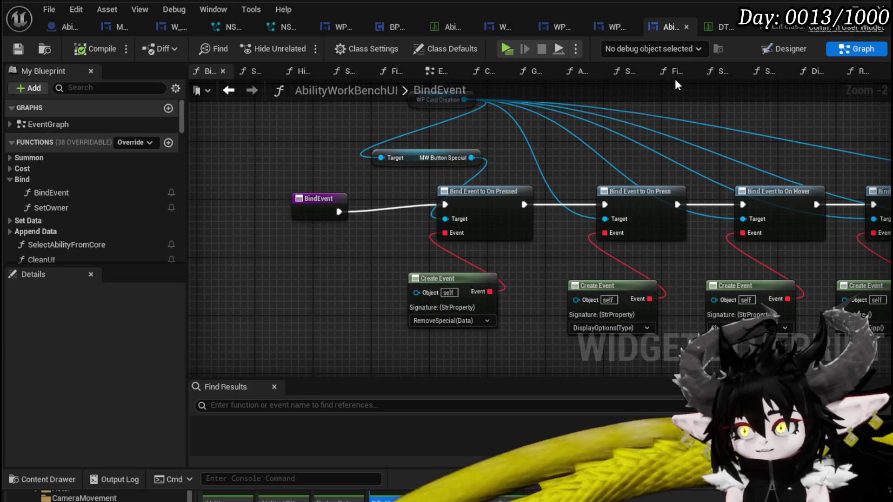
click(611, 32)
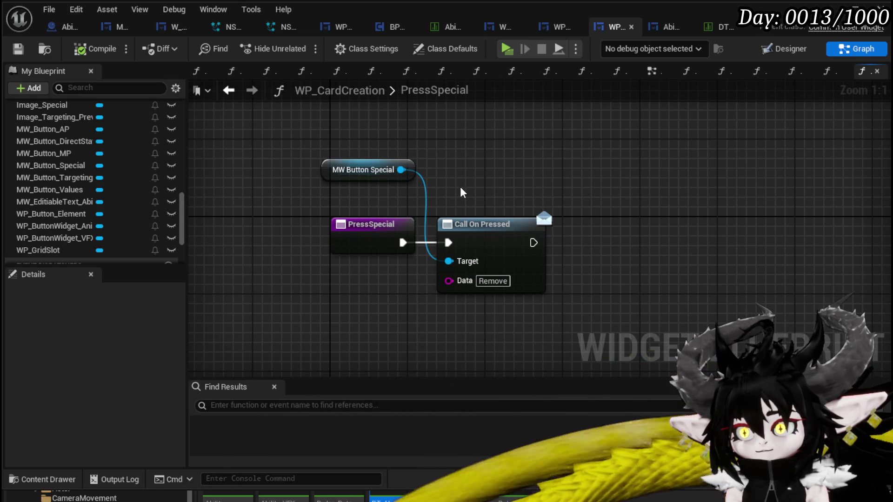
click(467, 224)
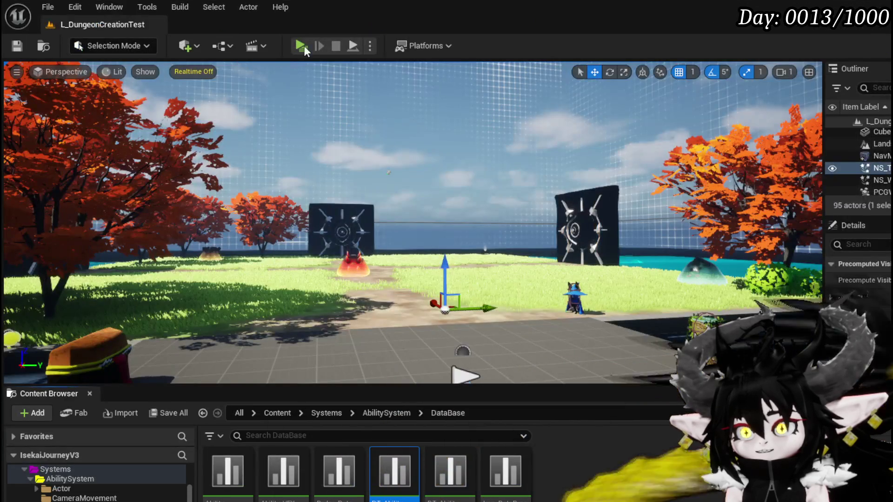
Start a play-in-editor test and open the Giga Ball card from the workbench's MagicChura abilities.
click(301, 45)
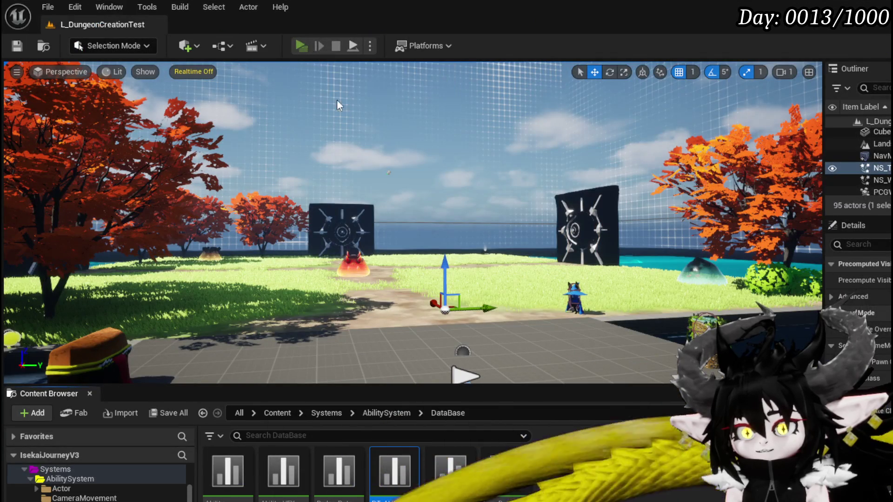
key(w)
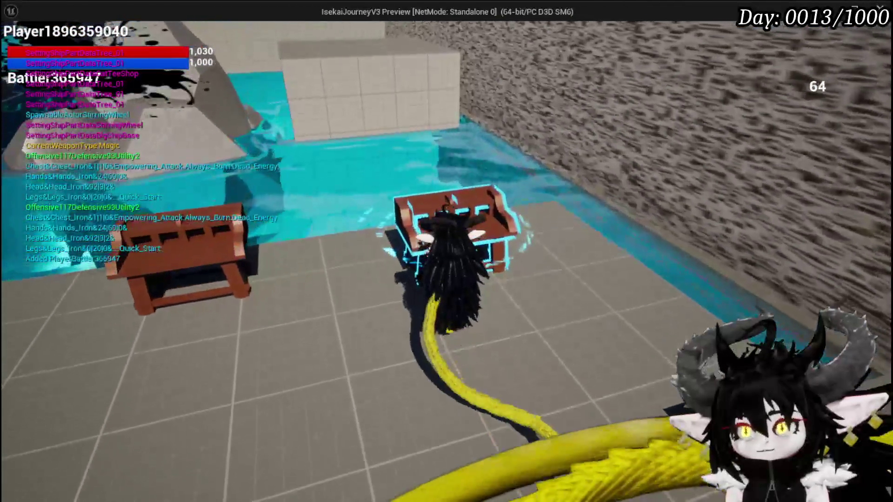
key(e)
click(74, 33)
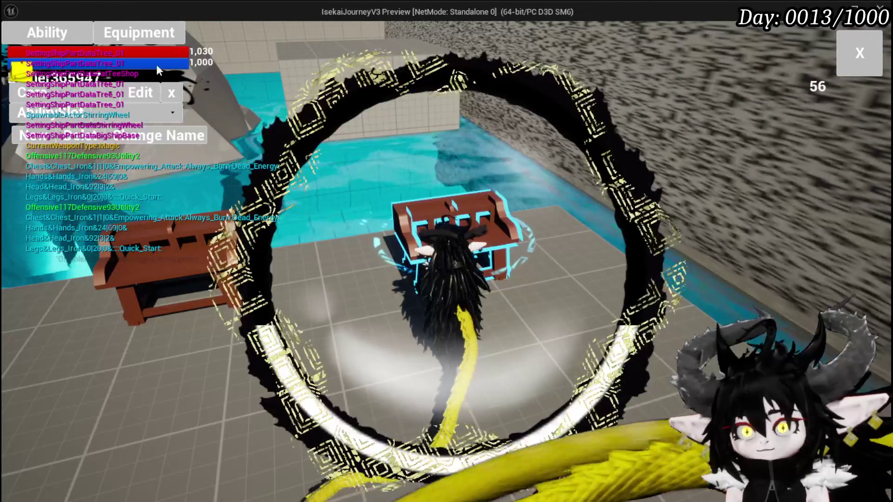
click(118, 113)
click(118, 121)
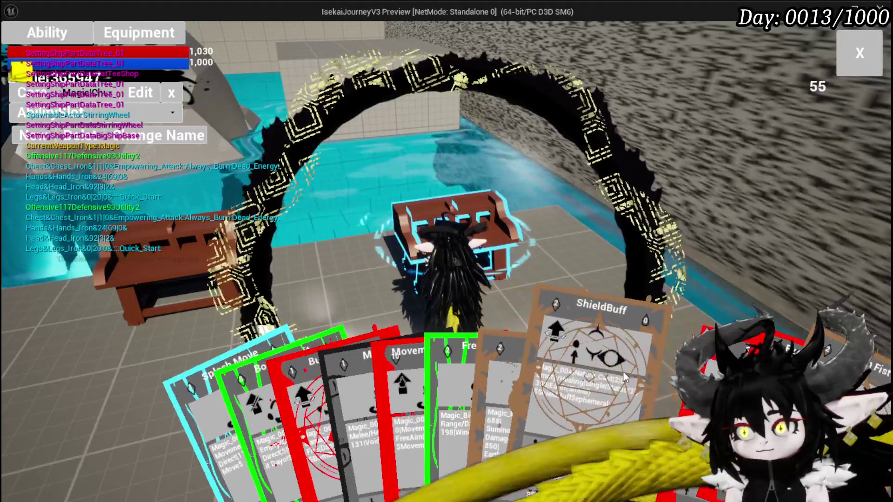
click(487, 375)
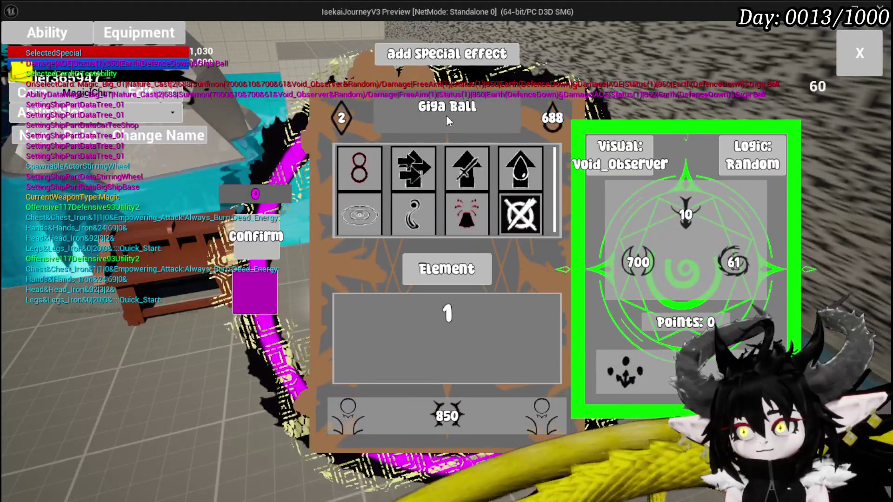
Give the Giga Ball card the Ephemeral special effect, end the test and save the level.
click(437, 69)
mouse_move(367, 173)
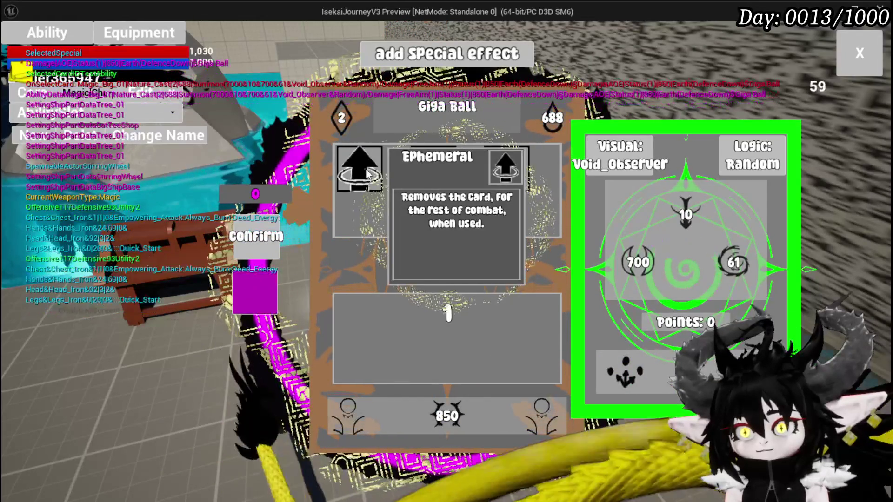
click(367, 172)
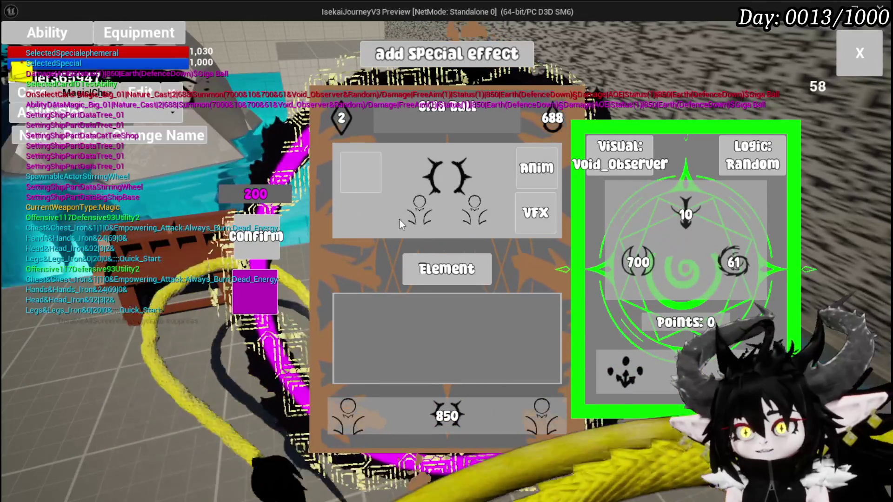
key(Escape)
click(17, 46)
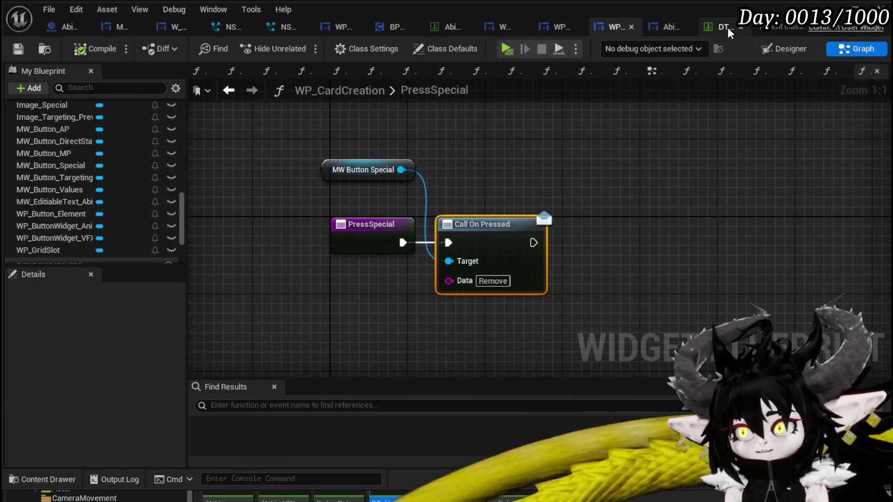
Switch to AbilityWorkBenchUI and open its DisplayOptions function graph.
click(657, 31)
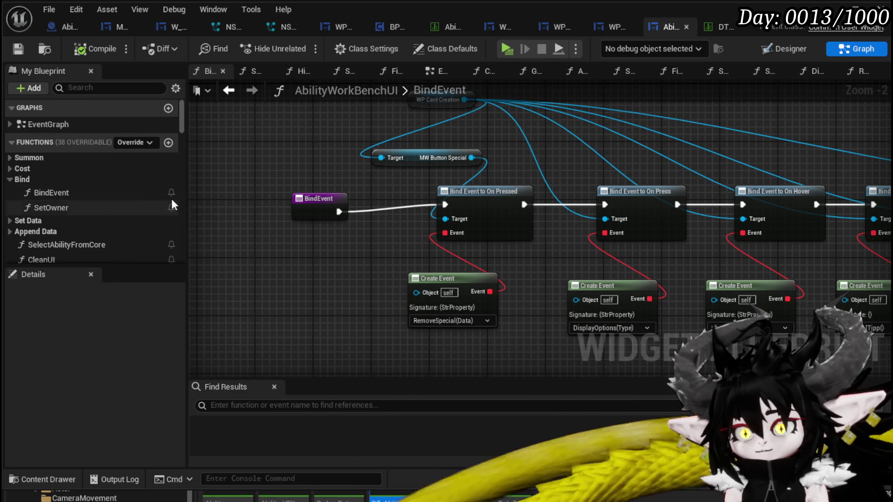
scroll(110, 221, down, 3)
scroll(110, 219, down, 3)
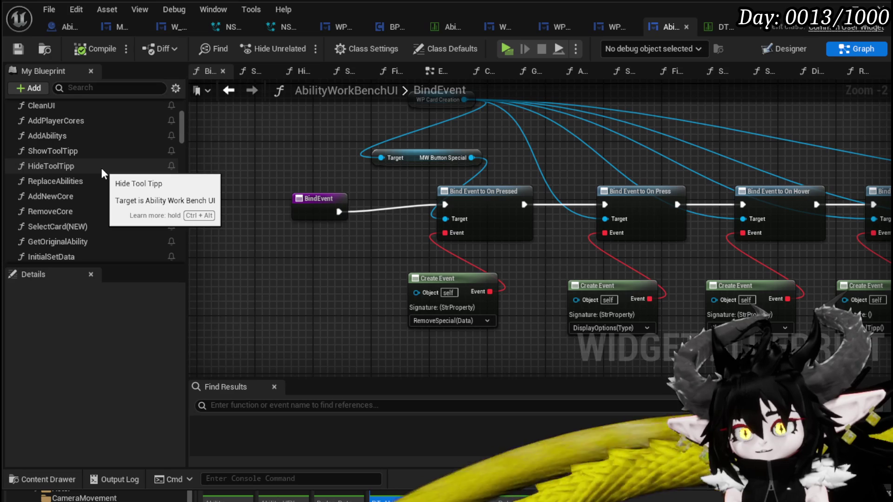
scroll(101, 168, down, 2)
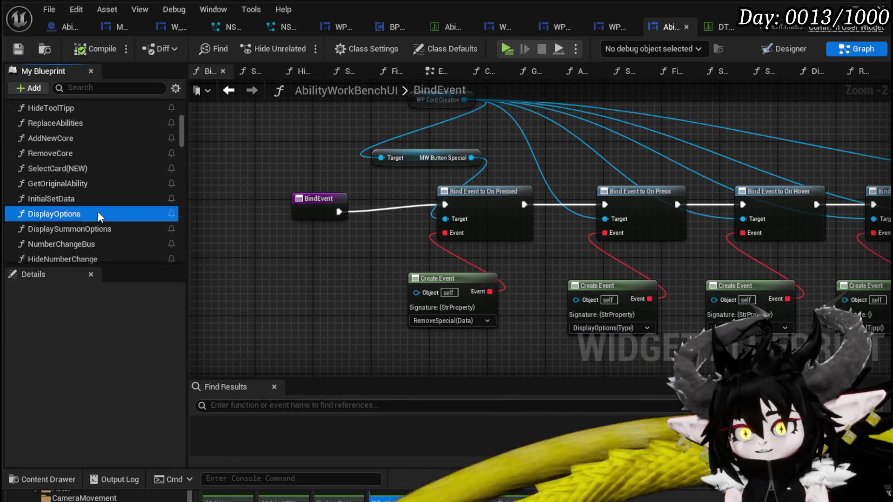
double_click(98, 213)
Inspect DisplayOptions' Switch on String branches and its Set Visibility node.
scroll(294, 169, down, 5)
scroll(489, 161, up, 7)
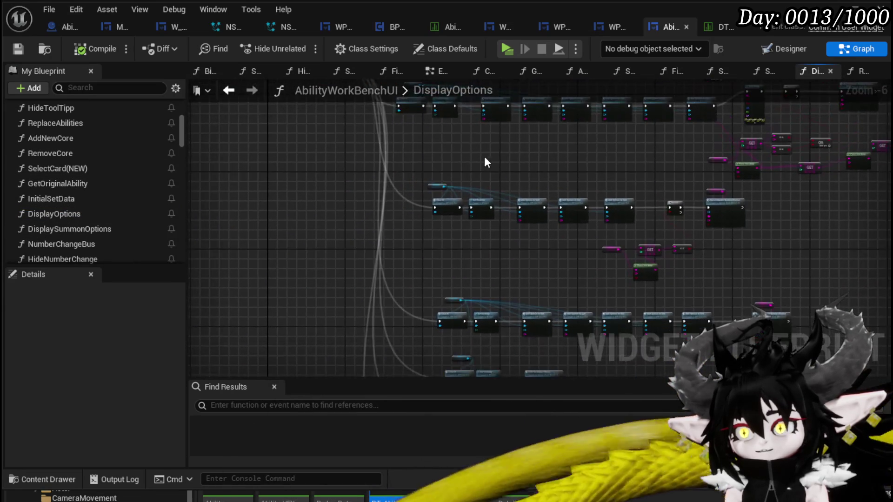
mouse_move(249, 228)
mouse_down()
mouse_move(232, 275)
mouse_move(228, 262)
mouse_up()
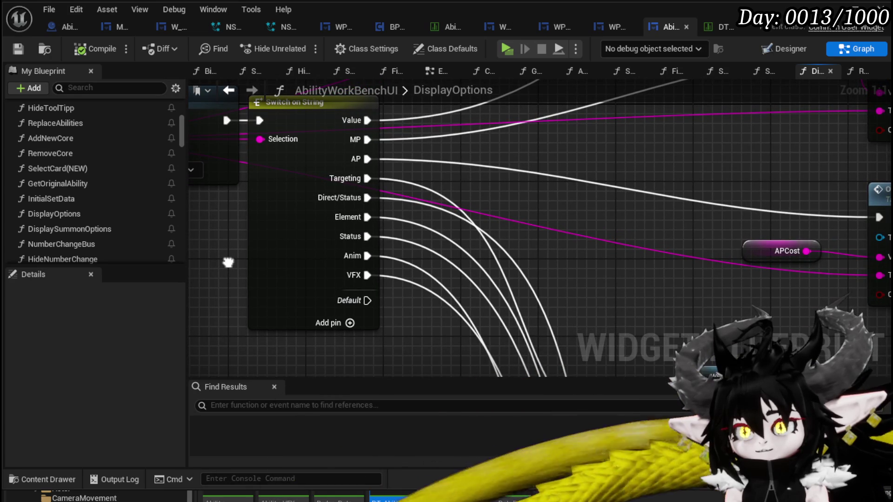
mouse_move(228, 262)
mouse_down()
mouse_move(343, 295)
mouse_move(412, 295)
mouse_move(317, 268)
mouse_up()
scroll(382, 280, down, 1)
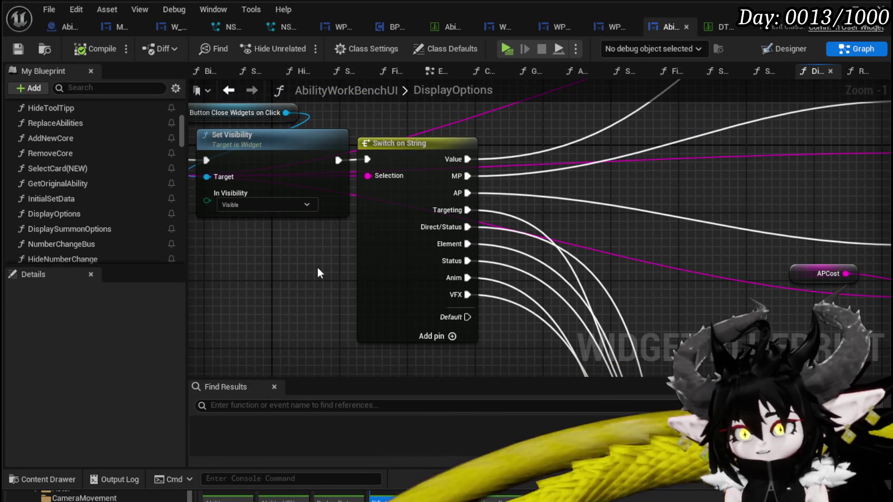
scroll(147, 206, down, 3)
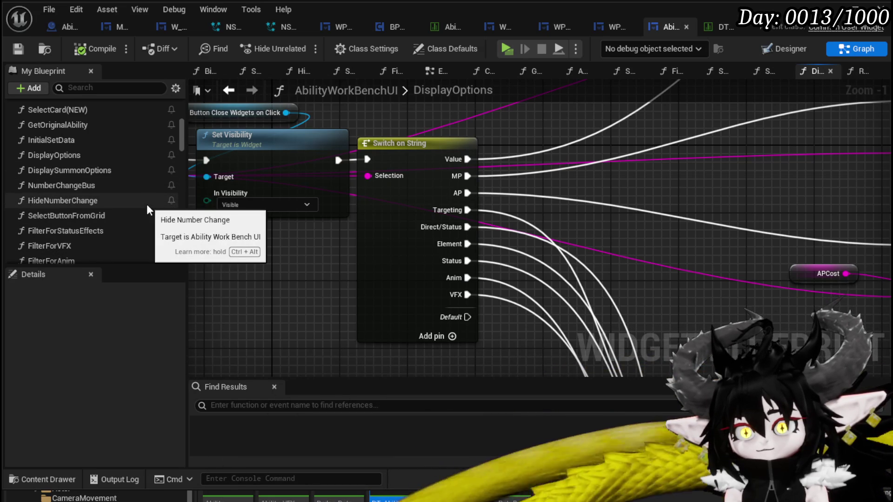
scroll(138, 218, down, 1)
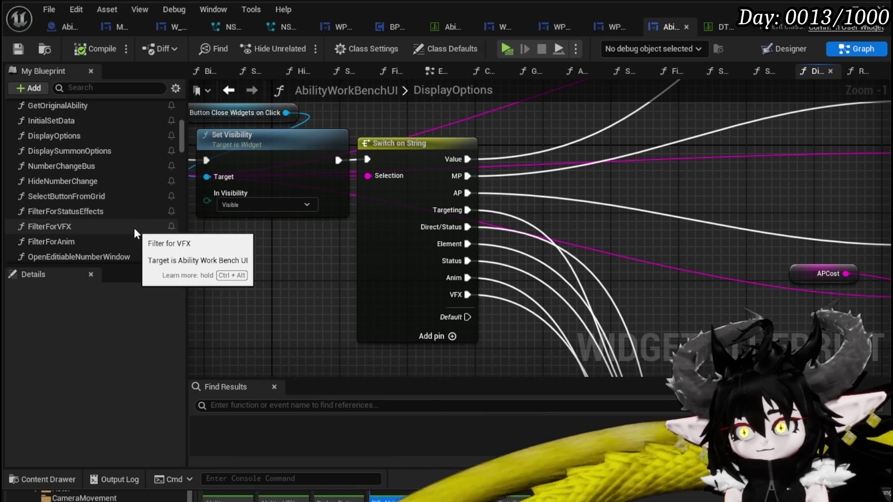
scroll(143, 230, down, 1)
scroll(149, 233, down, 1)
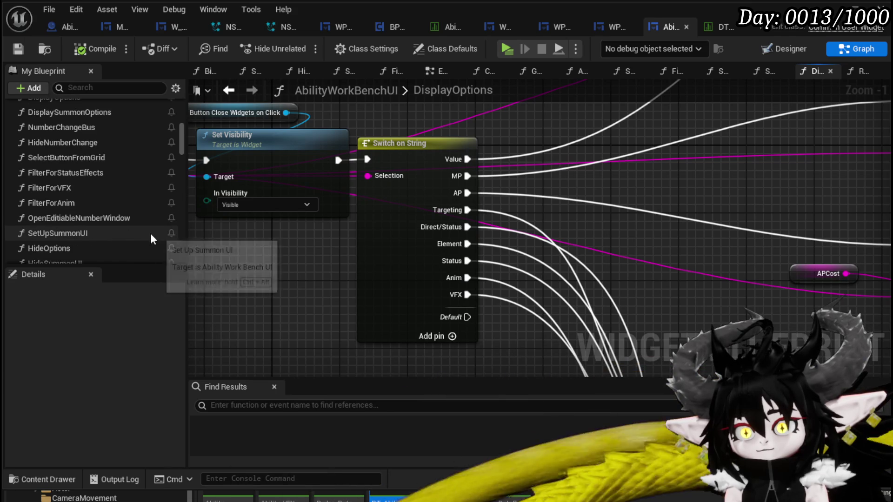
scroll(144, 232, down, 2)
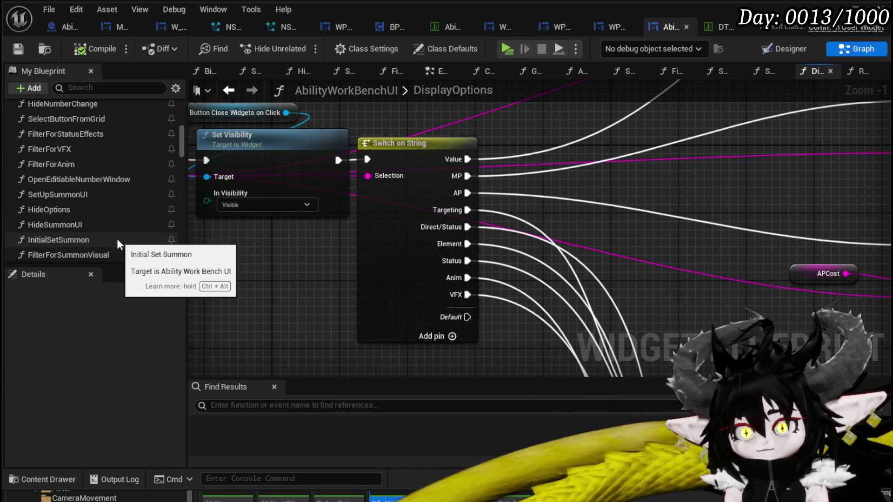
scroll(117, 239, down, 1)
scroll(125, 239, down, 1)
scroll(128, 239, down, 4)
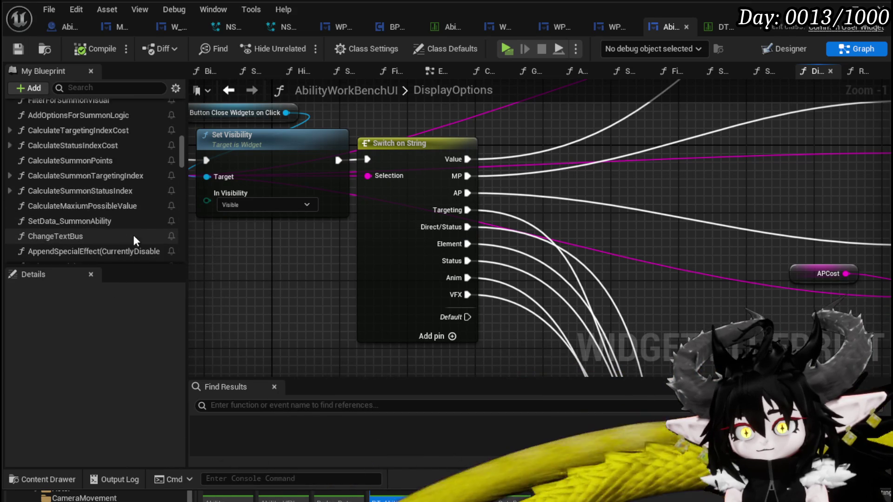
scroll(135, 240, down, 2)
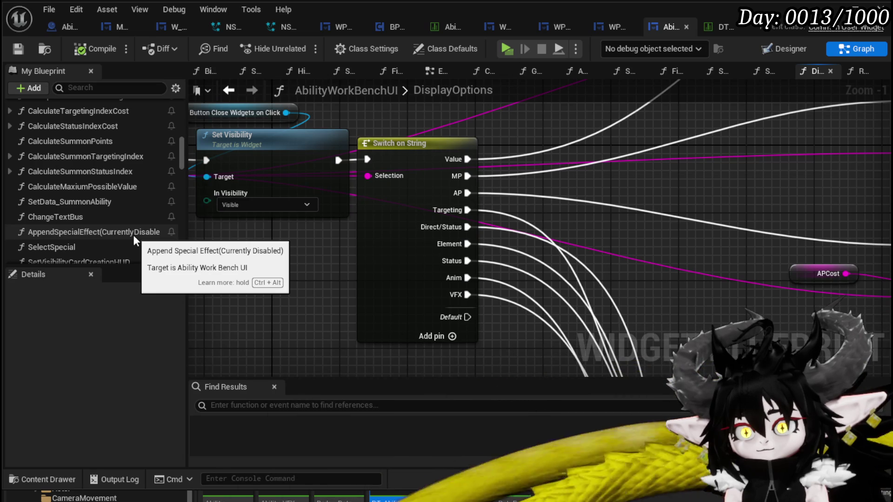
scroll(133, 235, down, 2)
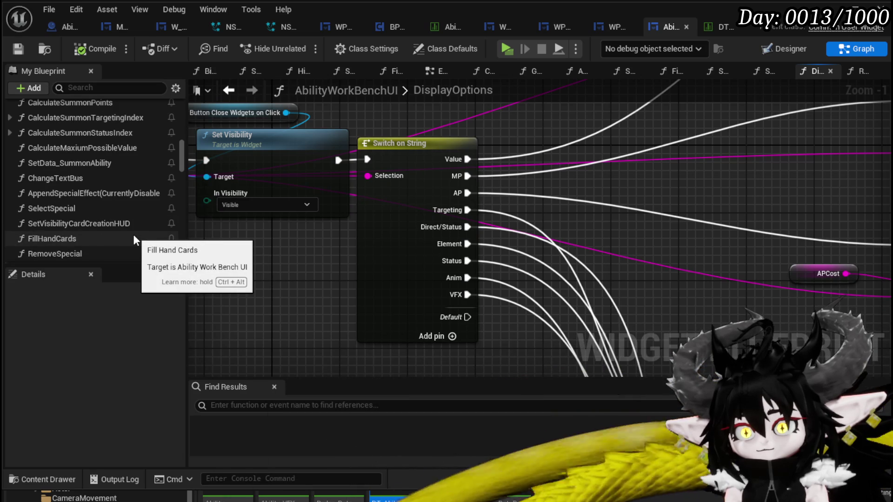
Open the SelectSpecial graph and pan across to the Hide Options and Set Special nodes.
double_click(108, 208)
drag(515, 160, 206, 155)
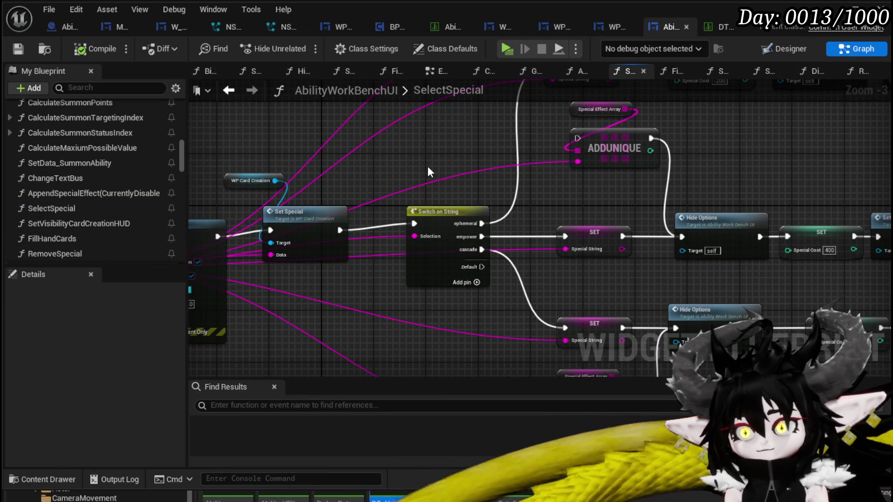
drag(427, 172, 180, 174)
drag(419, 172, 422, 263)
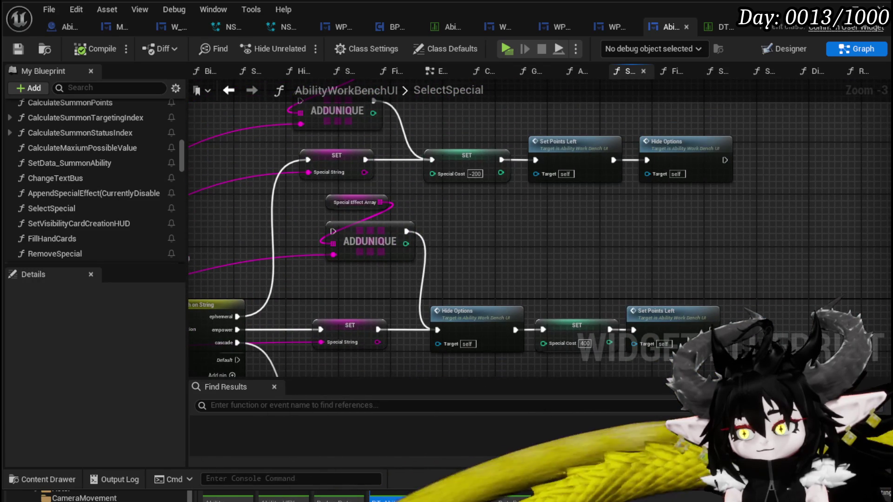
mouse_move(296, 340)
mouse_down()
mouse_move(430, 287)
mouse_move(454, 211)
mouse_up()
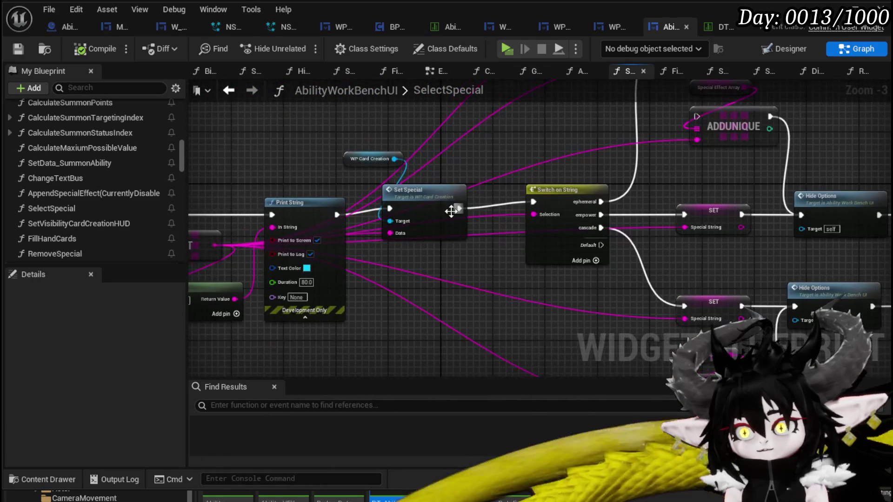
mouse_move(439, 140)
mouse_down()
mouse_move(597, 116)
mouse_move(446, 170)
mouse_up()
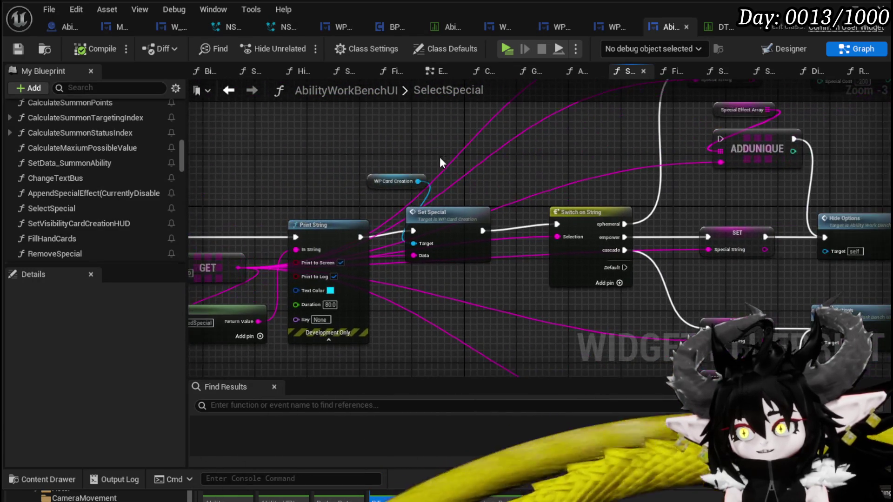
Follow the Set Special node into WP_CardCreation's SetSpecial graph and look around it.
click(461, 188)
double_click(442, 213)
mouse_move(400, 228)
mouse_down()
mouse_move(418, 193)
mouse_move(548, 170)
mouse_move(432, 121)
mouse_up()
Rearrange the Set Brush, MW Button Special and Set Visibility nodes in the SetSpecial graph.
scroll(432, 127, down, 2)
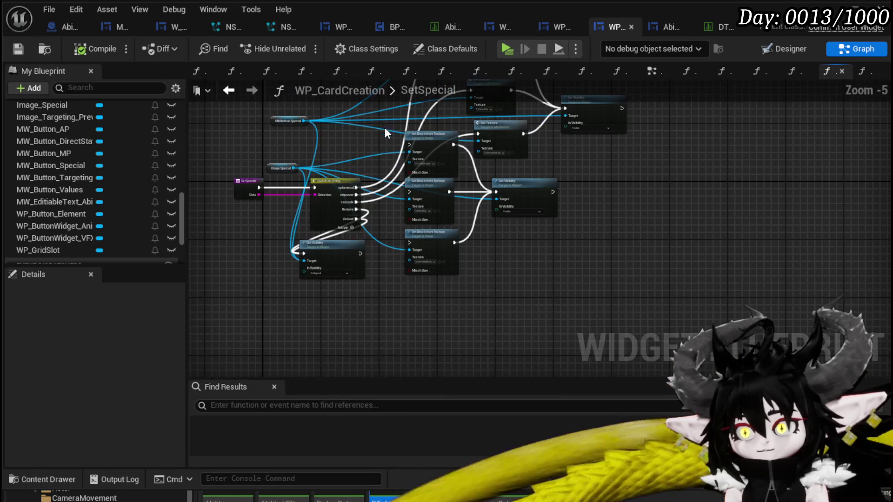
drag(428, 307, 427, 304)
drag(457, 162, 538, 197)
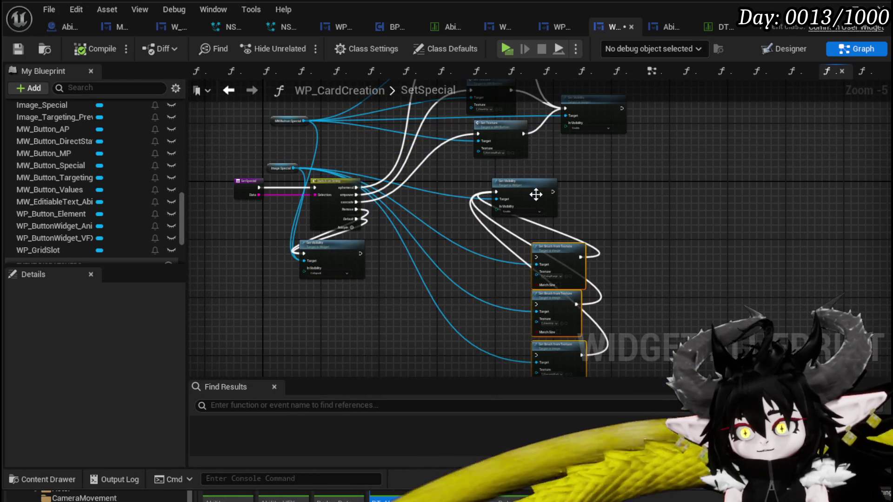
drag(464, 183, 443, 279)
scroll(590, 257, up, 3)
drag(587, 253, 874, 260)
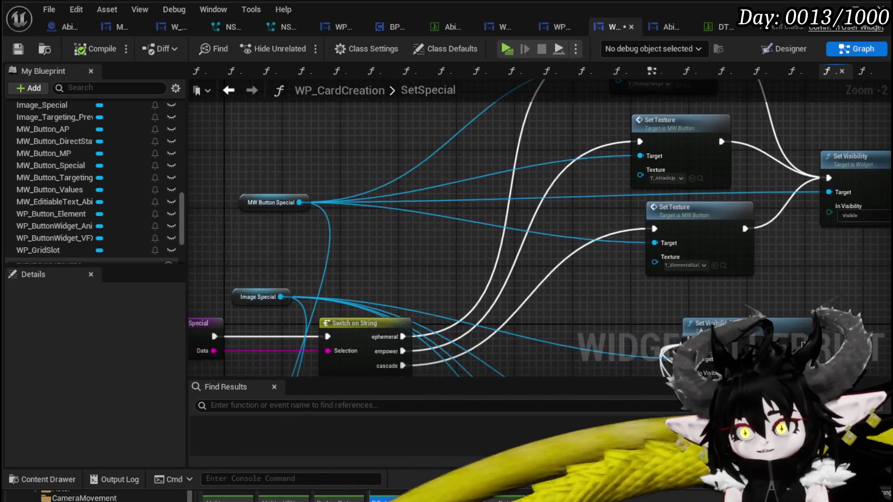
mouse_move(283, 207)
mouse_down()
mouse_move(283, 179)
mouse_move(51, 206)
mouse_up()
mouse_move(600, 191)
mouse_down()
mouse_move(612, 135)
mouse_move(628, 149)
mouse_up()
Align the two Set Texture nodes slightly left and save the card widget blueprint.
click(544, 135)
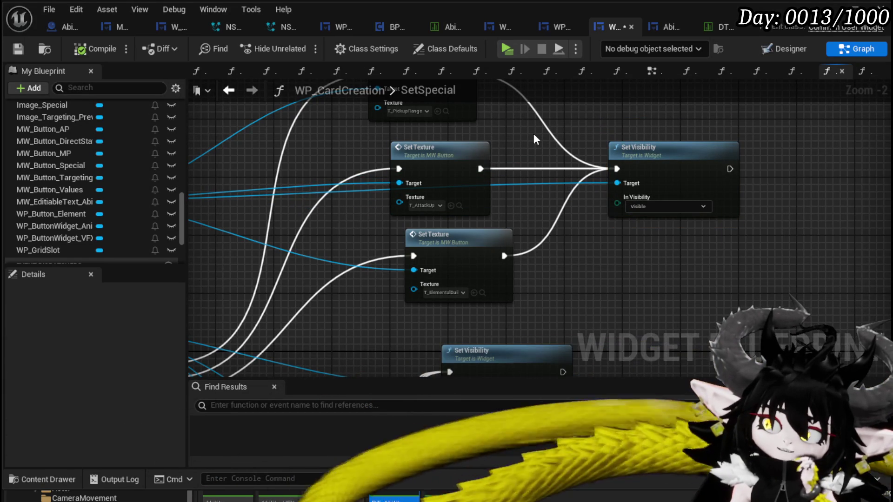
drag(345, 148, 397, 210)
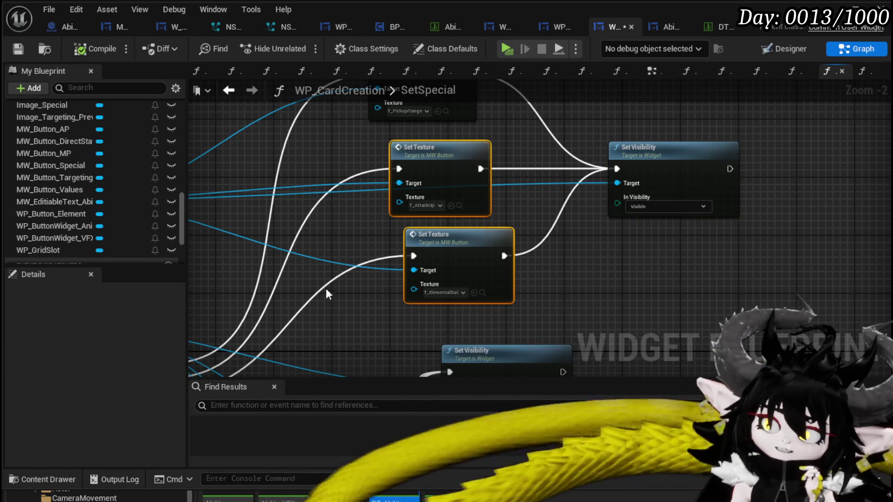
click(431, 241)
drag(431, 241, 415, 241)
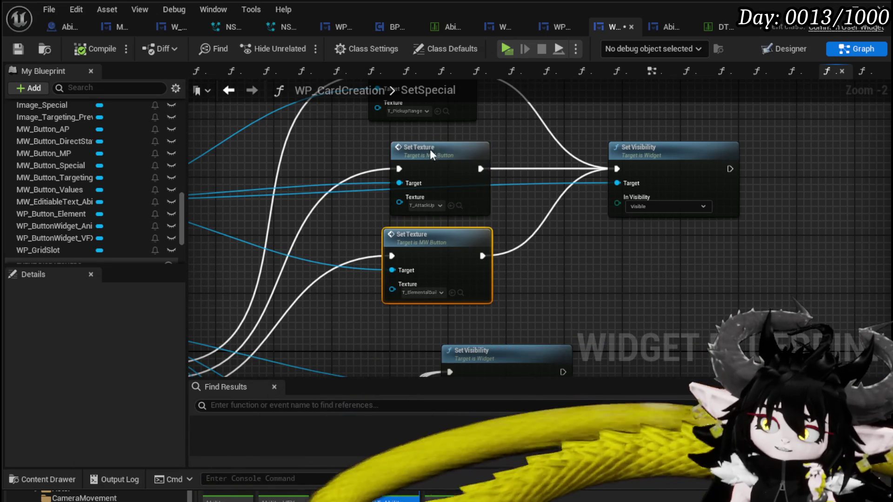
drag(431, 151, 419, 144)
drag(439, 237, 423, 239)
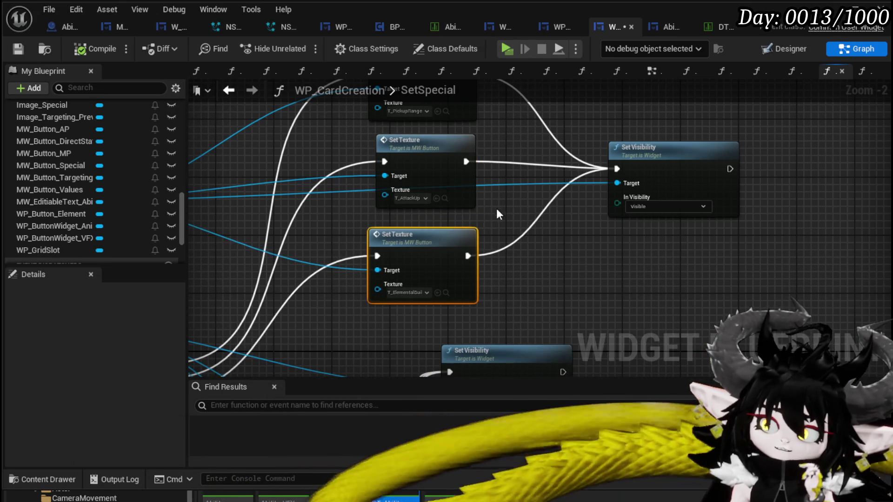
click(20, 50)
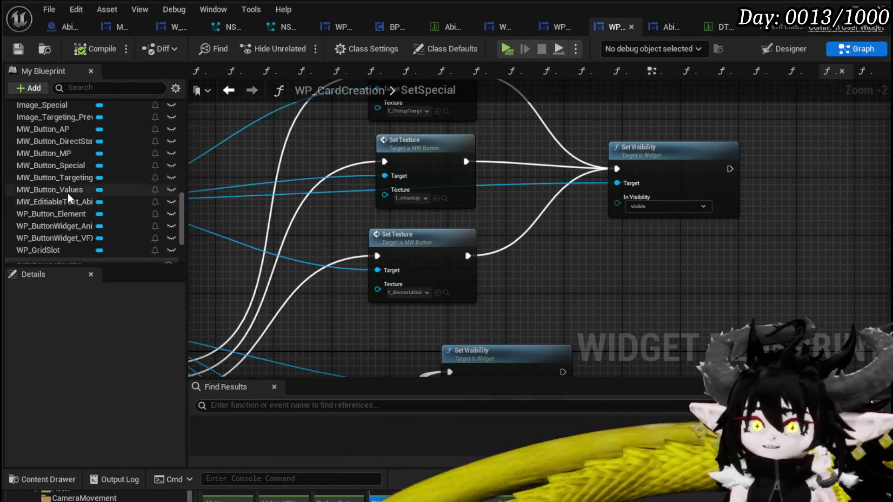
Select the MW_Button_Special variable and view it in the card's Designer layout.
click(74, 165)
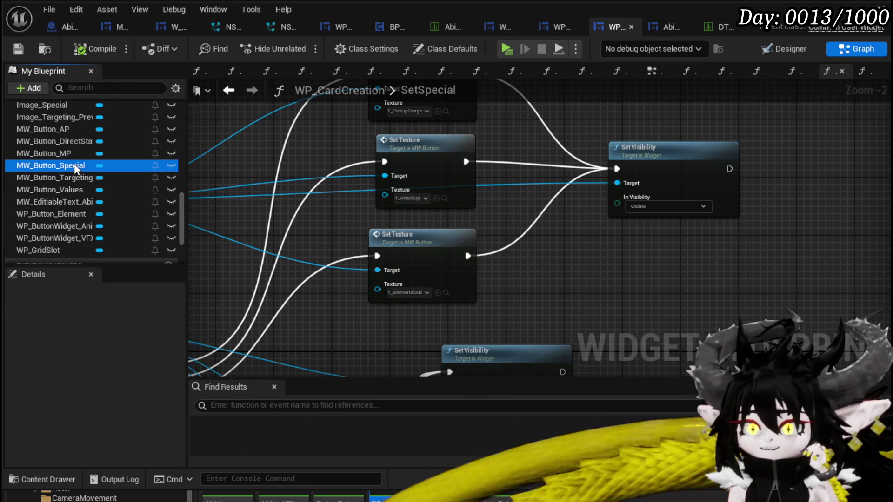
scroll(151, 387, down, 3)
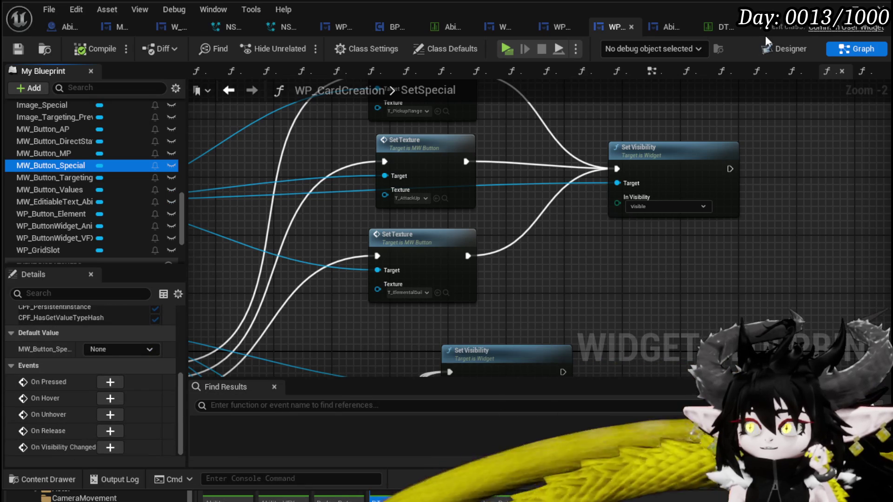
click(784, 48)
In MW_Button_Special's Default details, choose AB_AOE from the Texture asset dropdown.
scroll(417, 305, down, 5)
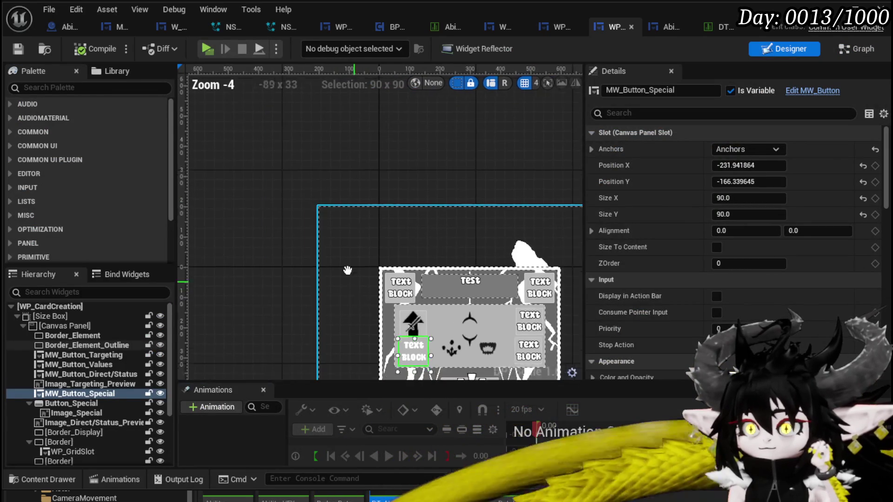
scroll(742, 237, down, 15)
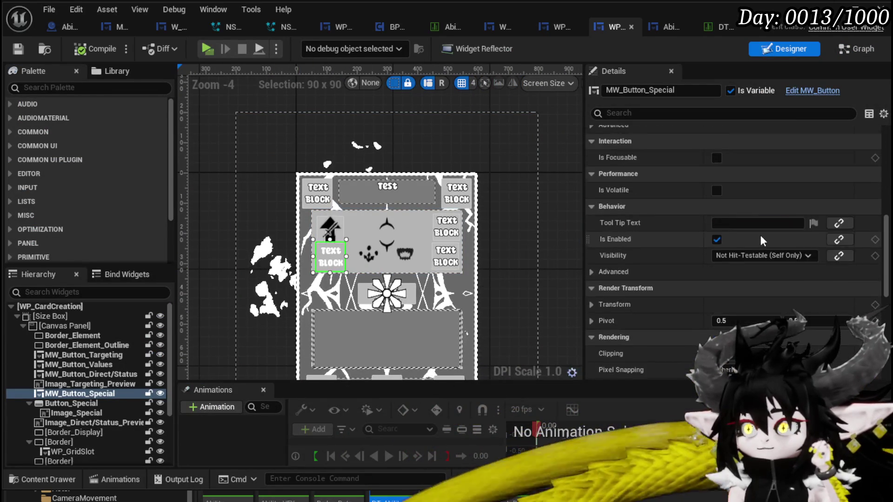
scroll(761, 235, down, 4)
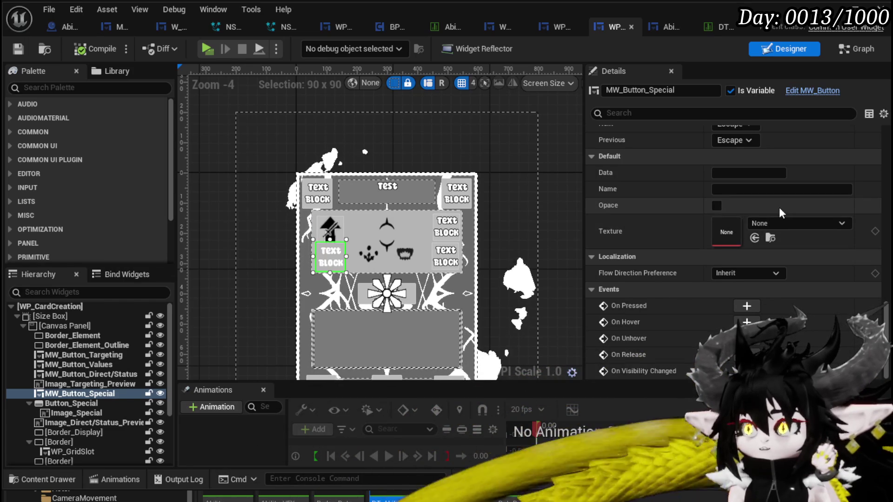
click(783, 219)
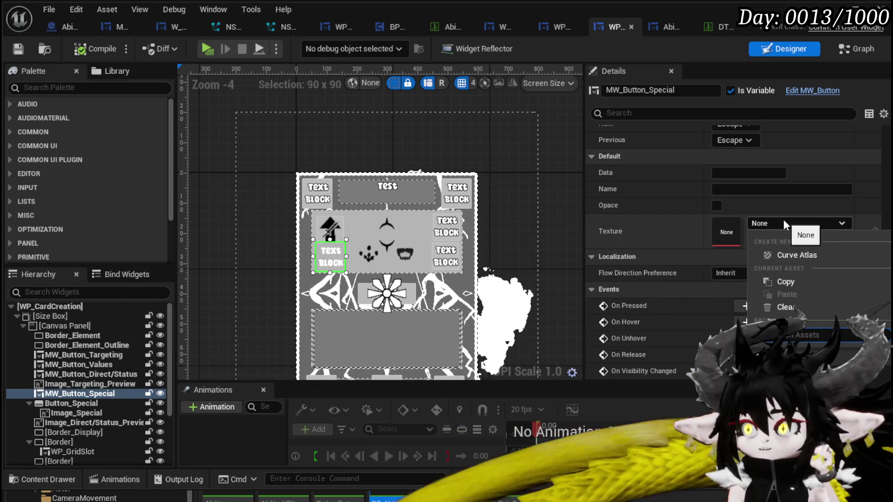
click(783, 219)
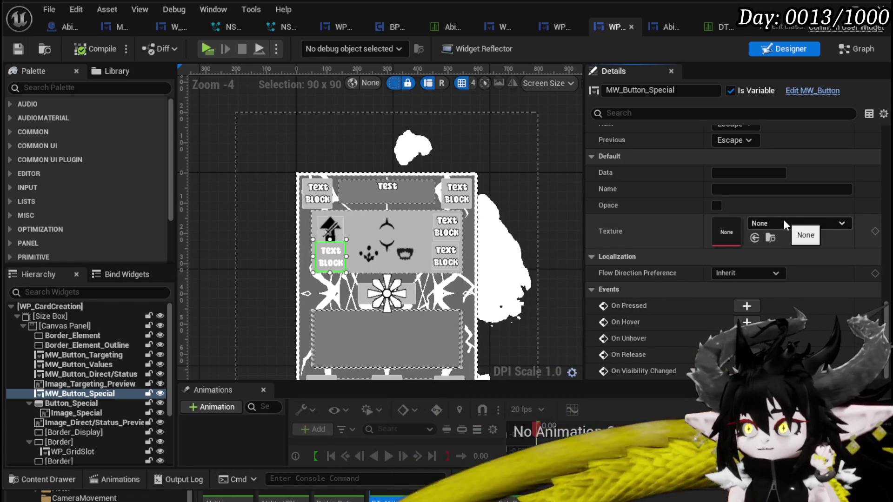
click(783, 219)
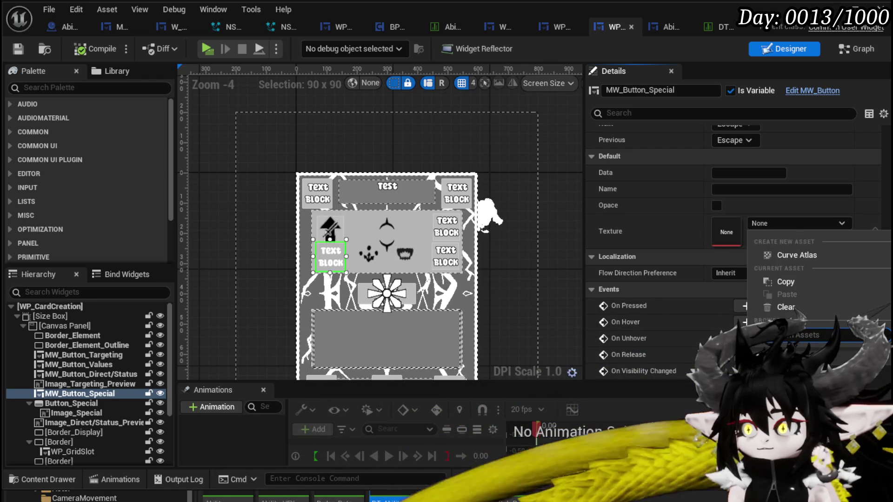
click(791, 368)
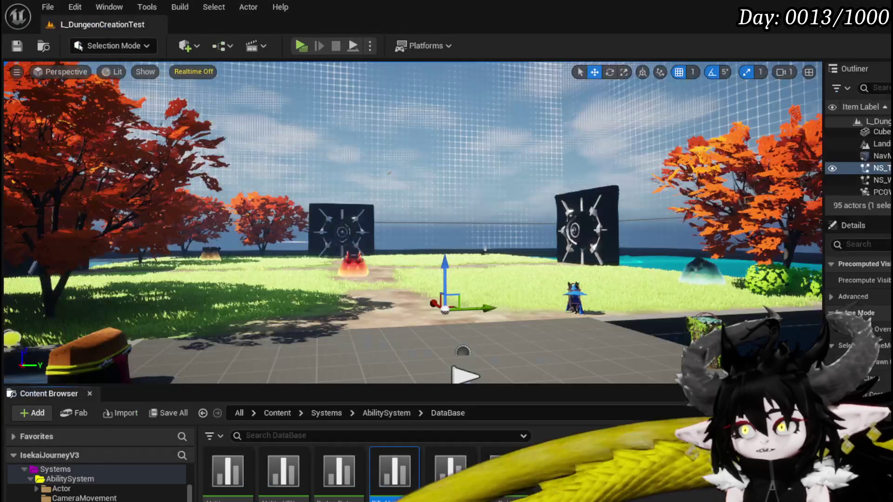
Start a play-in-editor session, walk the character to the bench and open the Ability cards.
click(299, 45)
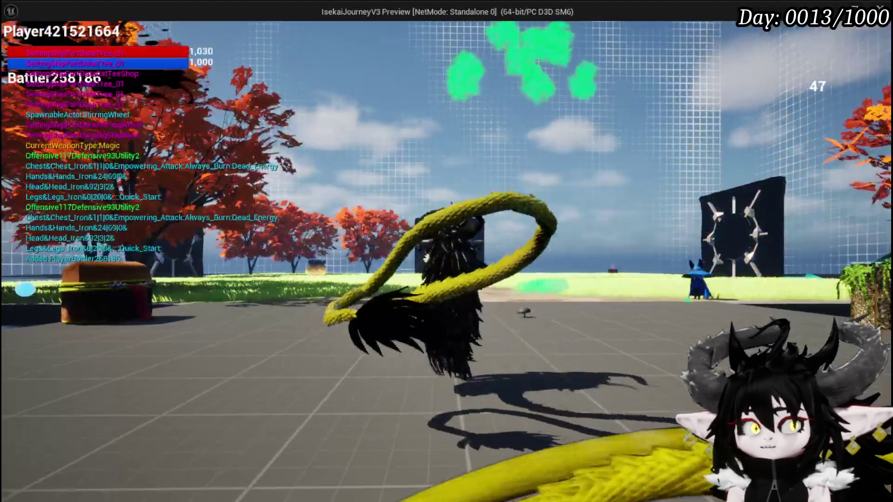
key(w)
key(e)
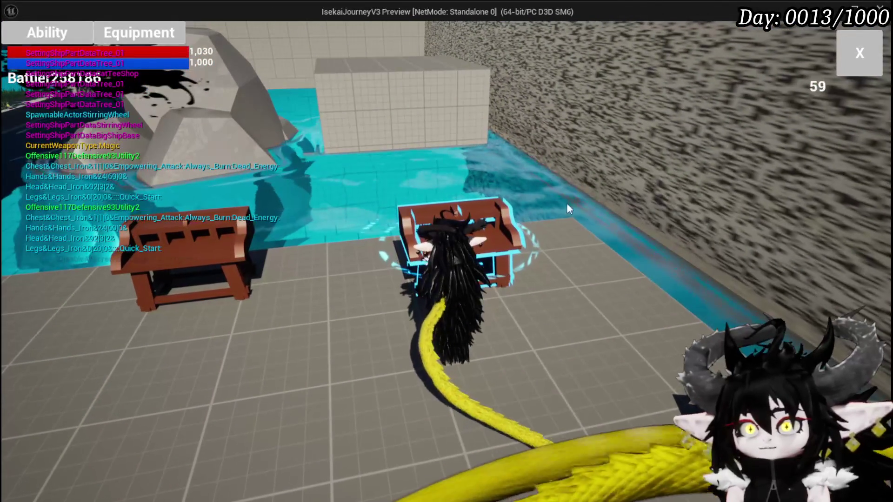
click(45, 37)
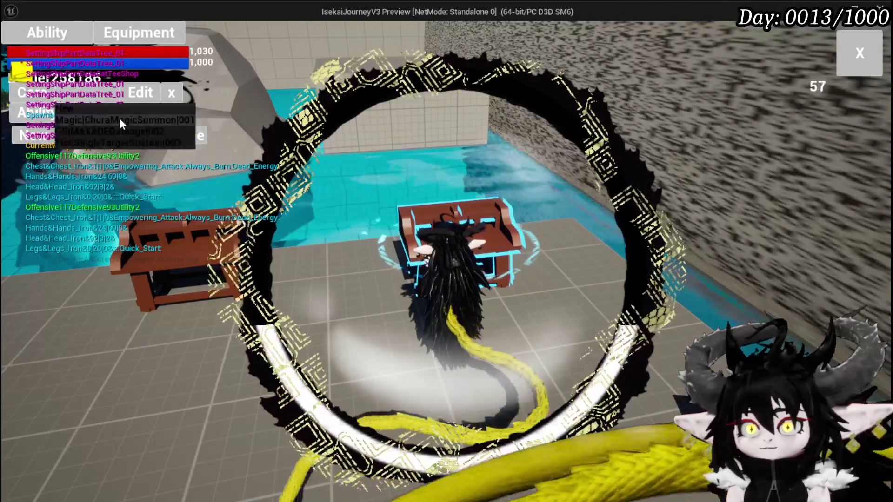
Open the ShieldBuff card's special-effect screen, then stop the play session.
click(543, 370)
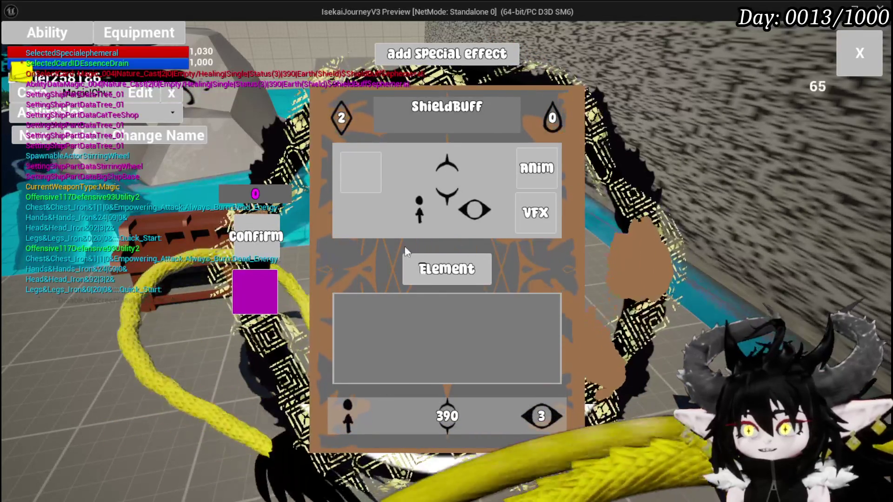
click(367, 306)
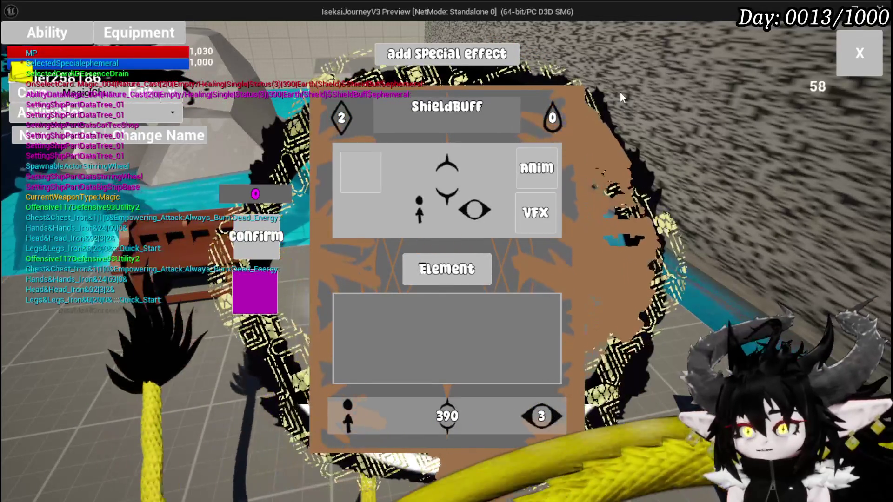
key(Escape)
key(ctrl+s)
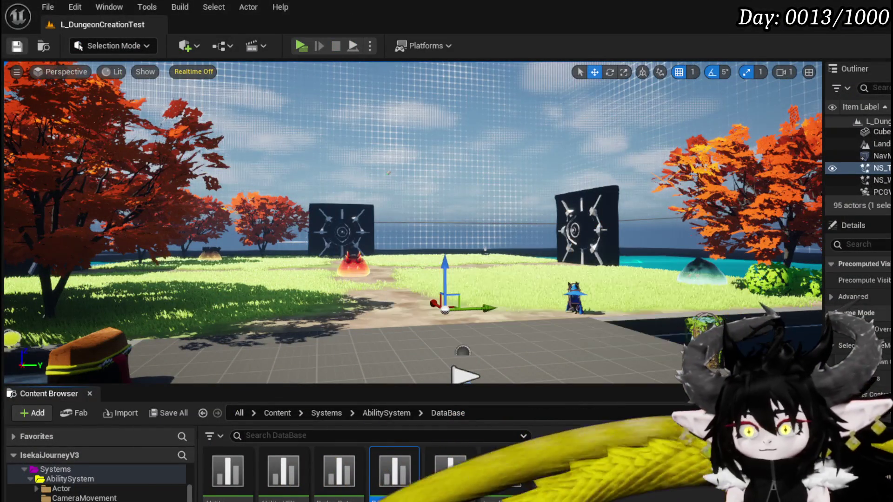
Back in WP_CardCreation, set MW_Button_Special's Behavior Visibility to Visible.
key(alt+Tab)
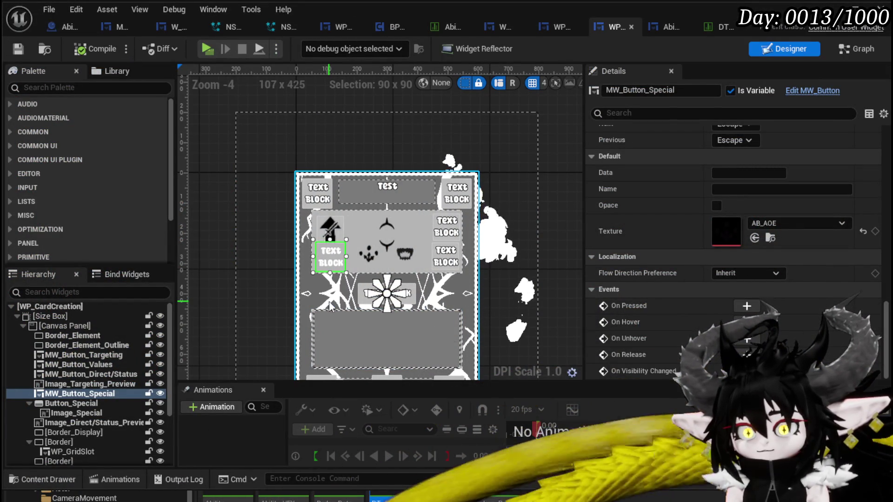
scroll(711, 267, up, 6)
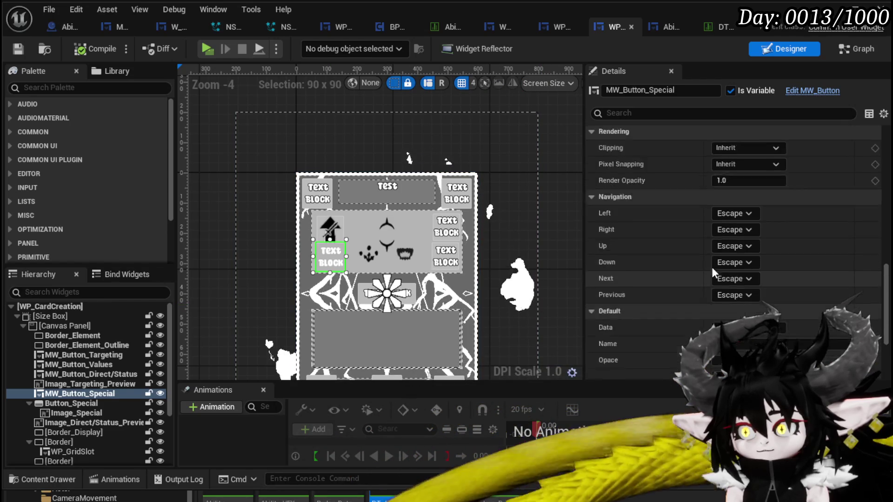
scroll(712, 267, up, 4)
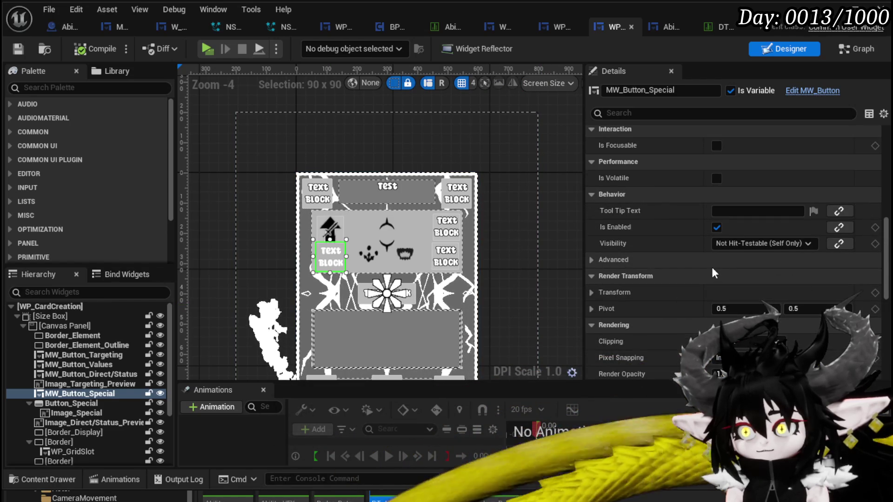
scroll(711, 267, up, 2)
click(763, 282)
click(730, 292)
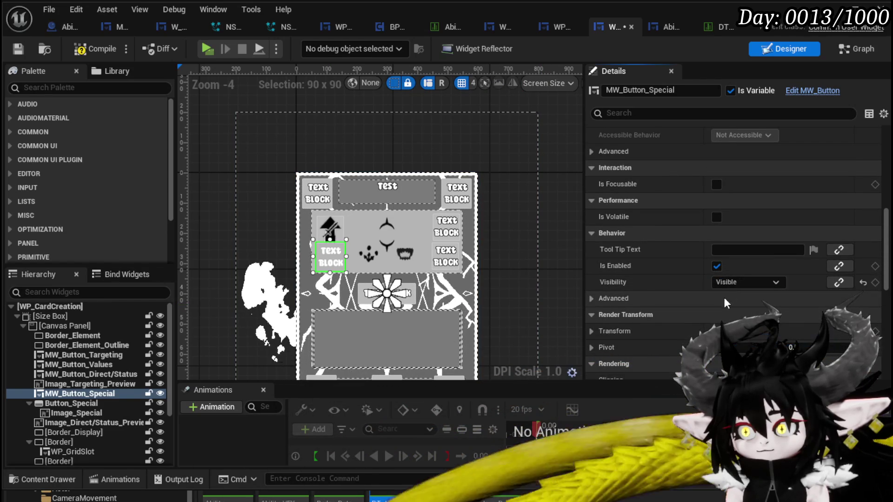
Compile and save the WP_CardCreation widget blueprint.
click(100, 50)
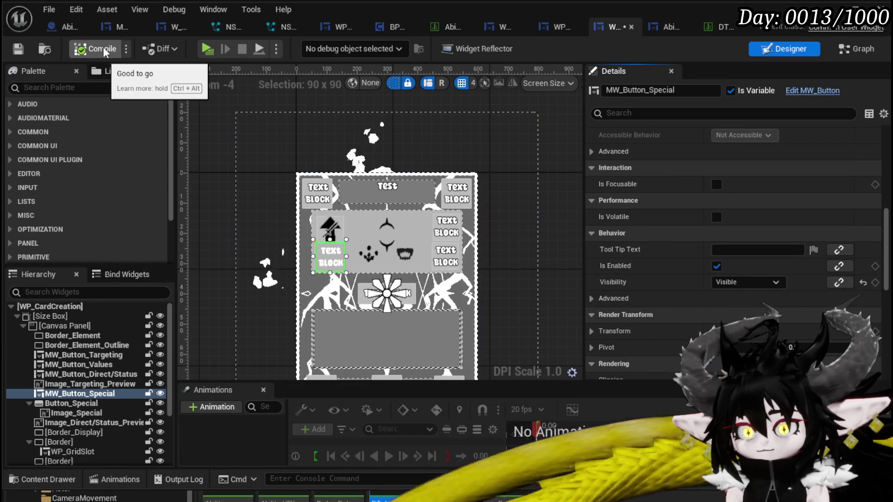
click(17, 50)
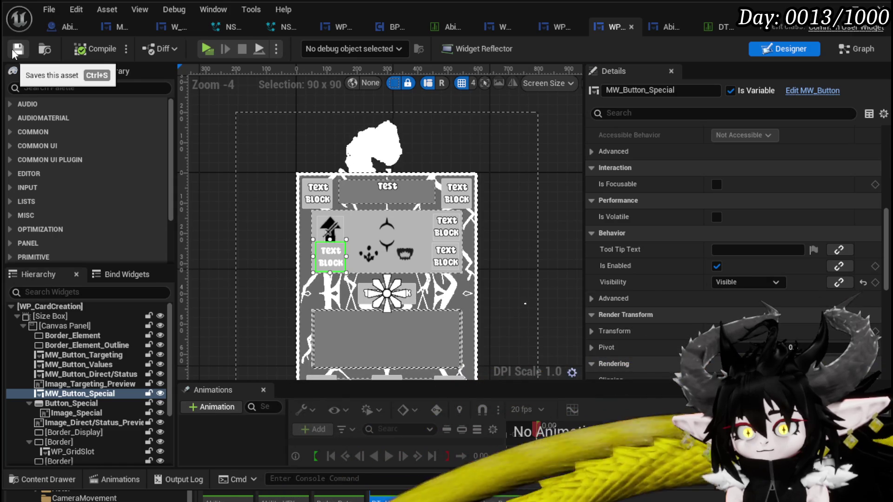
click(554, 27)
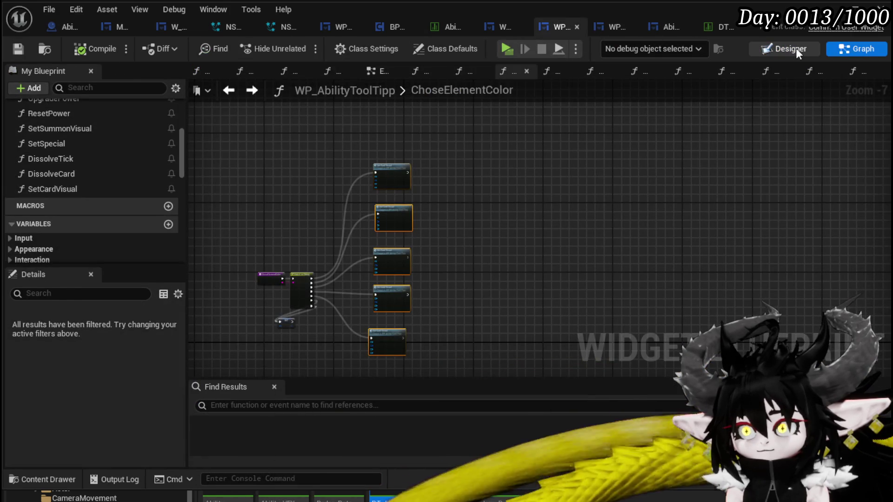
View the AbilityWorkBenchUI widget in Designer, showing the embedded 600 × 800 WP_CardCreation card.
click(797, 48)
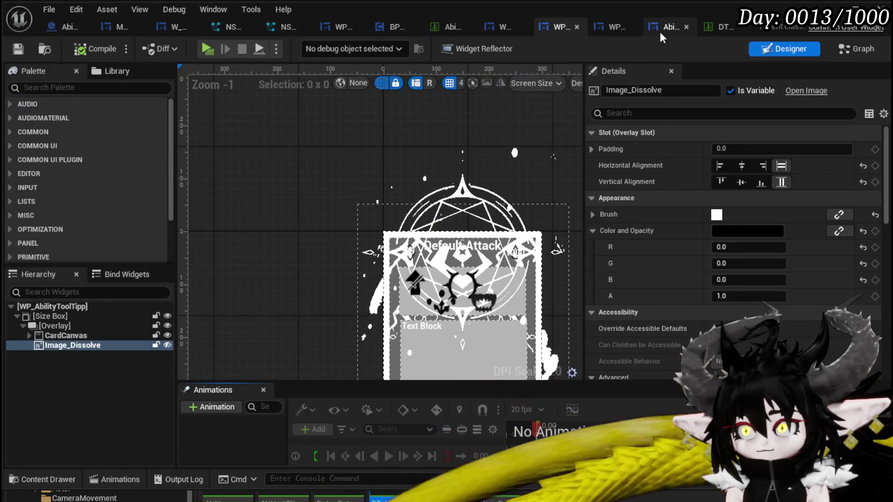
click(660, 32)
click(794, 45)
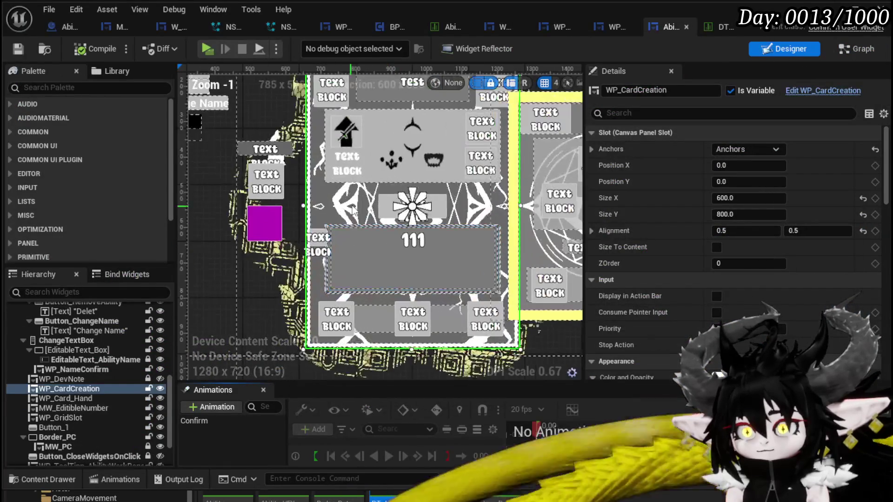
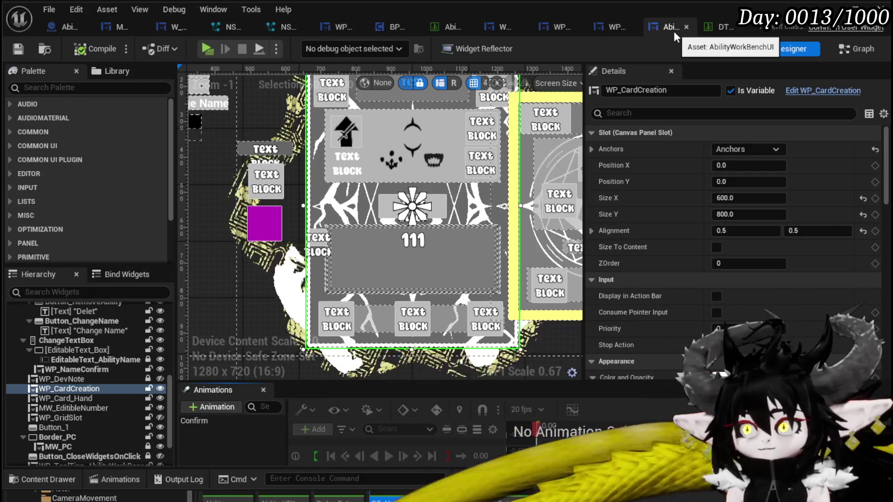
Play-test the workbench, load the Giga Ball card and add a special effect to it.
key(alt+Tab)
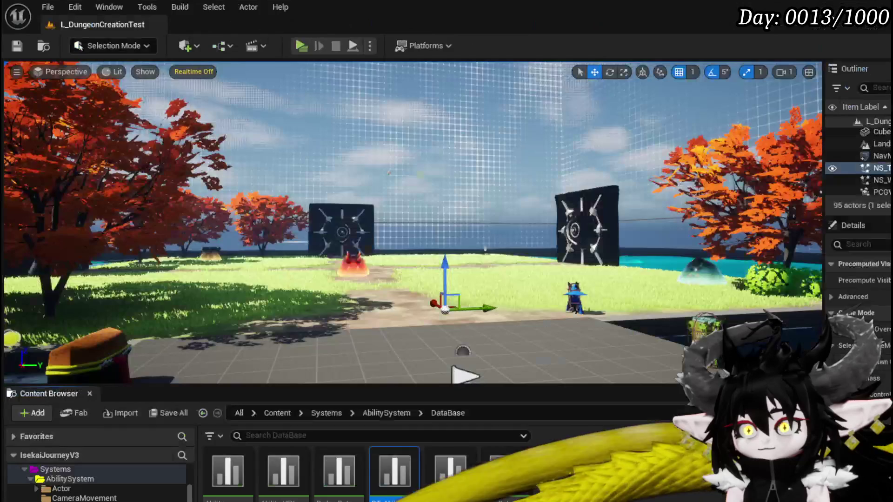
click(300, 46)
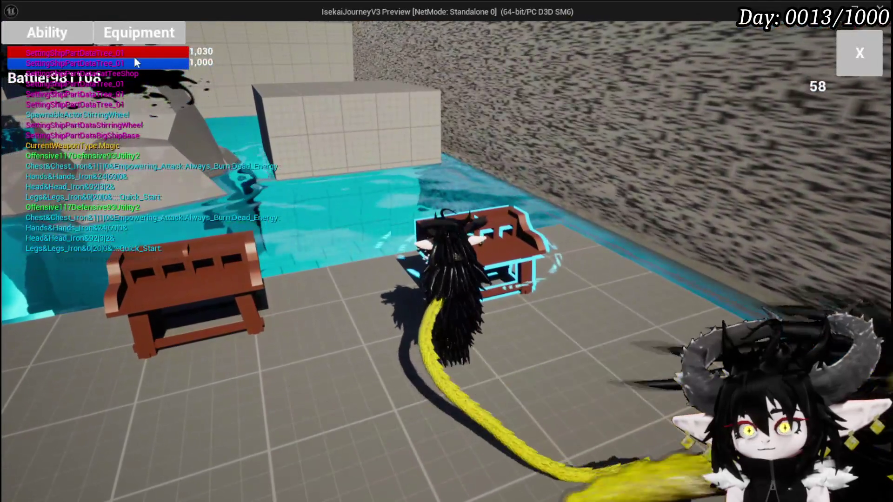
click(46, 32)
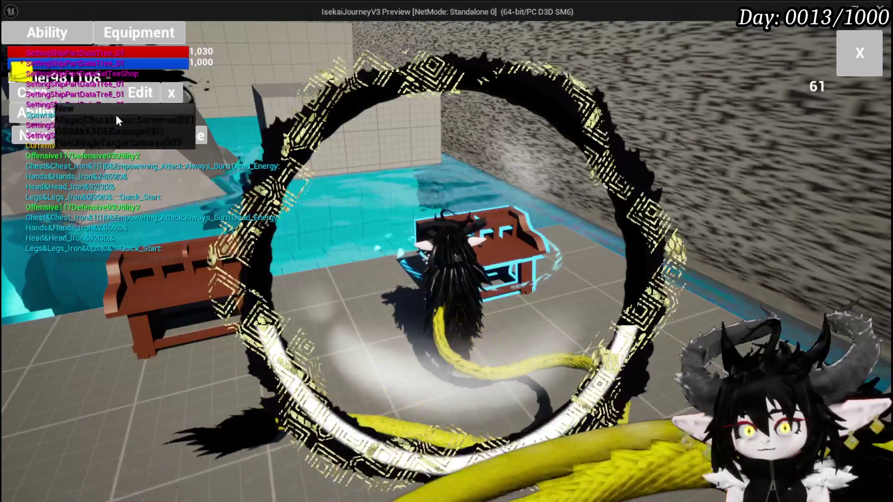
click(535, 395)
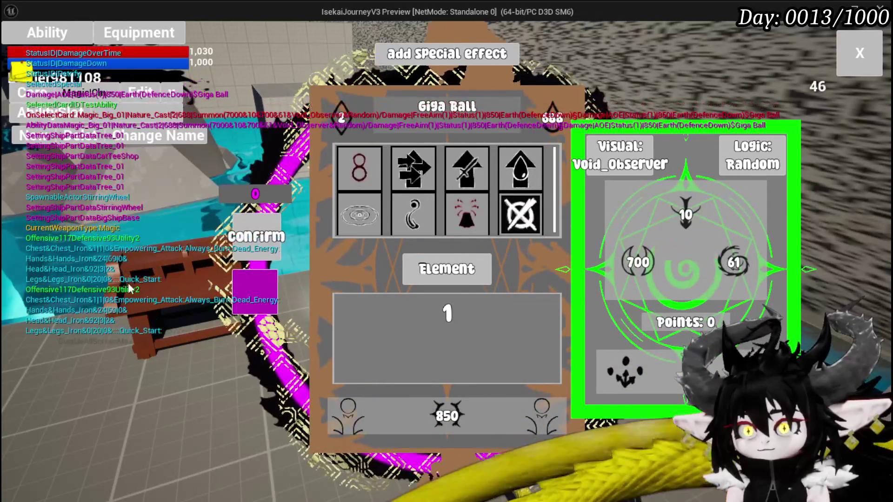
click(454, 53)
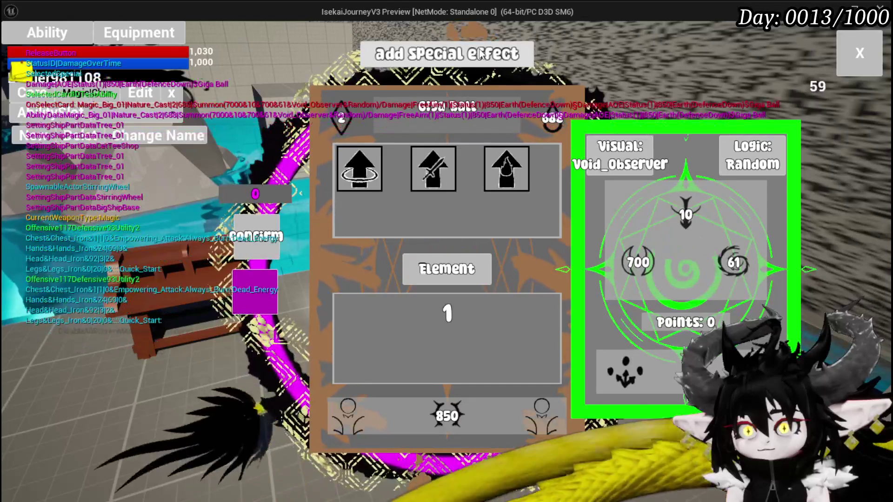
click(359, 166)
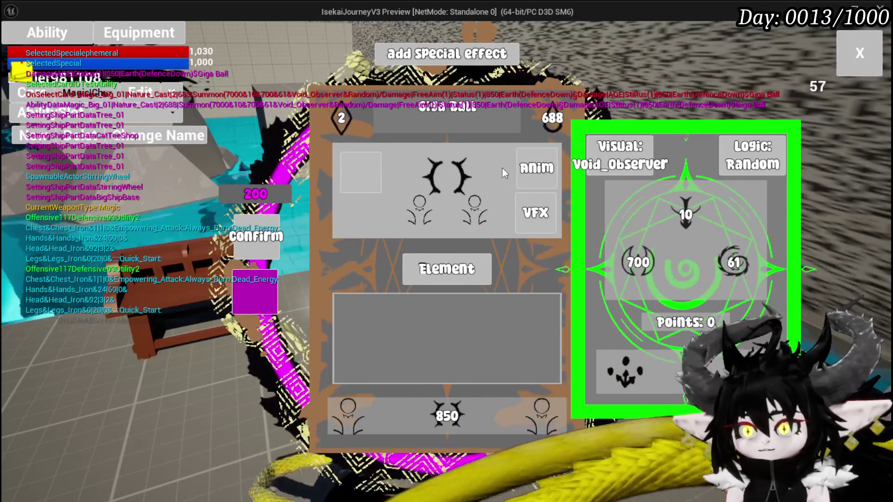
Stop the play session and save the L_DungeonCreationTest level.
key(alt+Tab)
click(335, 46)
click(16, 46)
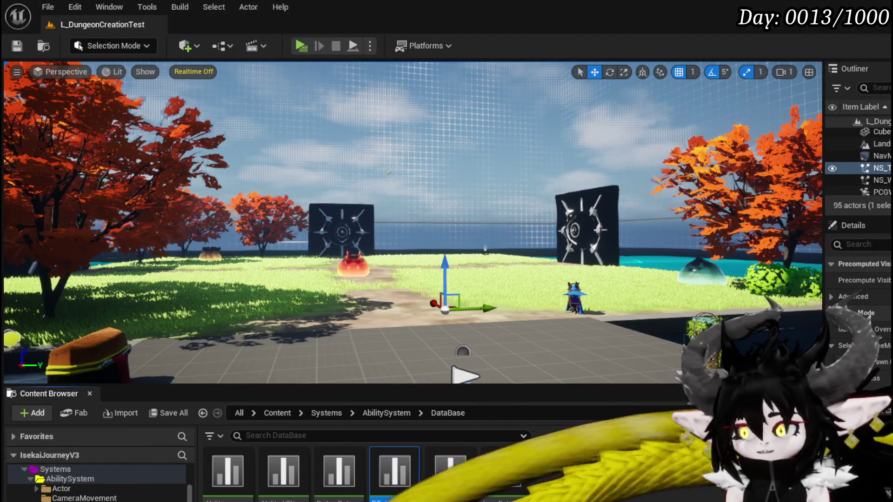
In the WP_CardCreation designer, select and inspect the Image_Special arrow image.
key(alt+Tab)
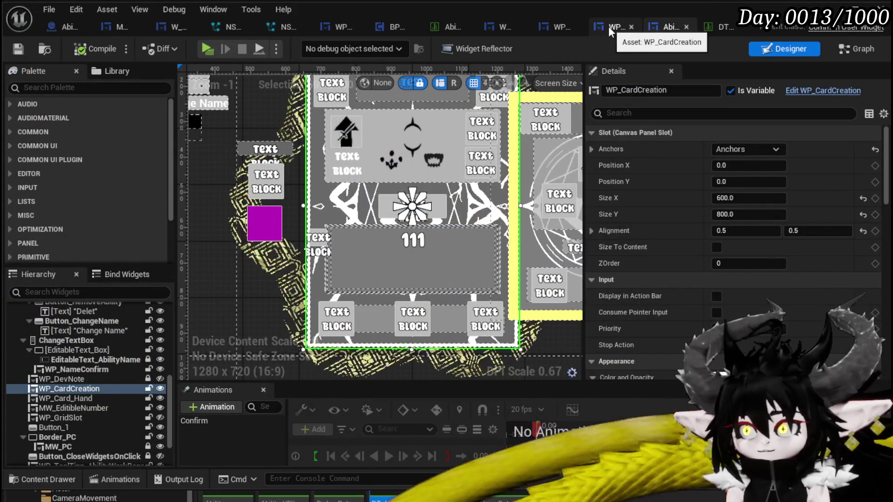
click(609, 26)
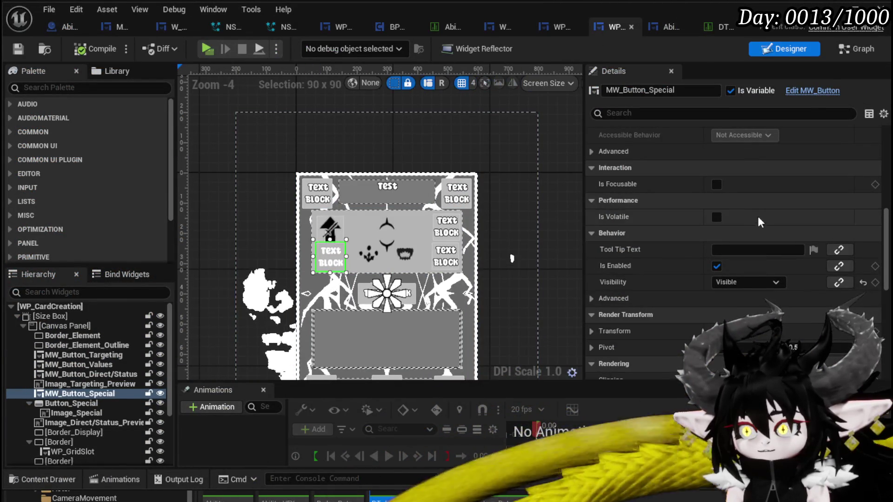
scroll(747, 204, up, 4)
scroll(748, 208, up, 4)
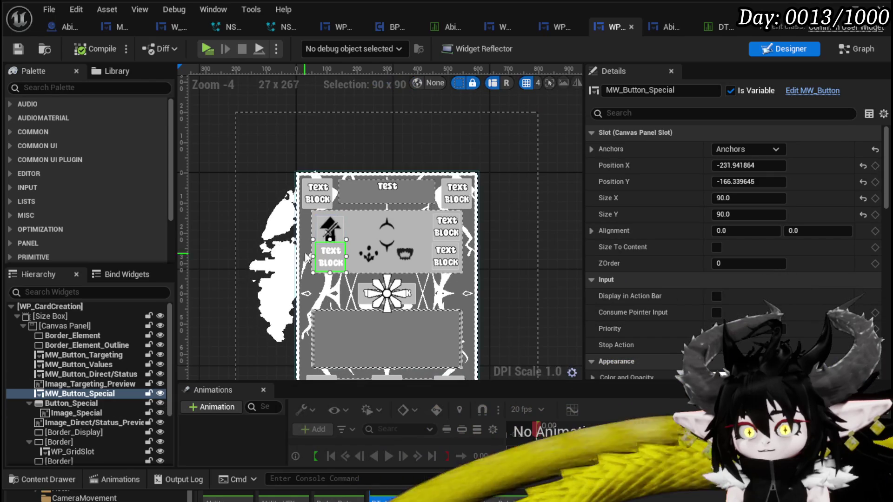
click(327, 232)
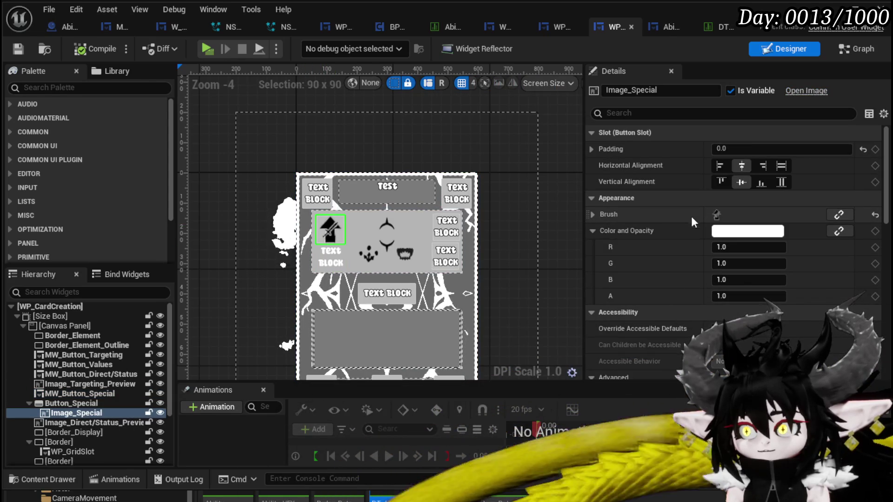
scroll(680, 266, down, 10)
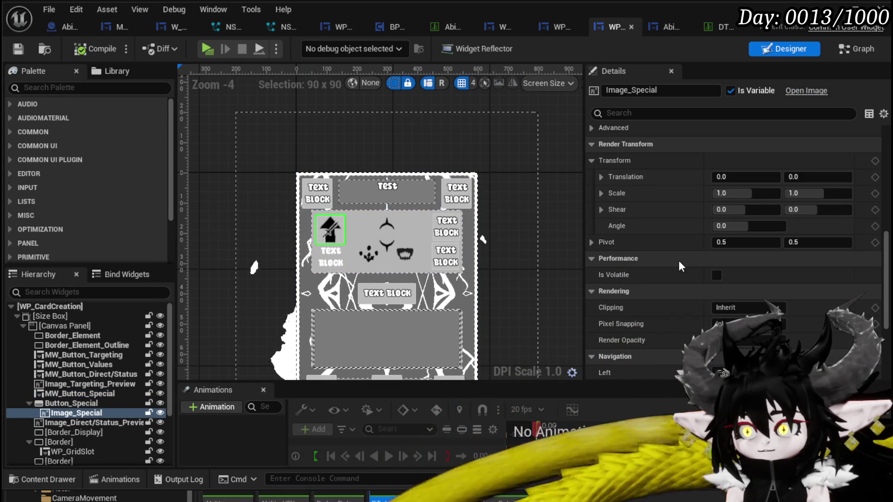
scroll(679, 261, up, 10)
scroll(679, 261, up, 3)
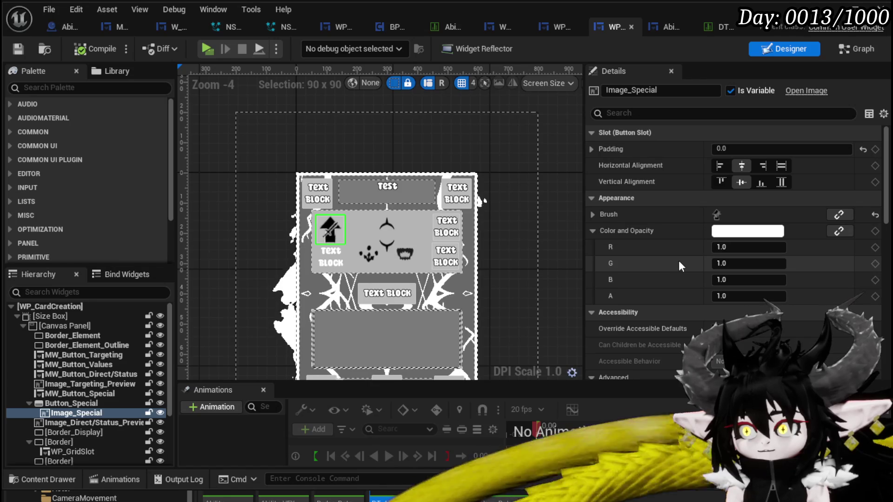
scroll(414, 271, up, 5)
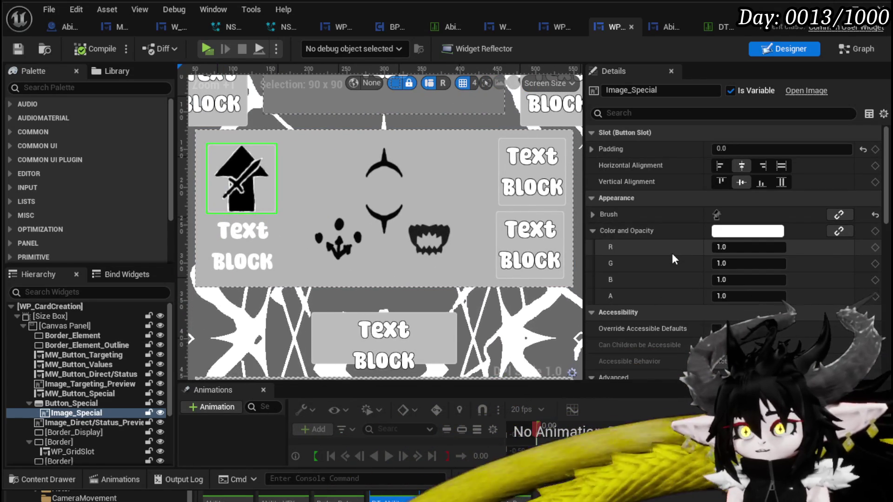
scroll(674, 259, down, 2)
Check Border_Display and the status image, then give MW_Button_Special a ZOrder of 1.
key(Down)
key(Down)
scroll(744, 277, up, 2)
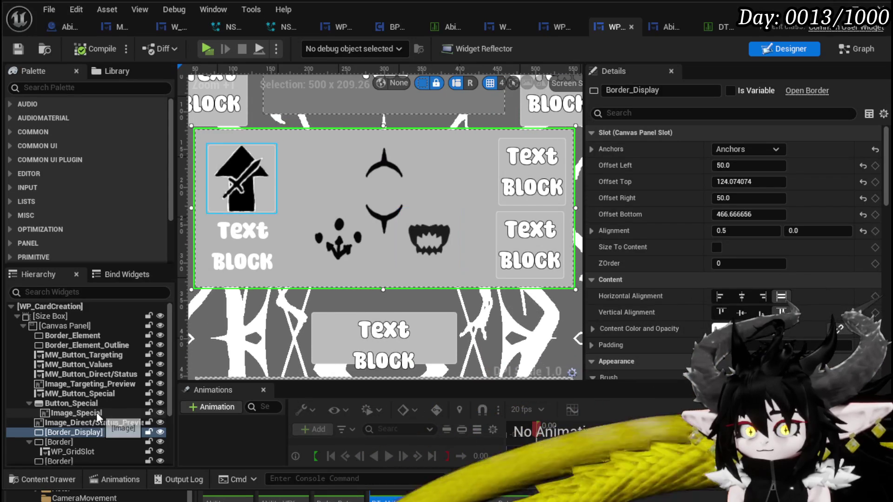
click(90, 423)
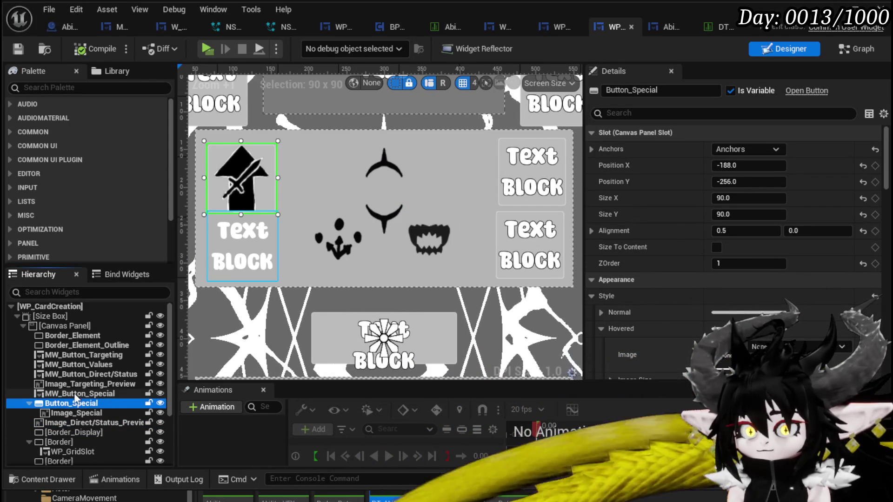
click(102, 393)
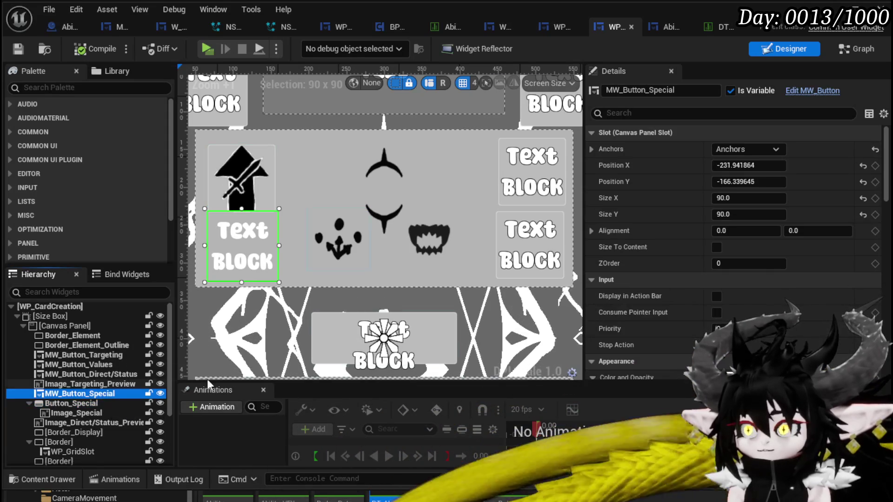
text(1)
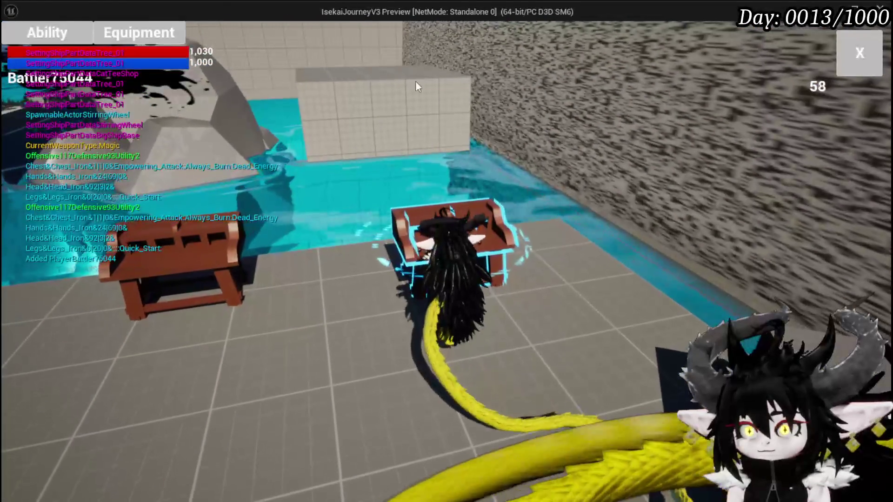
In play, select the ShieldBuff card in the workbench and preview the Ephemeral special effect.
click(93, 93)
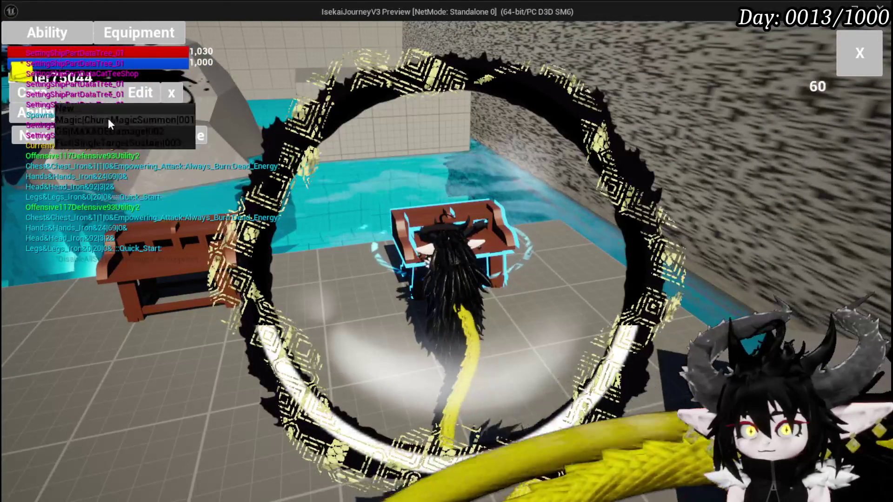
click(109, 120)
click(478, 315)
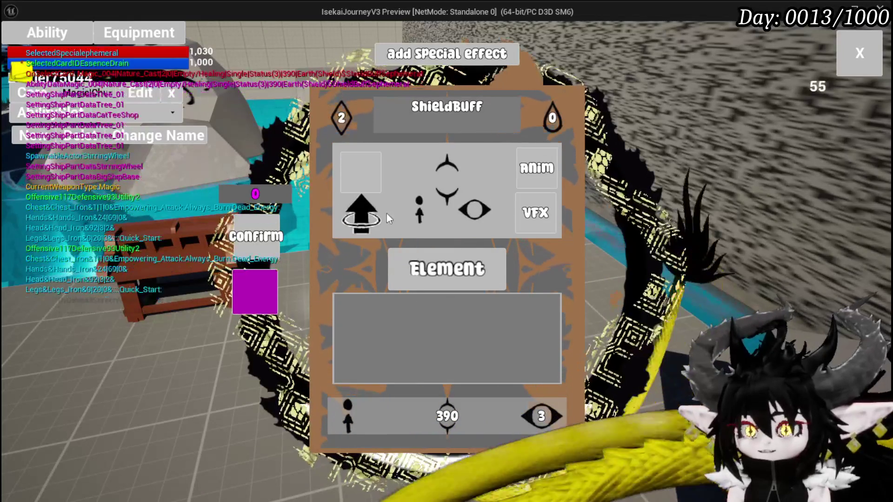
click(428, 60)
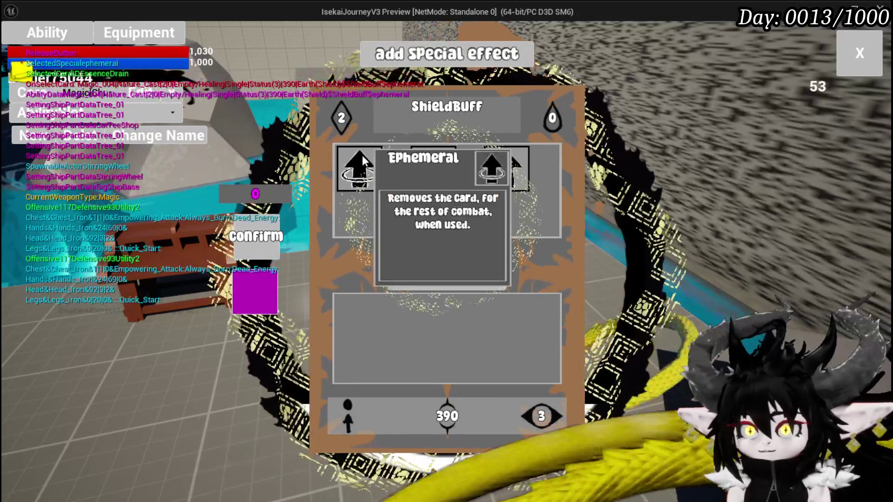
click(436, 69)
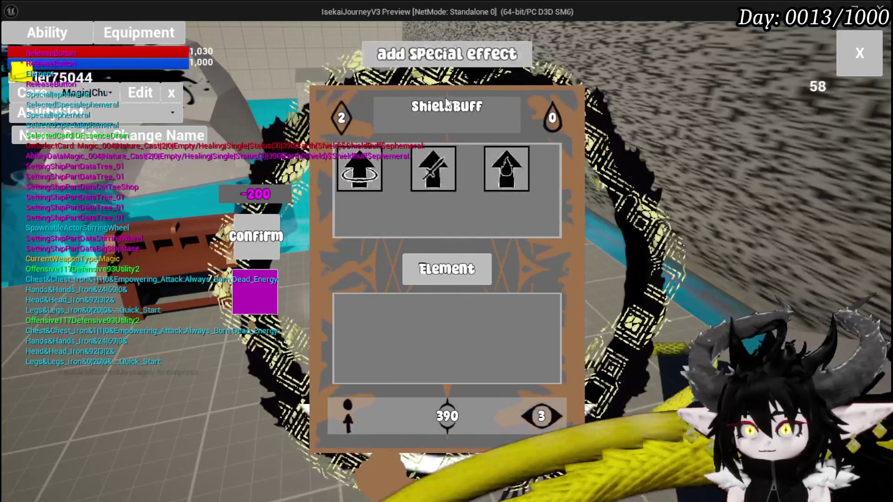
Repeatedly add and remove special effects in the ShieldBuff slot, then end the test.
click(430, 70)
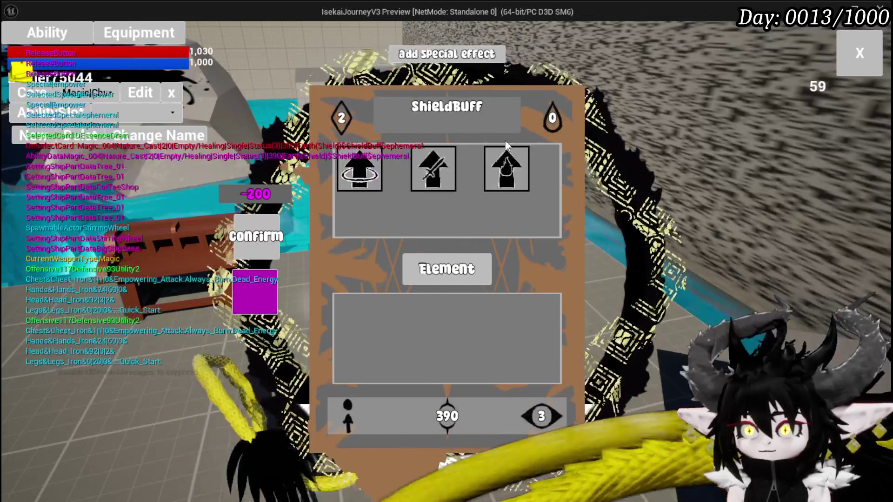
click(476, 186)
click(347, 216)
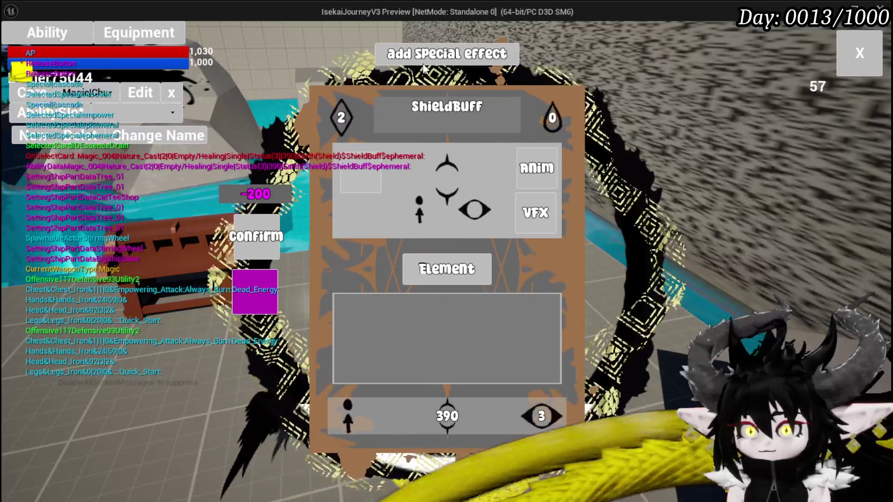
click(420, 73)
click(429, 172)
click(370, 219)
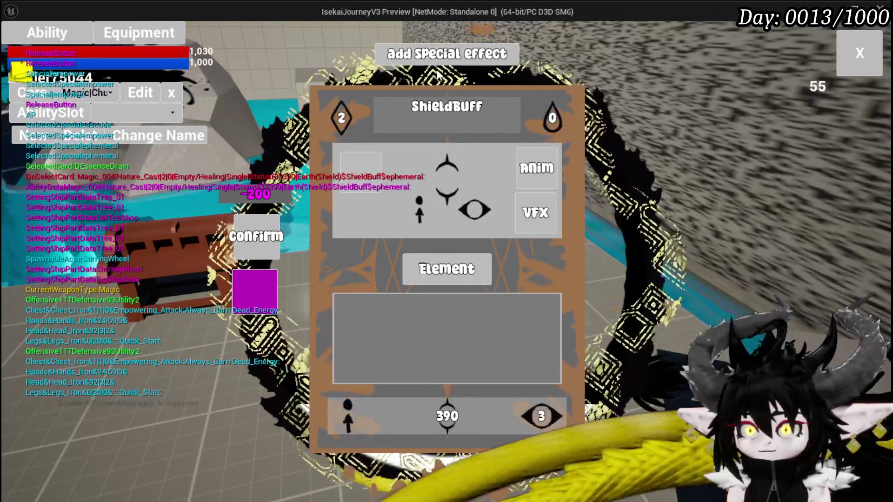
click(438, 79)
click(365, 179)
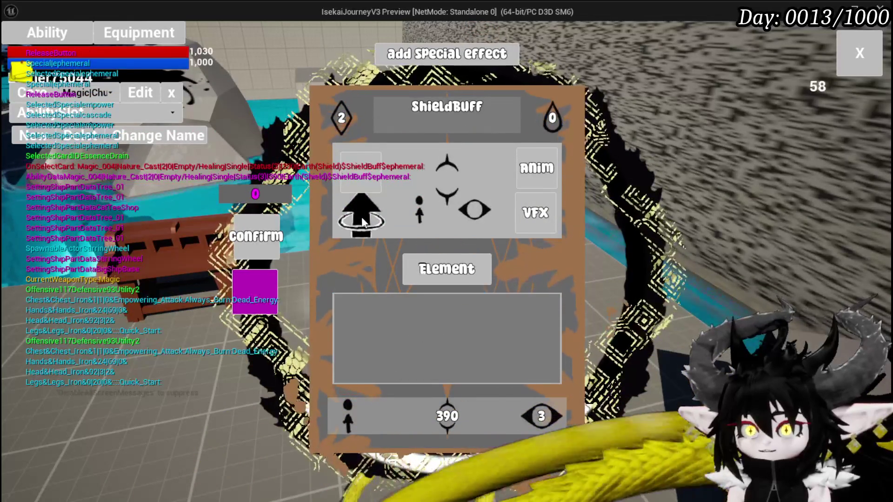
click(362, 222)
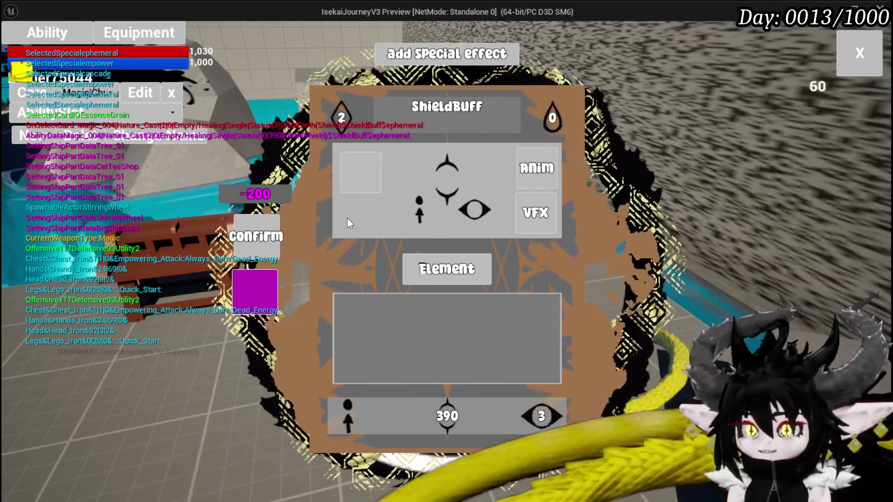
key(Escape)
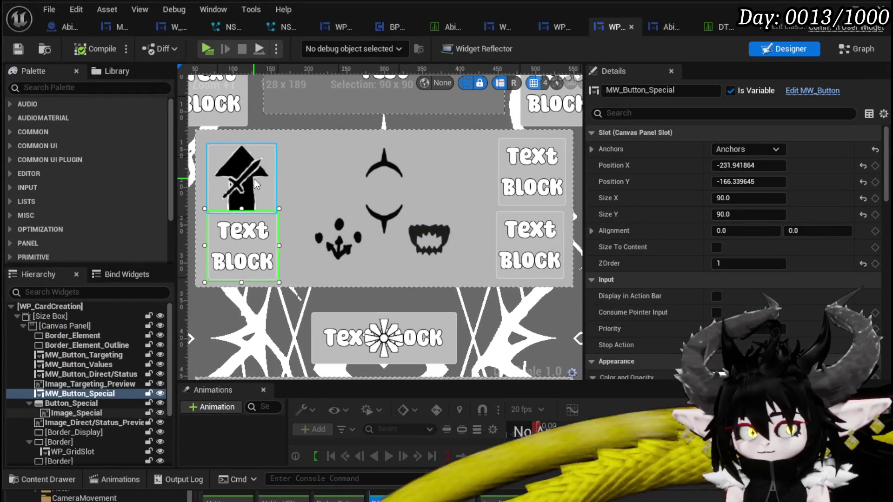
Set MW_Button_Special's Visibility to Collapsed and save WP_CardCreation.
click(254, 179)
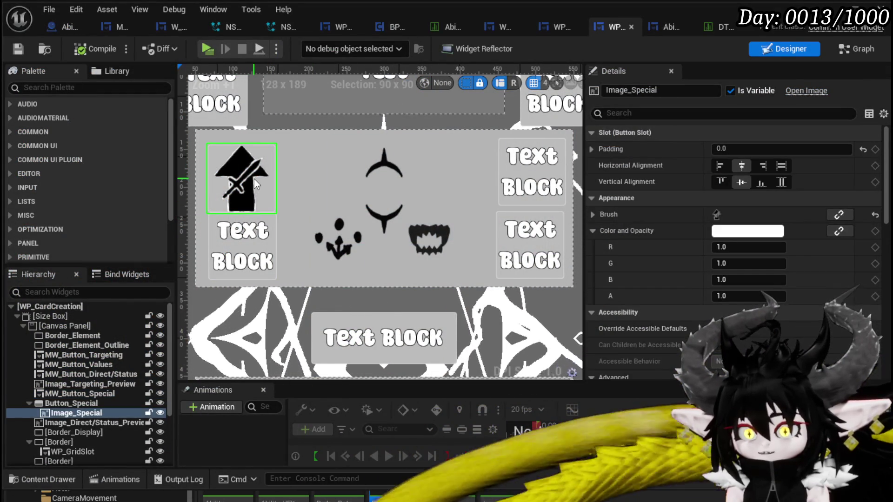
click(244, 237)
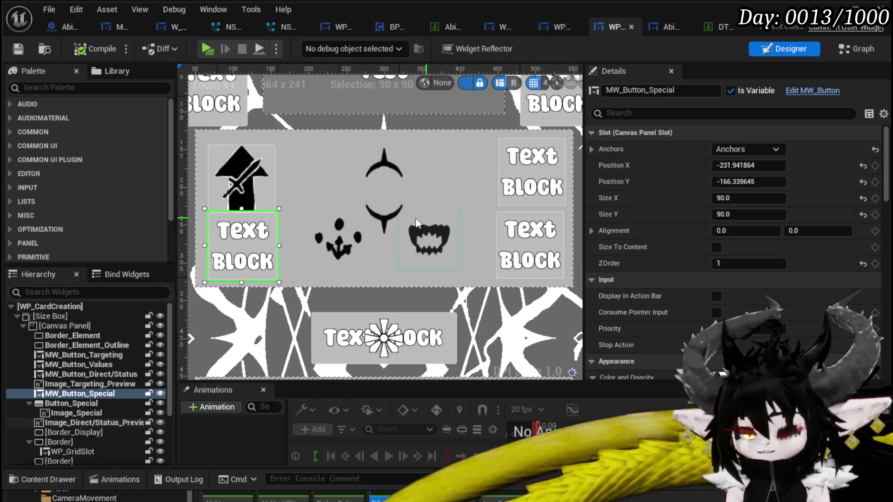
scroll(723, 214, down, 10)
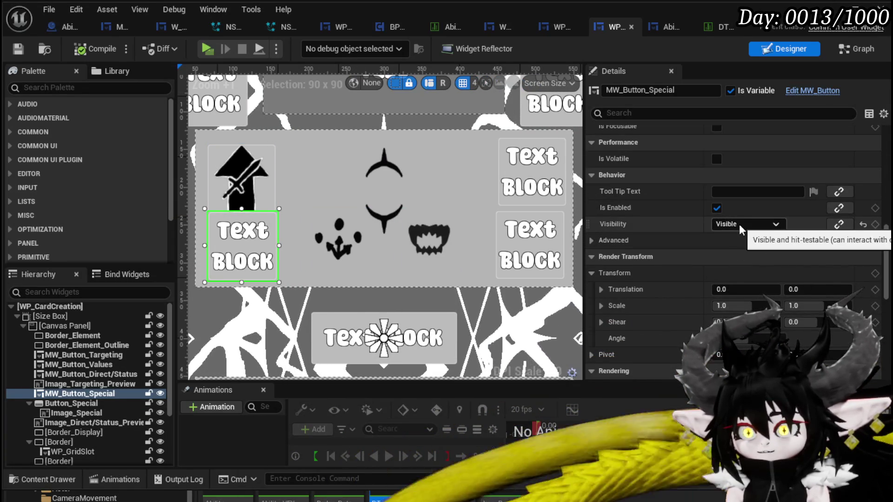
click(739, 224)
click(743, 248)
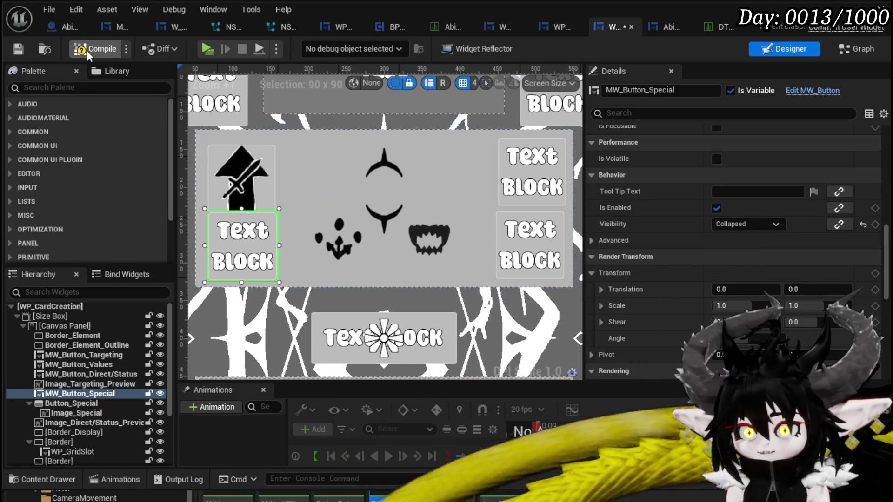
click(20, 48)
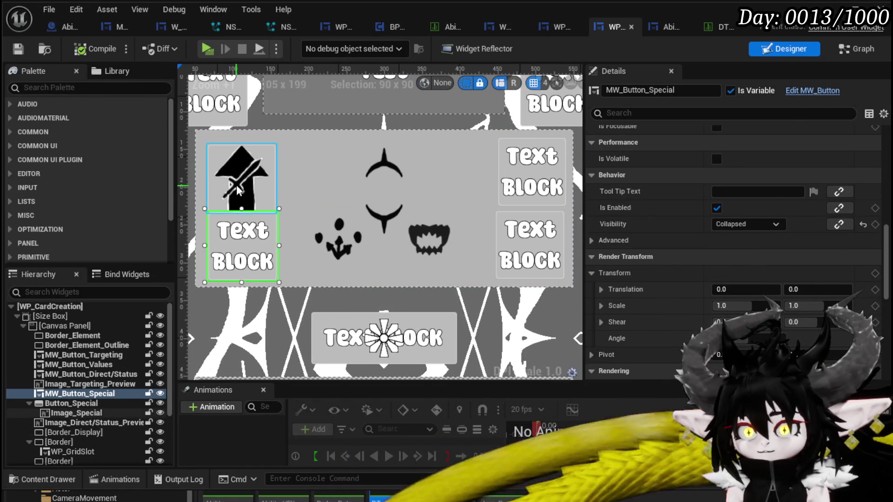
Delete Button_Special with its Image_Special, compile, and jump to the missing Image_Special error.
click(237, 184)
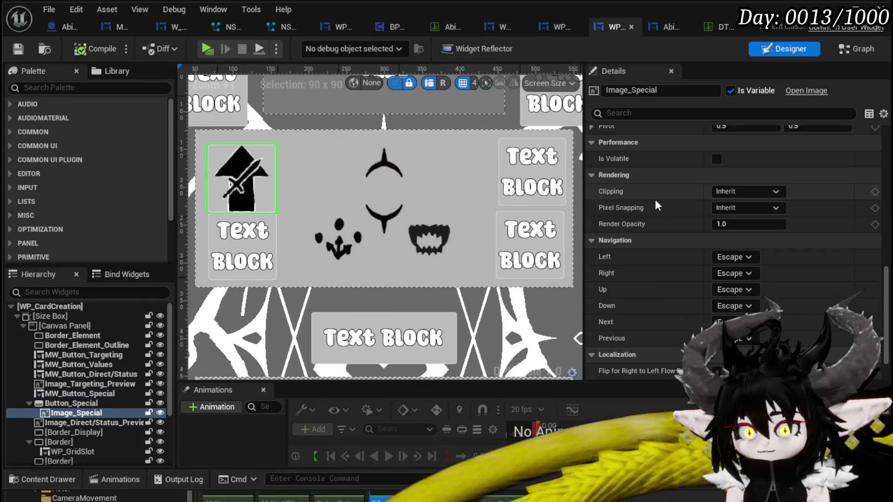
click(51, 404)
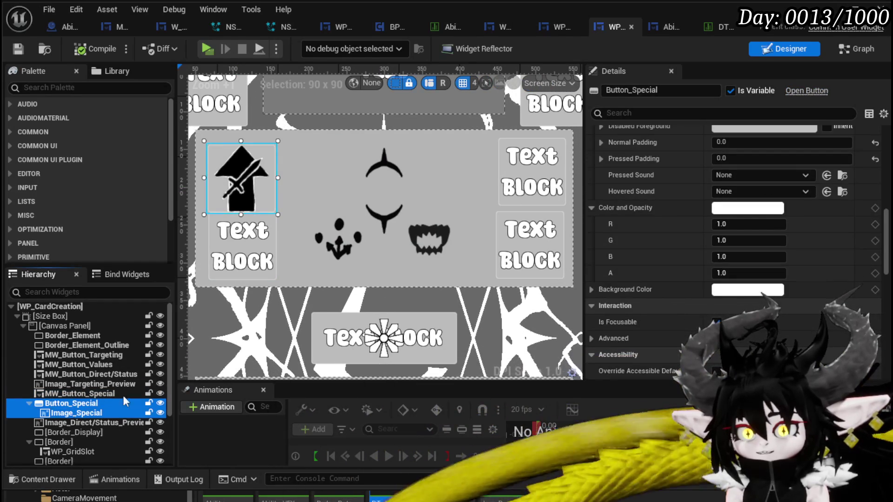
key(Delete)
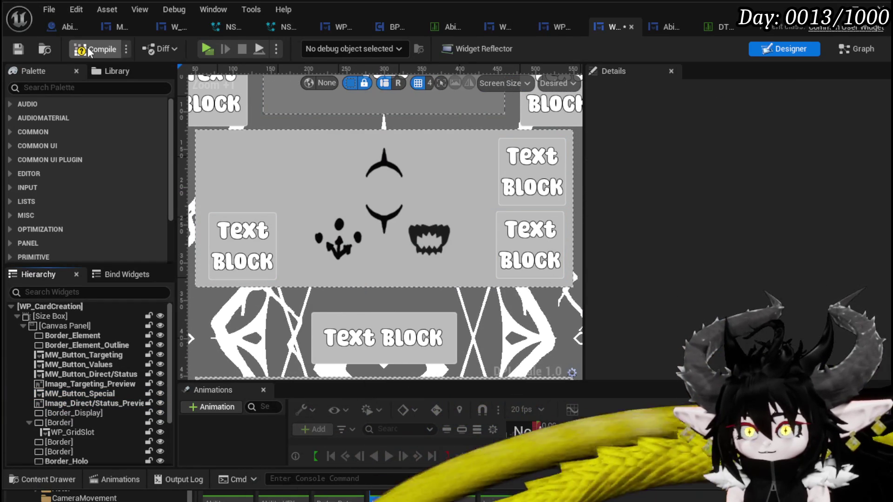
click(89, 50)
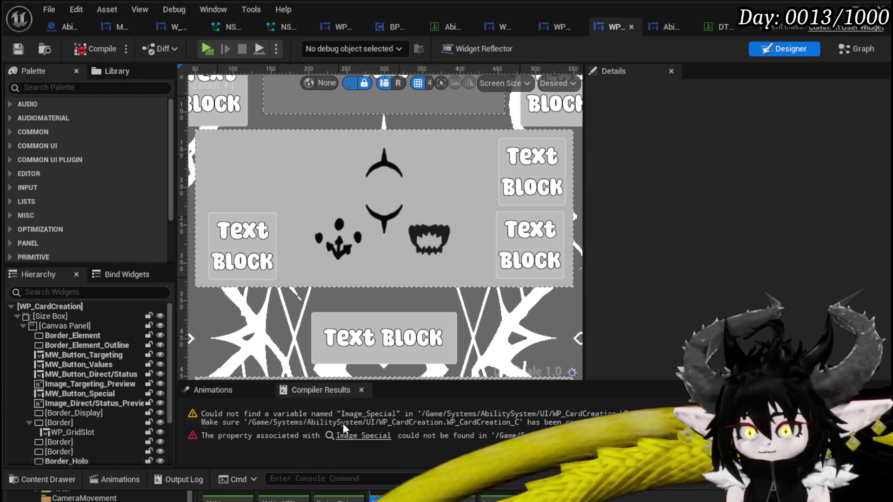
click(298, 417)
double_click(298, 418)
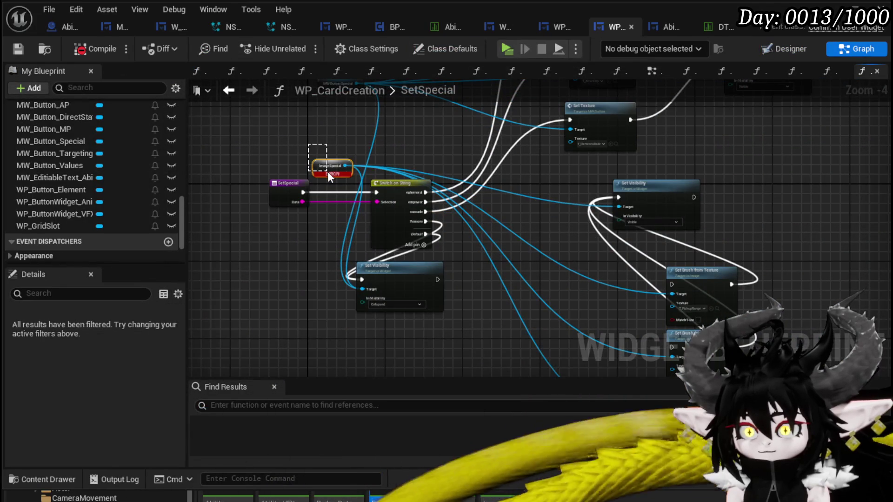
Delete the broken Image Special node from SetSpecial and save WP_CardCreation.
key(Delete)
scroll(488, 182, down, 2)
scroll(505, 202, down, 1)
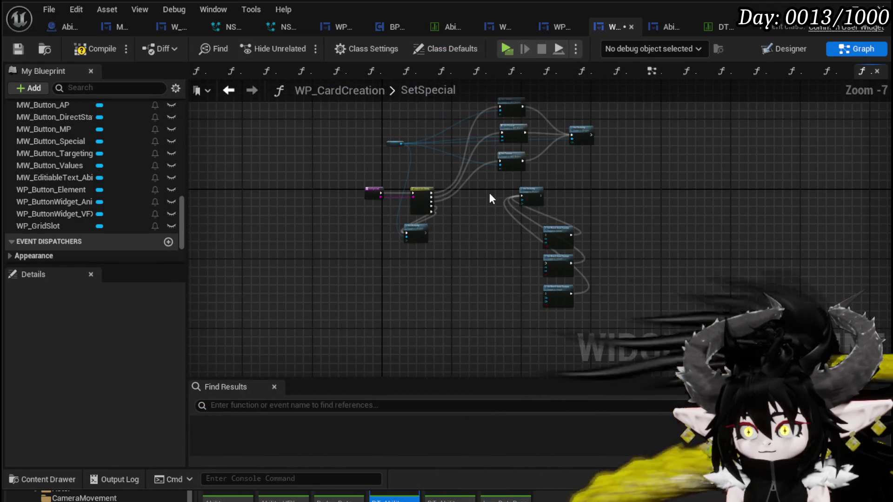
click(18, 49)
drag(558, 259, 550, 354)
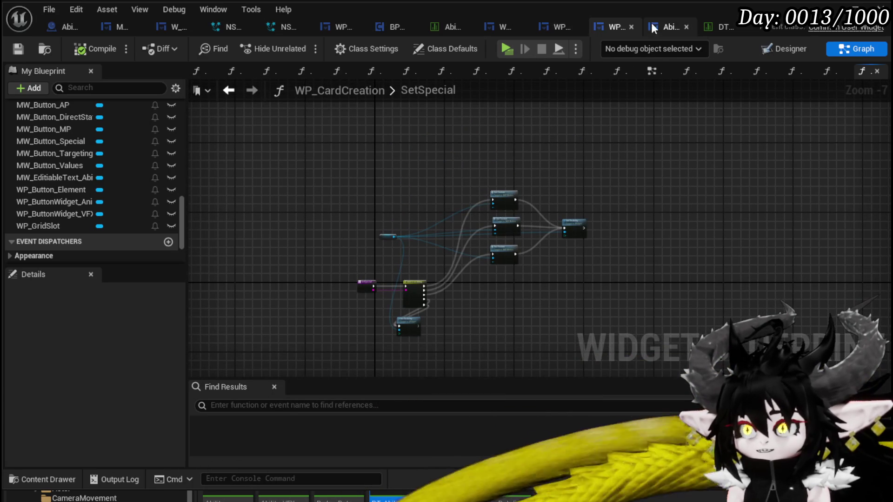
Move between the workbench and WP_CardCreation tabs, ending on the card-creation Designer.
click(661, 27)
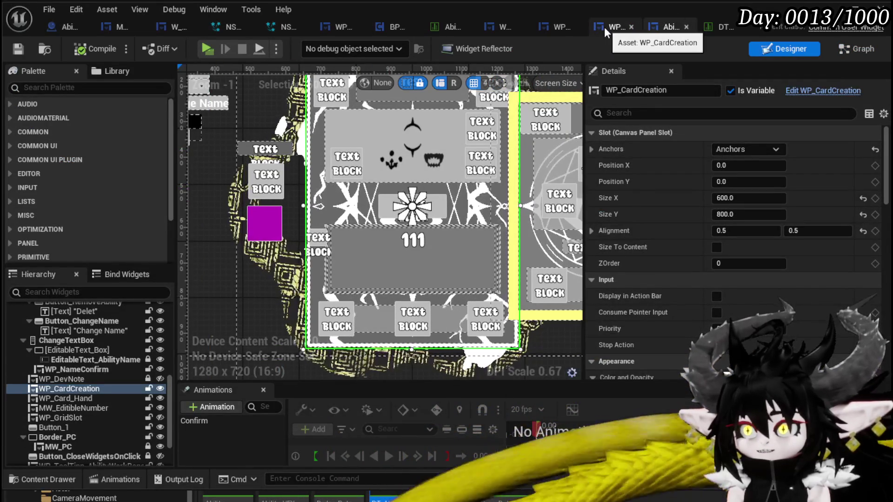
click(604, 27)
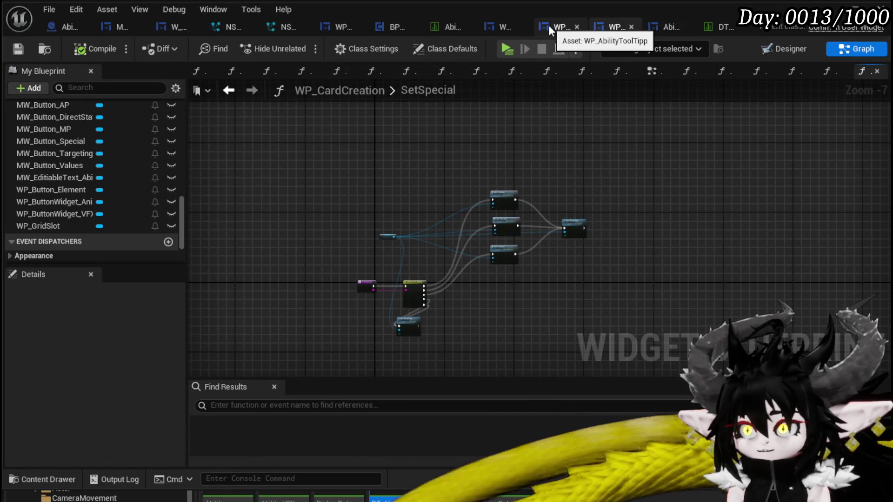
click(779, 49)
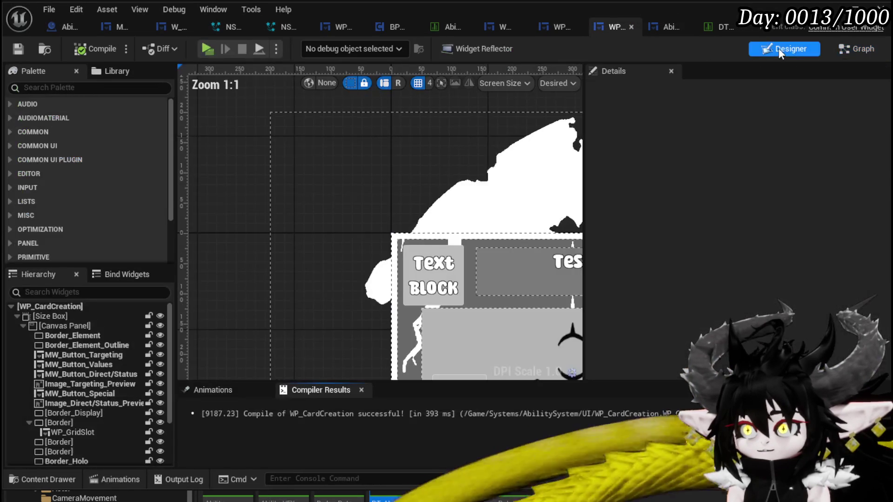
Drag MW_Button_Special up to Position Y -260 and save WP_CardCreation.
click(376, 280)
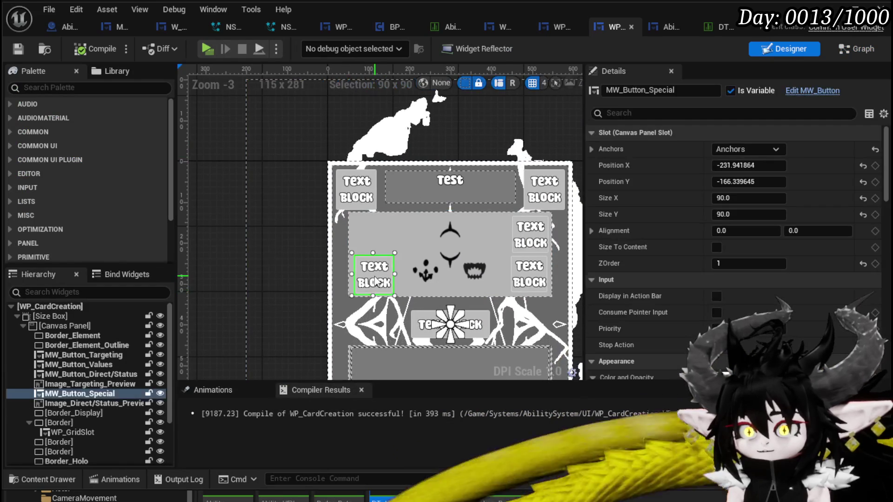
scroll(375, 280, up, 3)
drag(376, 279, 376, 225)
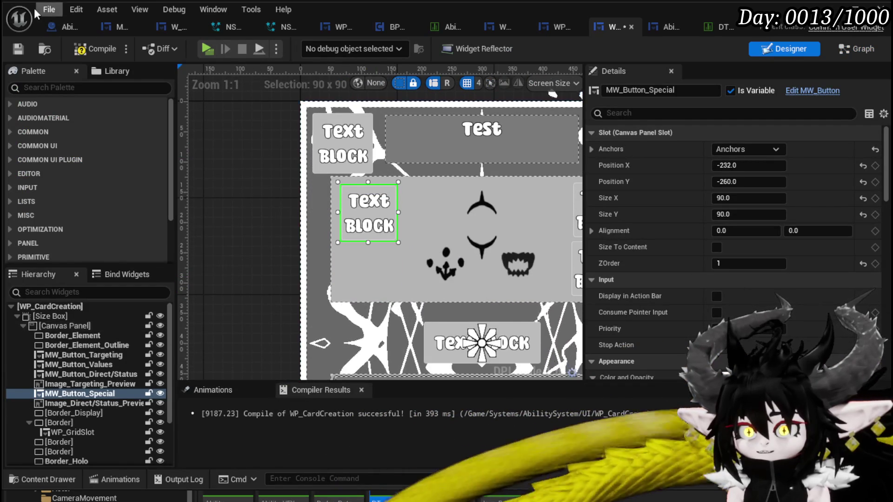
click(17, 49)
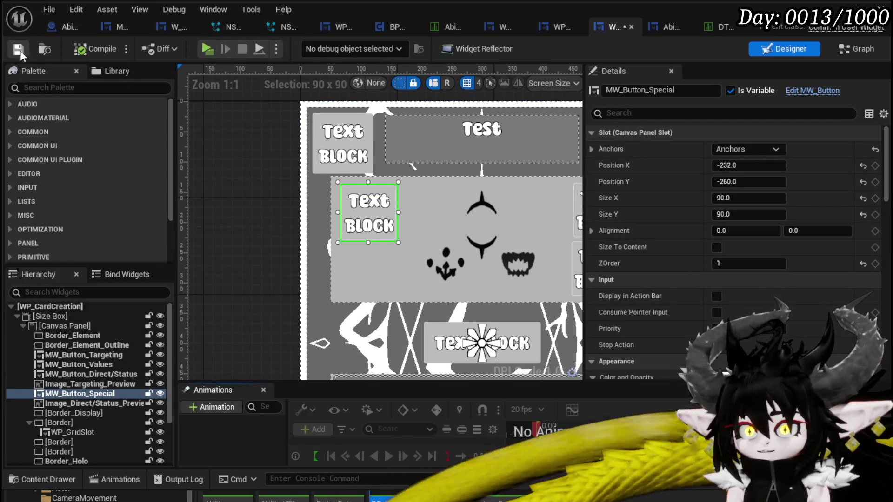
Bring up the AbilityWorkBenchUI graph showing its SelectSpecial function.
click(839, 52)
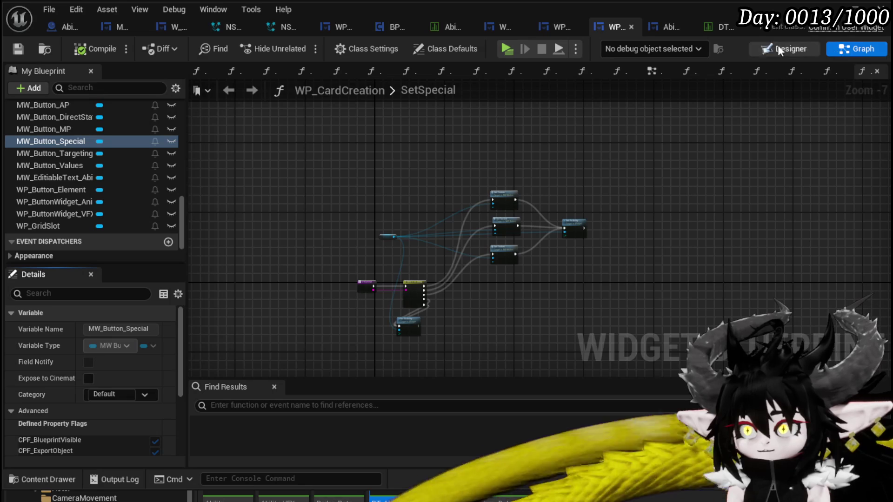
click(668, 27)
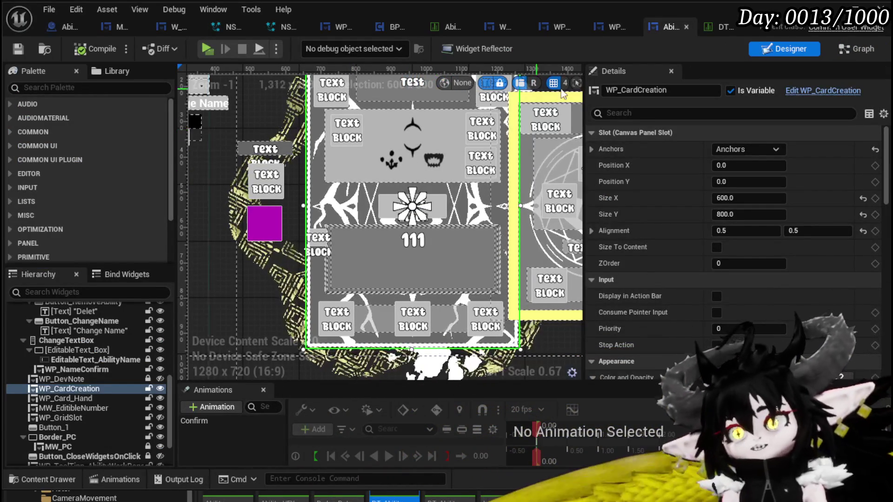
click(877, 46)
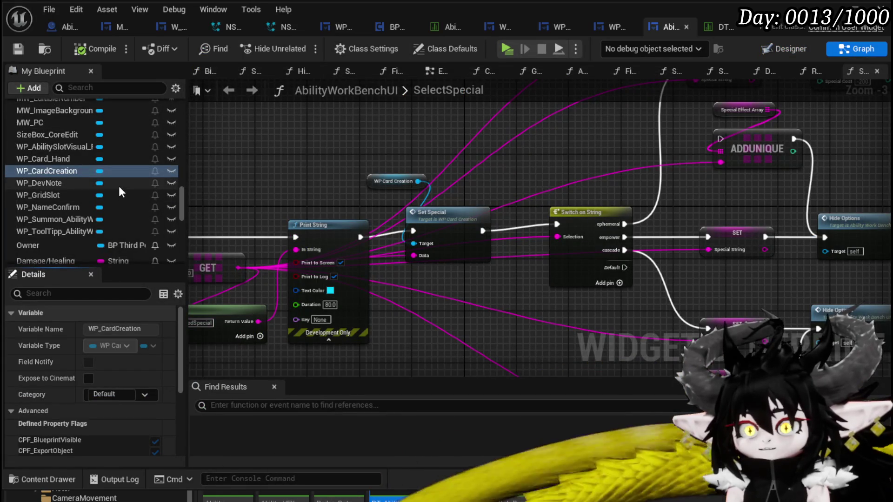
Review the SelectSpecial nodes in AbilityWorkBenchUI, then open the SelectCard(NEW) function graph.
drag(433, 209, 699, 183)
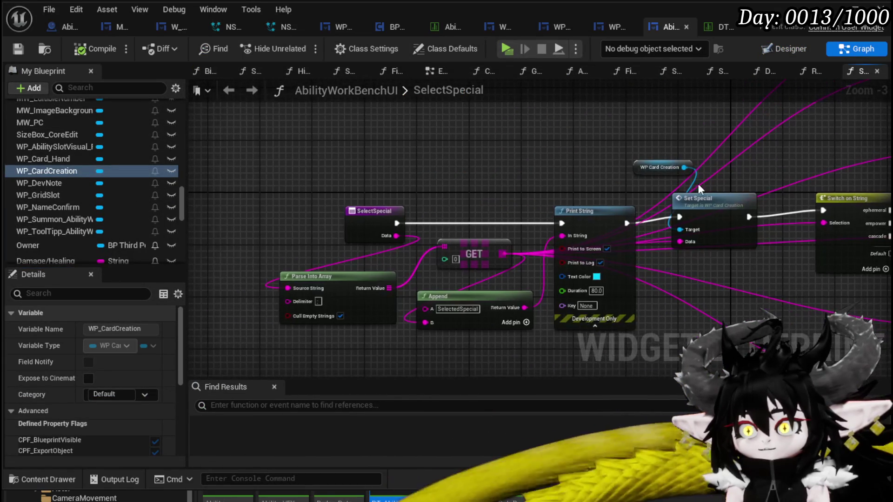
drag(369, 209, 216, 216)
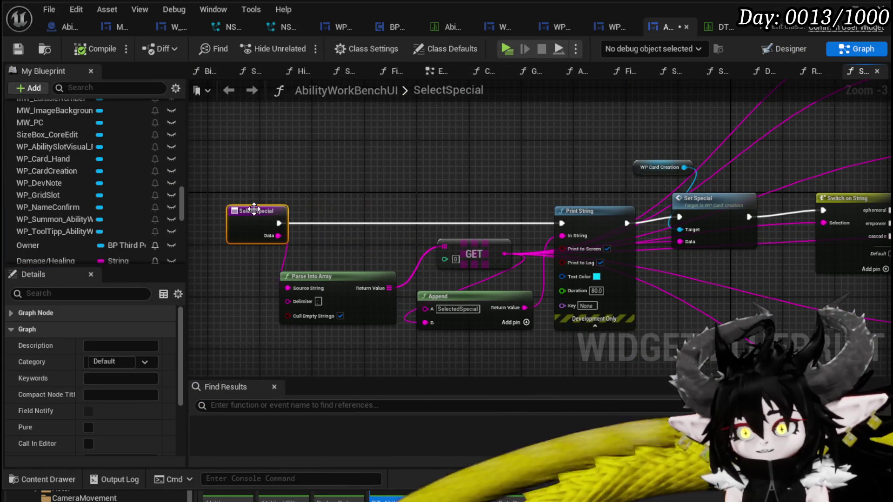
scroll(217, 224, down, 4)
scroll(441, 210, up, 4)
mouse_move(352, 209)
mouse_down()
mouse_move(514, 193)
mouse_move(548, 213)
mouse_move(601, 216)
mouse_up()
scroll(30, 174, up, 10)
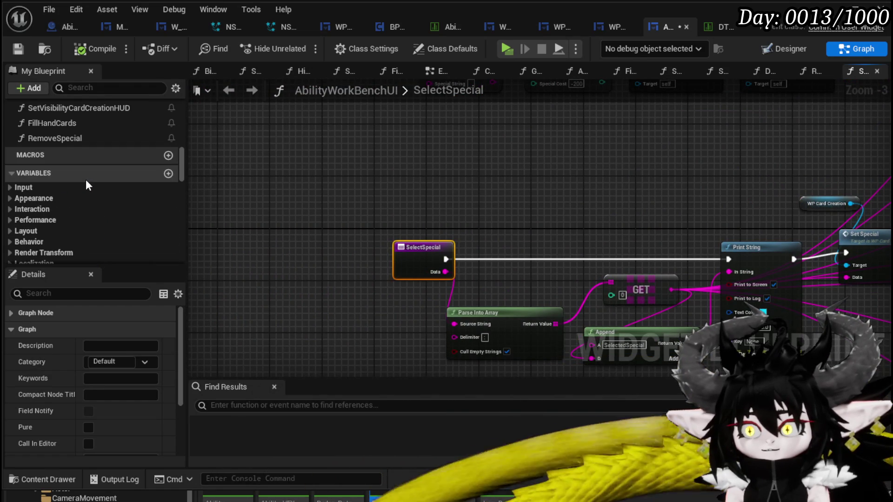
scroll(86, 182, up, 10)
scroll(85, 181, up, 6)
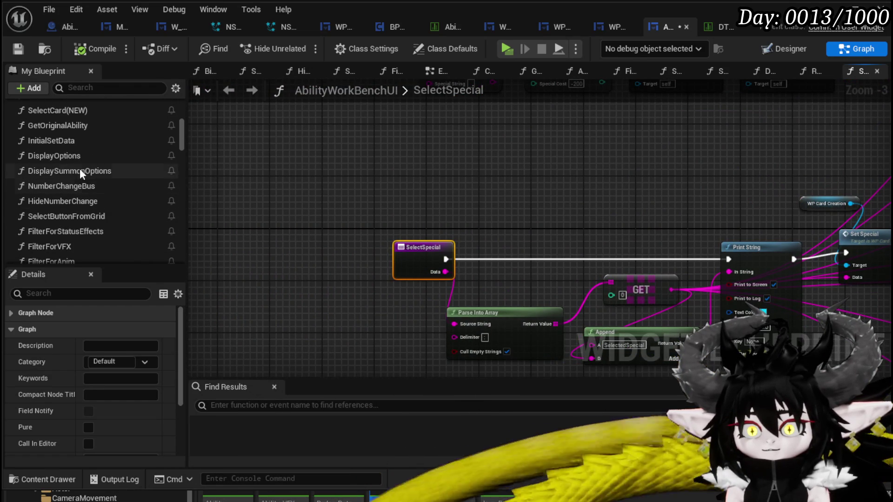
scroll(100, 148, up, 1)
double_click(79, 130)
Arrange Select Special neatly between Set Visibility and Set Points Left, and save.
drag(380, 249, 580, 243)
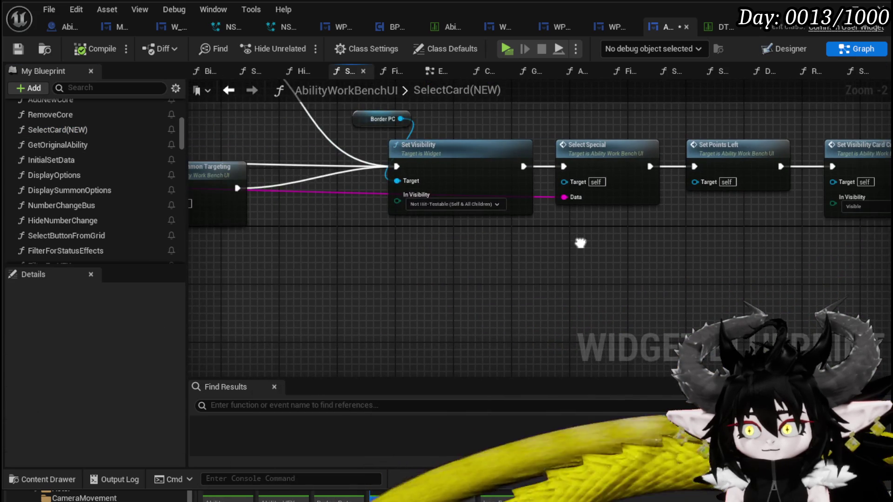
click(593, 162)
mouse_move(628, 259)
mouse_down()
mouse_move(354, 256)
mouse_move(555, 293)
mouse_up()
drag(565, 111, 564, 111)
drag(528, 178, 447, 178)
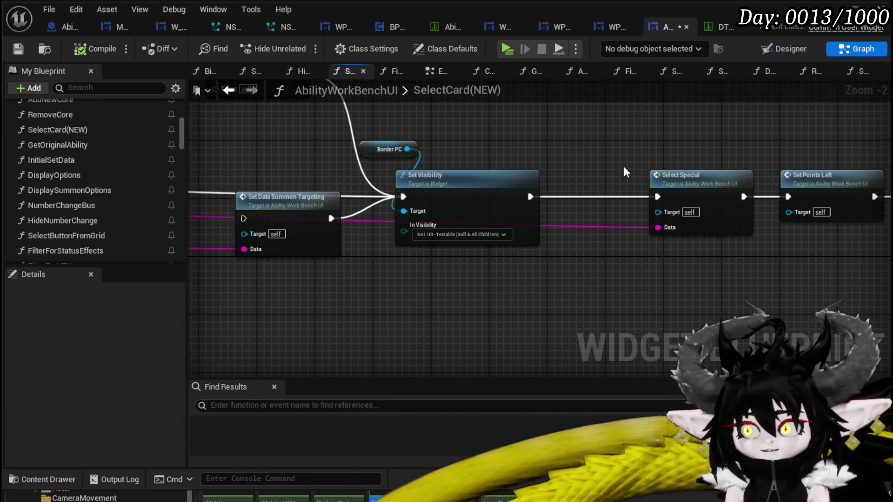
drag(605, 195, 447, 195)
drag(579, 175, 560, 226)
click(483, 160)
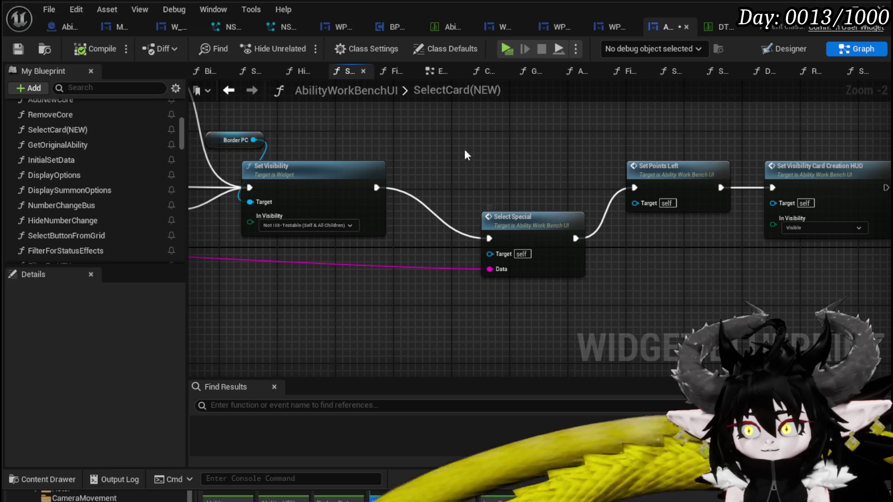
click(506, 227)
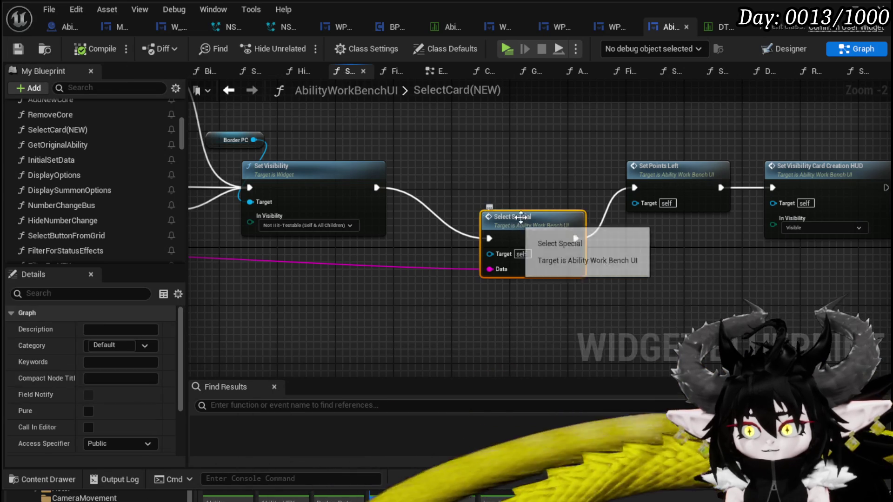
drag(545, 191, 487, 167)
click(487, 167)
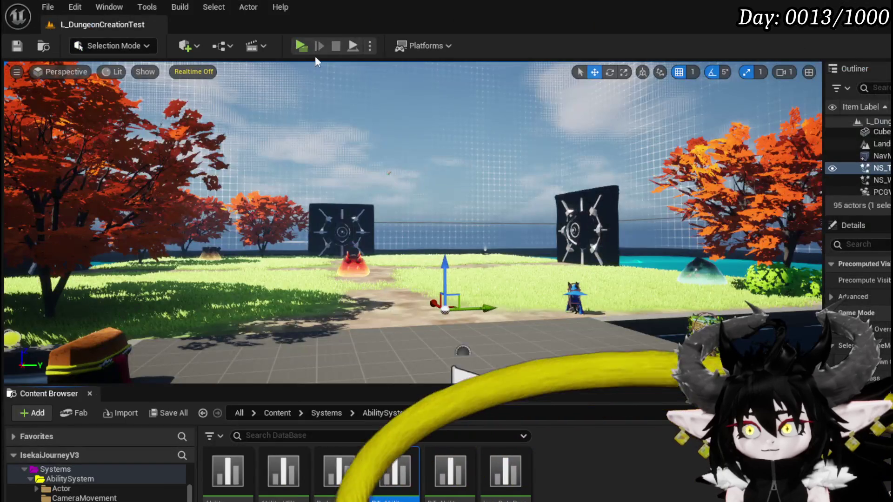
In a game preview, choose the Magic ability set and look over the BurnDebuff card.
click(314, 56)
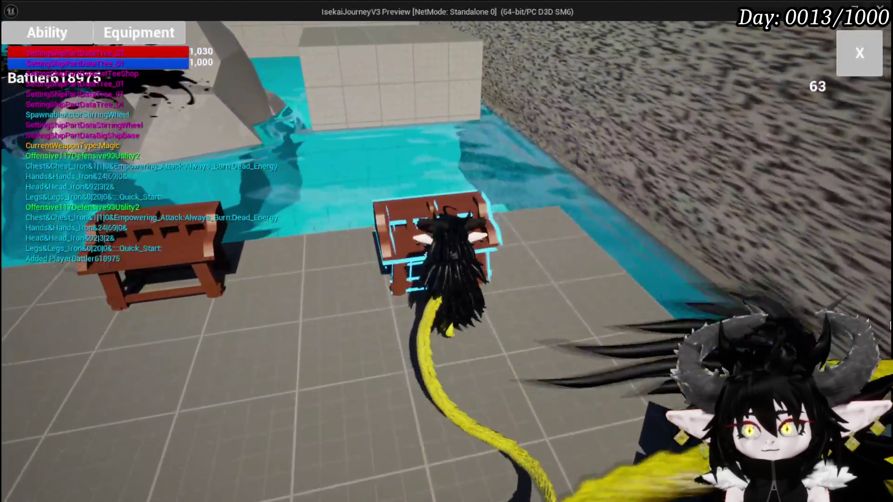
click(585, 256)
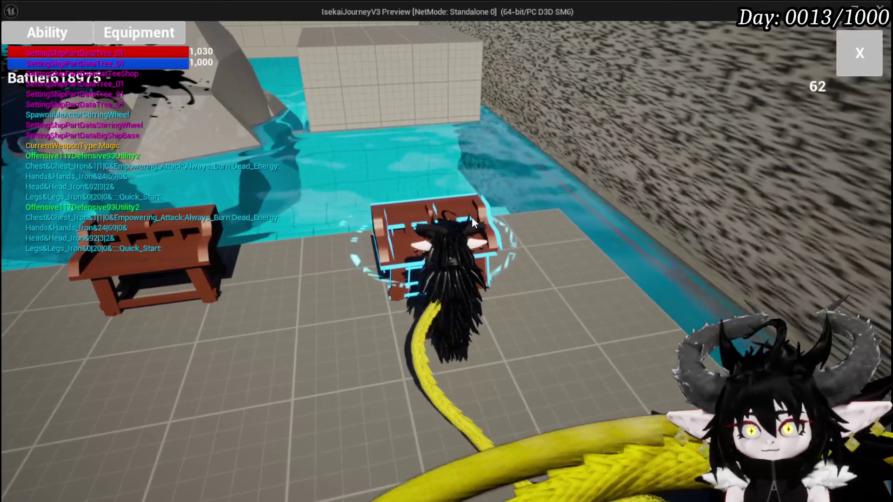
click(46, 33)
click(108, 102)
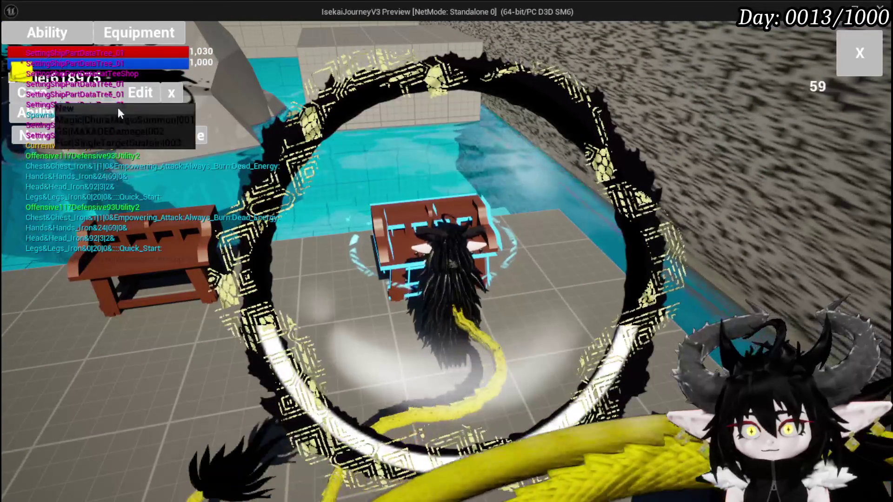
click(124, 120)
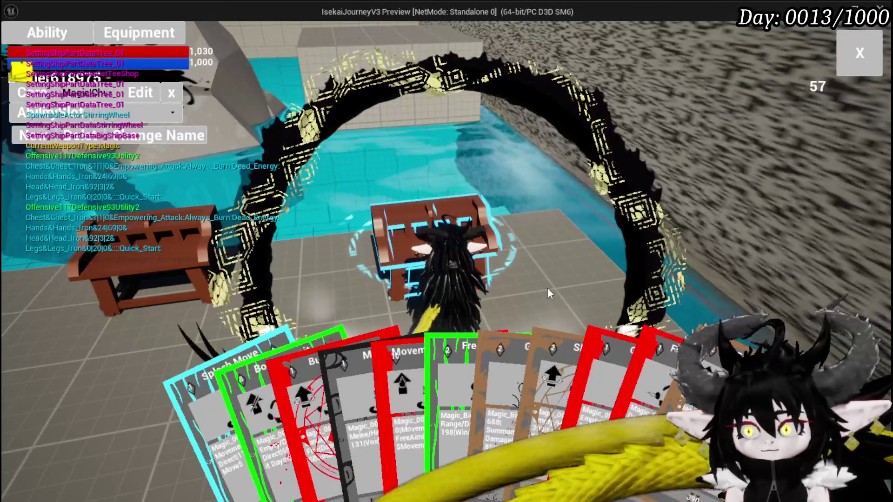
click(330, 384)
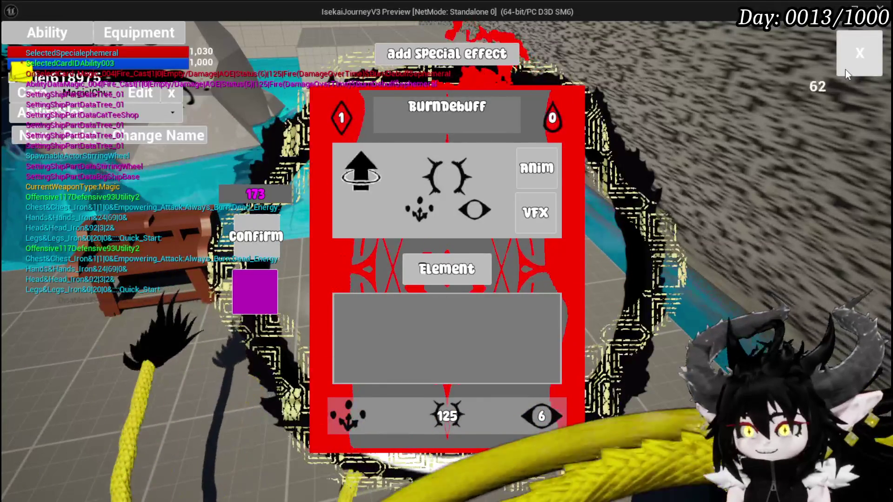
click(858, 65)
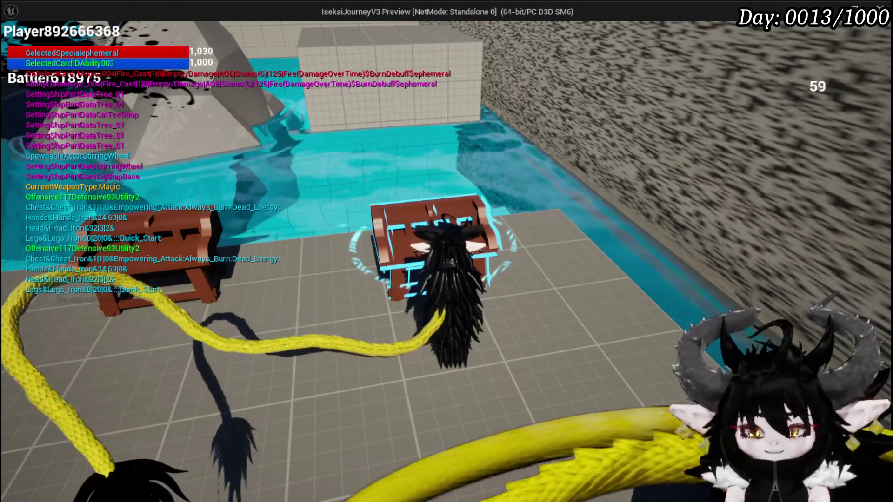
Restart the preview and reopen the bench's ability panel with its card hand.
key(Escape)
click(300, 45)
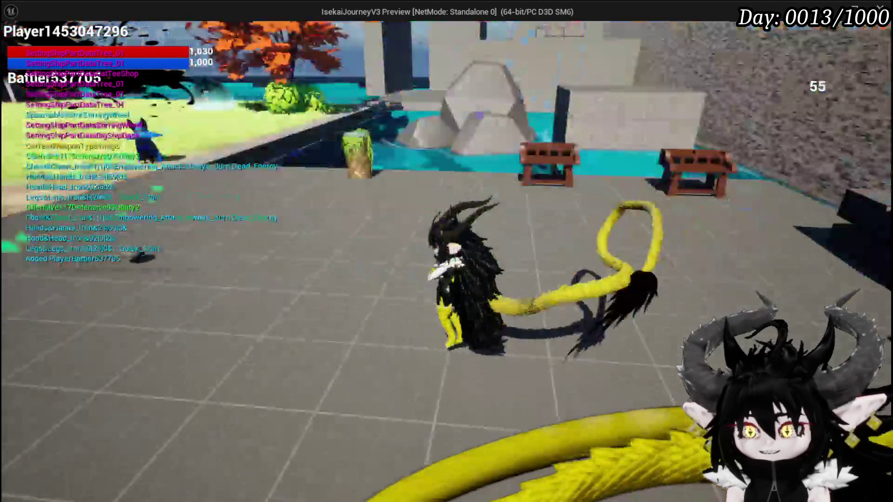
key(e)
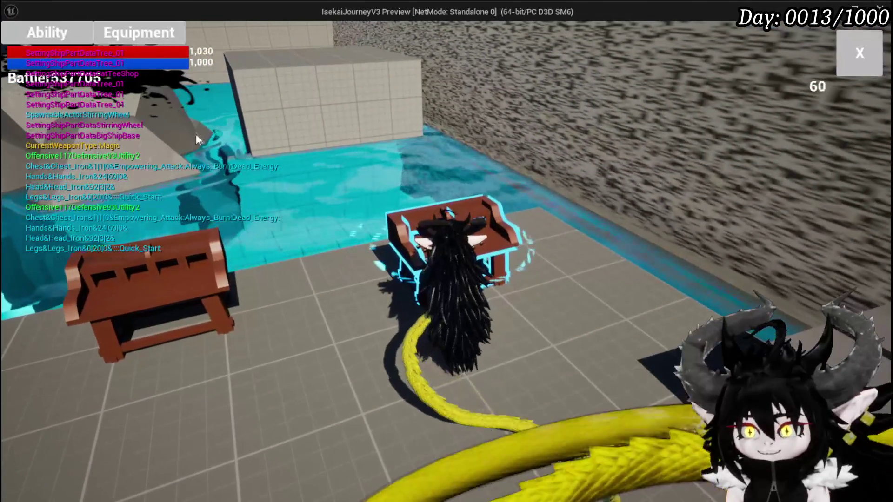
click(36, 41)
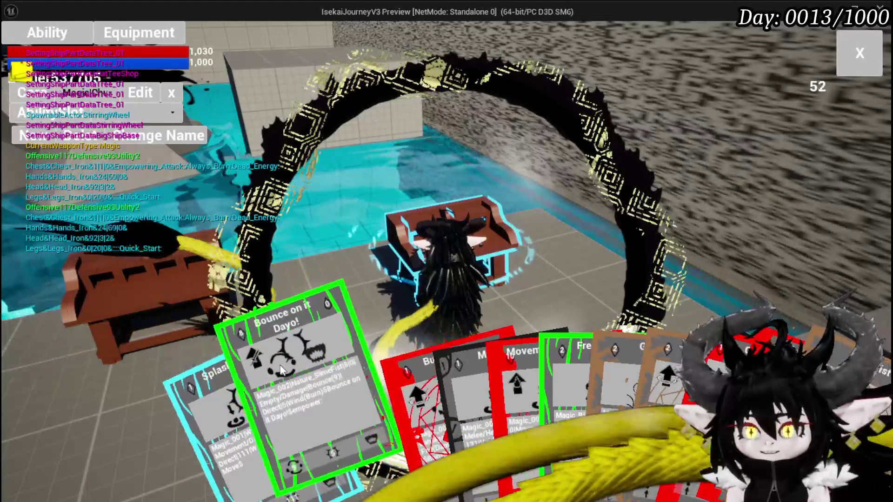
Inspect the VFX and Element options of the Bounce on it Dayo! card.
click(311, 385)
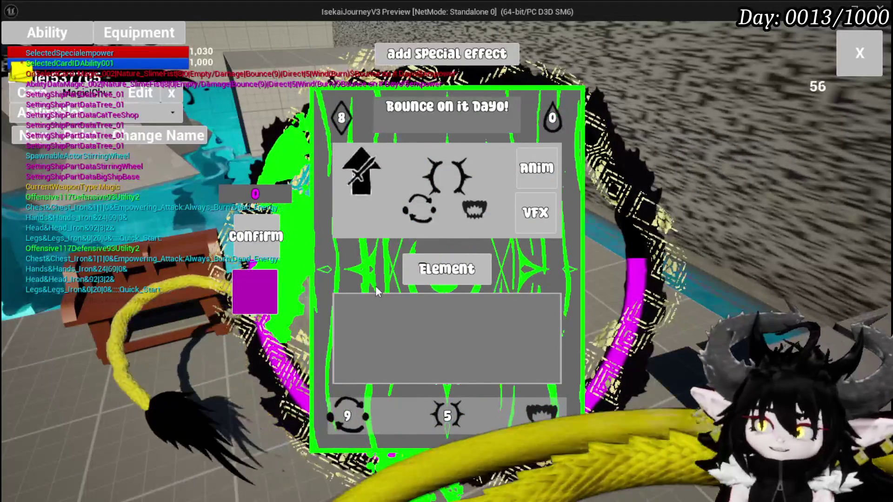
click(535, 213)
click(446, 268)
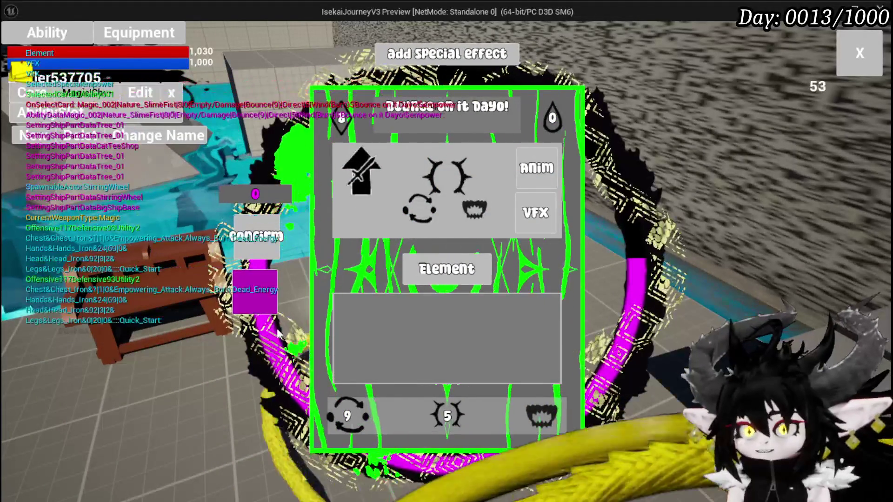
click(247, 304)
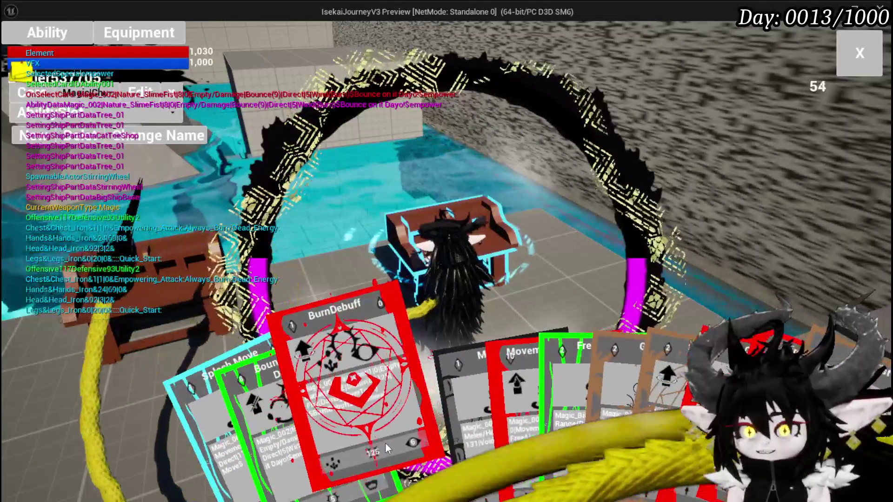
View the BurnDebuff card's type options, then stop the preview and save.
click(367, 298)
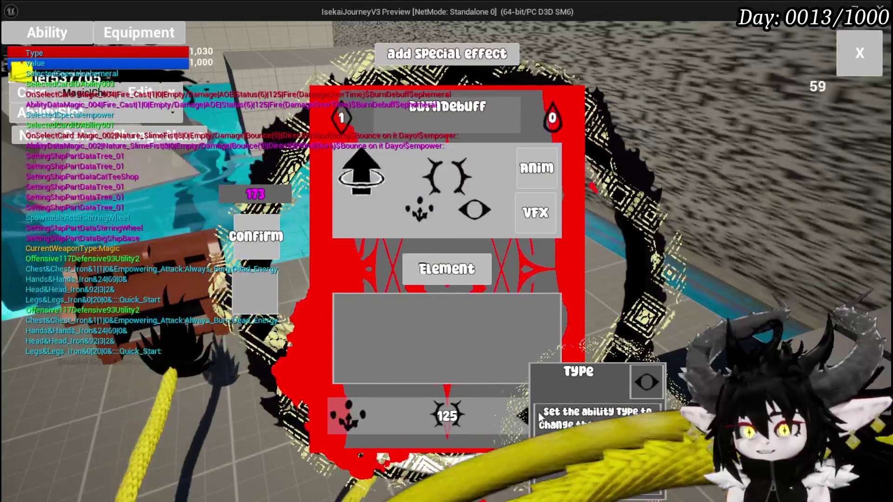
click(537, 168)
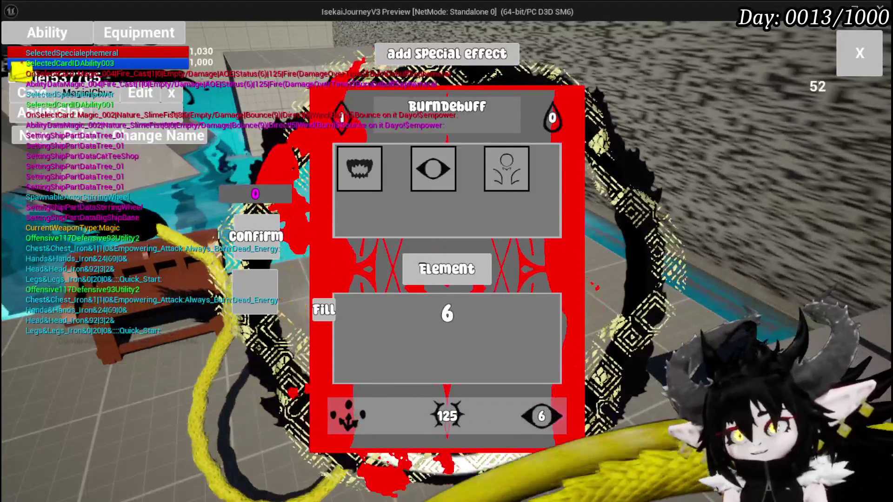
key(Escape)
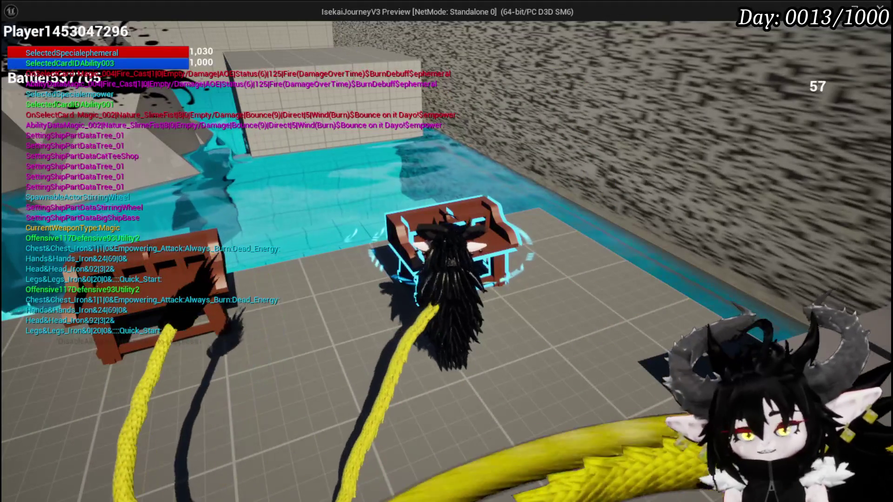
key(alt+Tab)
key(Escape)
key(ctrl+s)
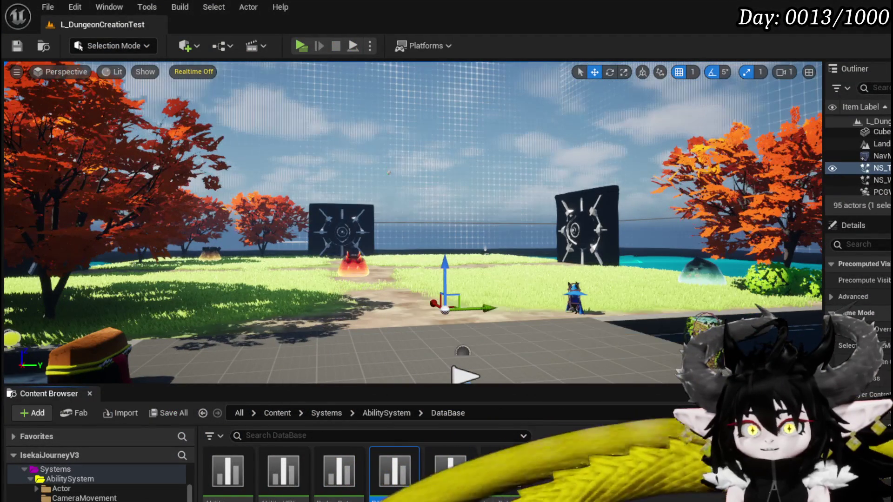
Find Set Data in SelectCard(NEW), reposition the Direct/Status node, and open WP_CardCreation's SetData.
key(alt+Tab)
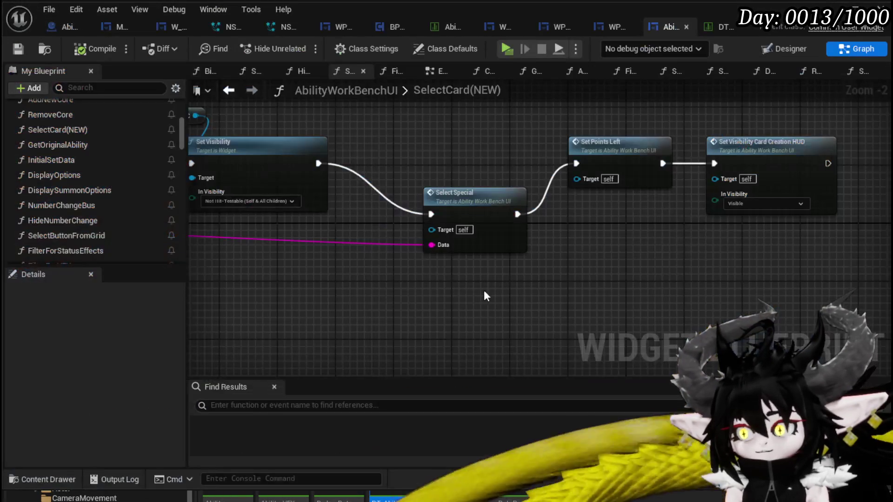
scroll(374, 256, down, 3)
scroll(634, 250, up, 3)
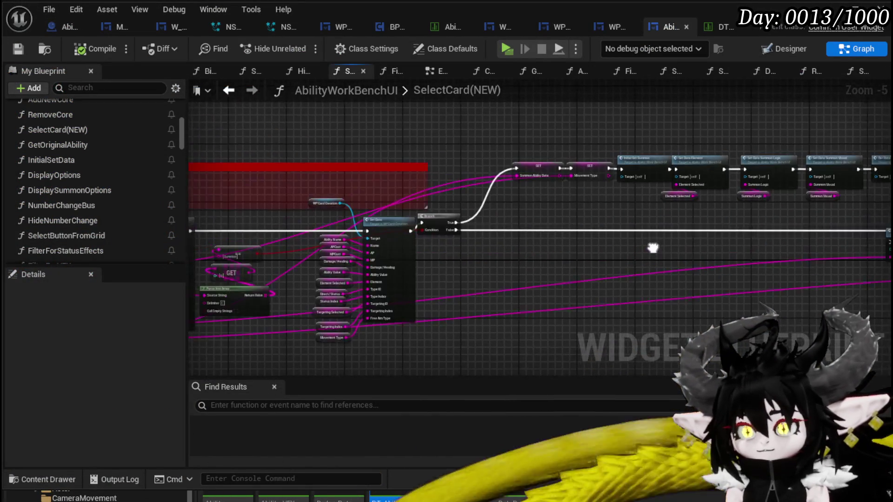
mouse_move(425, 269)
mouse_down()
mouse_move(634, 192)
mouse_move(680, 240)
mouse_move(560, 248)
mouse_up()
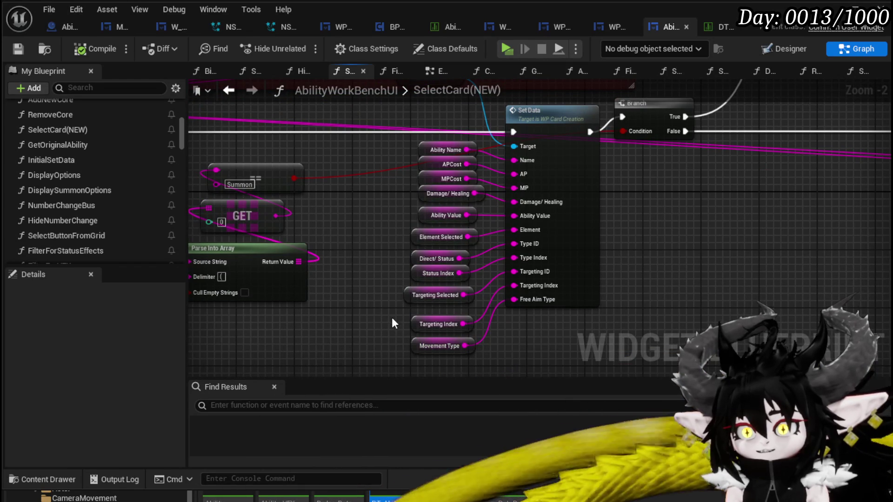
drag(420, 252, 372, 258)
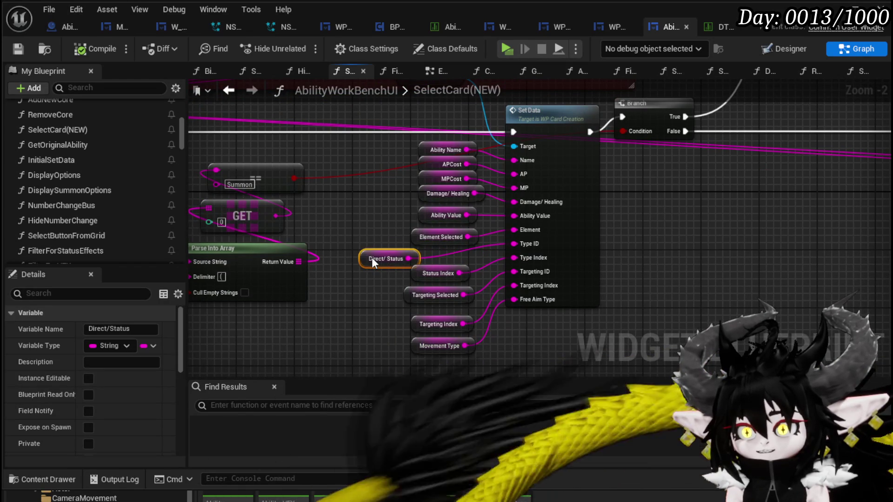
double_click(587, 212)
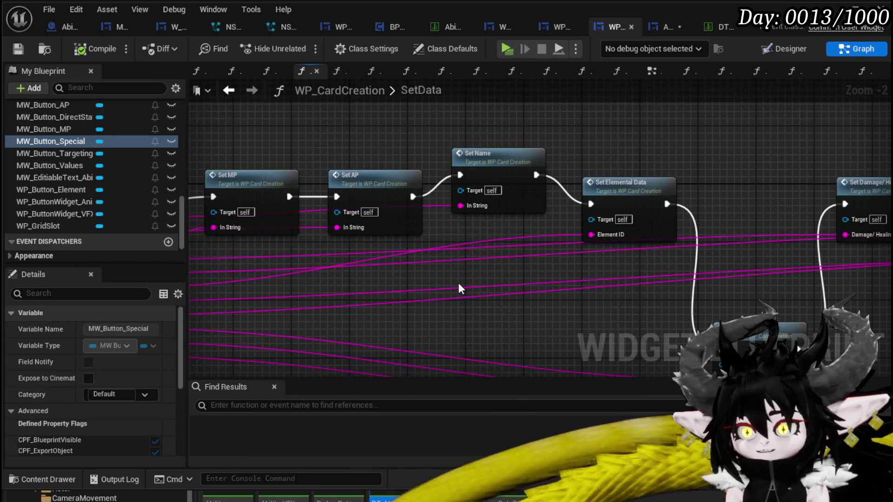
Open WP_CardCreation's SetType function and look over its entry and Switch on String nodes.
mouse_move(460, 285)
mouse_down()
mouse_move(562, 246)
mouse_move(502, 262)
mouse_move(409, 256)
mouse_up()
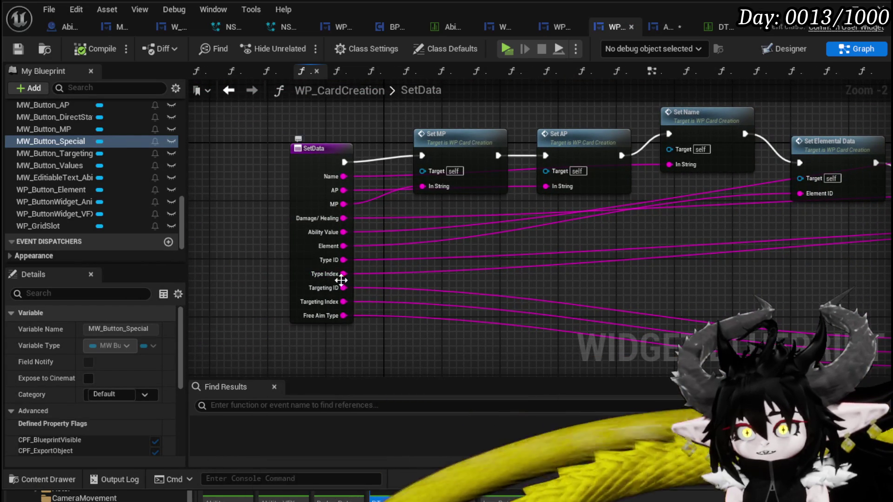
mouse_move(773, 249)
mouse_down()
mouse_move(378, 271)
mouse_move(337, 238)
mouse_up()
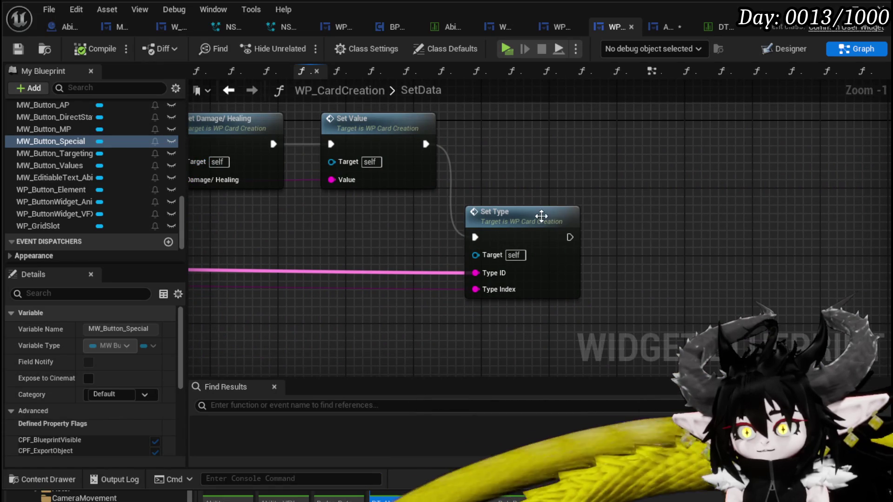
double_click(484, 216)
mouse_move(493, 270)
mouse_down()
mouse_move(370, 244)
mouse_move(294, 213)
mouse_up()
scroll(514, 223, down, 1)
drag(645, 243, 810, 271)
mouse_move(239, 241)
mouse_down()
mouse_move(358, 255)
mouse_move(526, 319)
mouse_move(285, 301)
mouse_up()
mouse_move(380, 219)
mouse_down()
mouse_move(185, 184)
mouse_move(228, 222)
mouse_up()
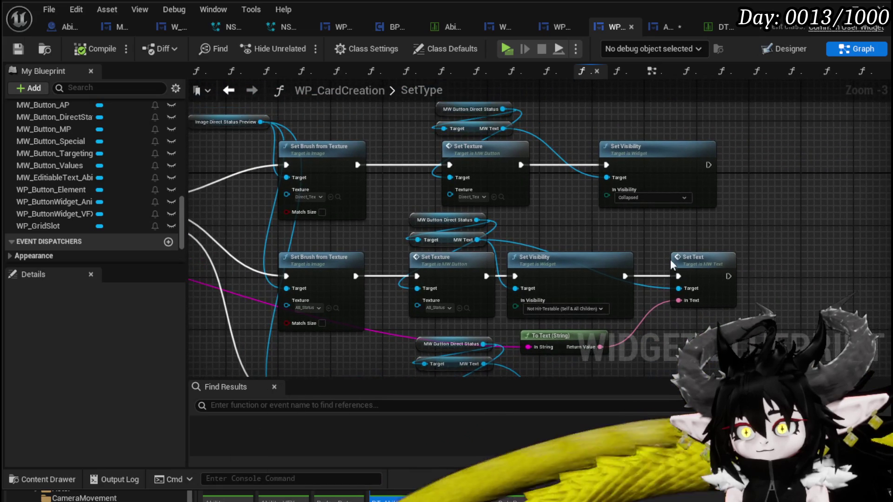
scroll(101, 197, up, 3)
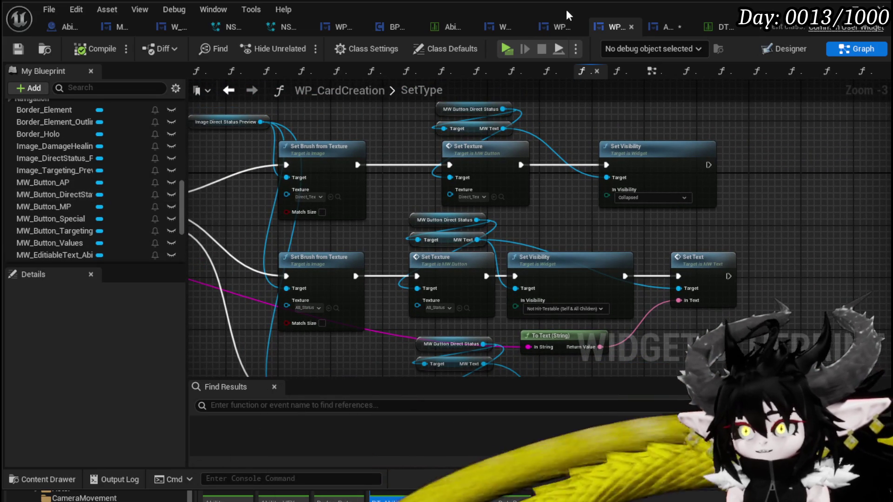
scroll(120, 174, up, 6)
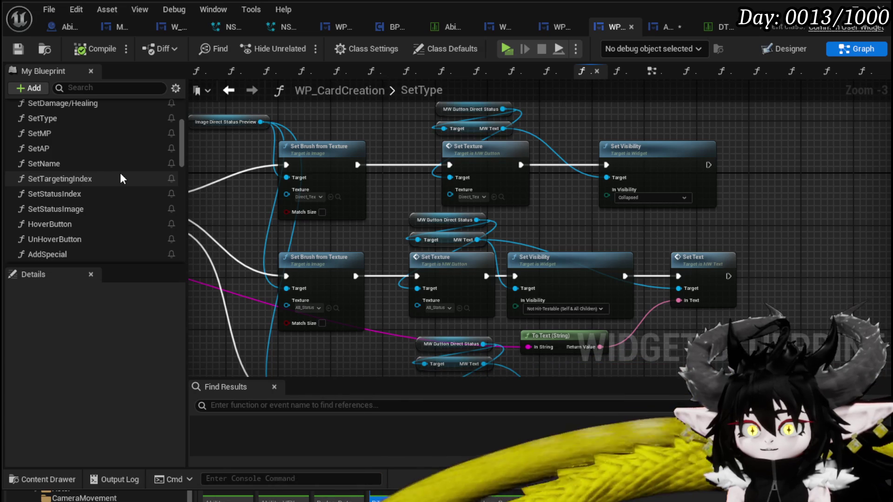
Add a Set Status Index call, inspect its graph, then delete it and switch back to AbilityWorkBenchUI.
drag(117, 194, 816, 219)
scroll(548, 207, up, 3)
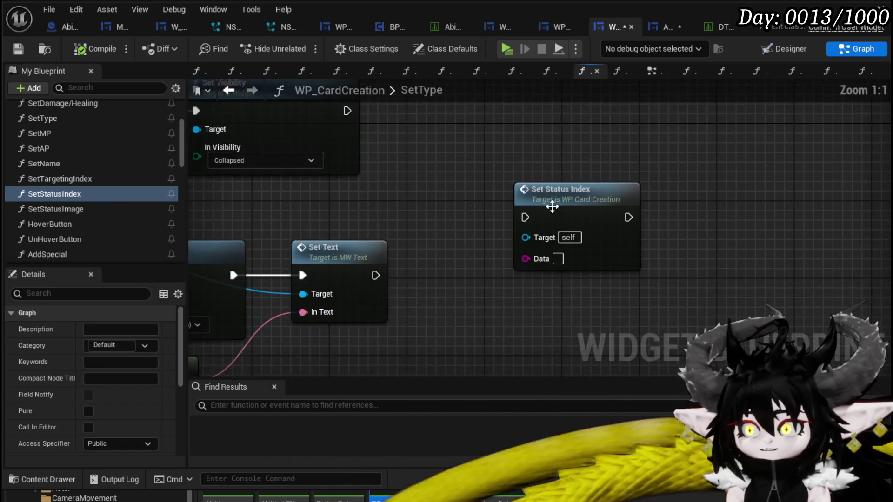
double_click(547, 207)
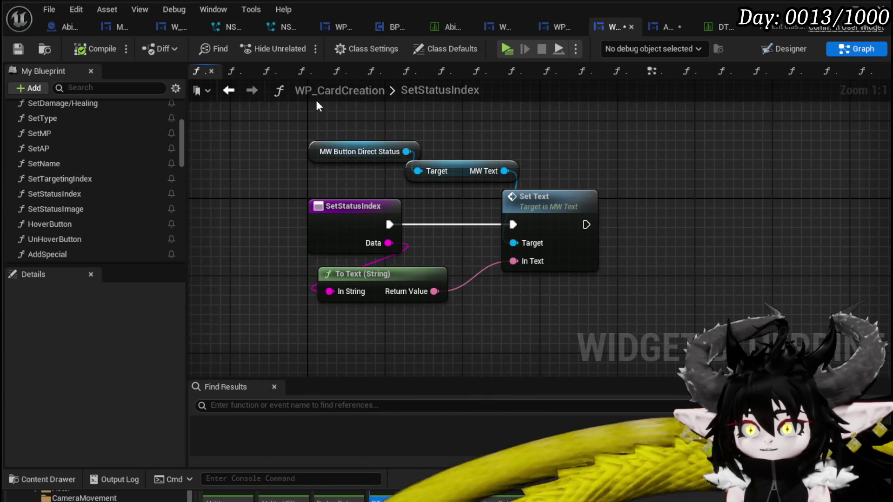
click(233, 90)
click(558, 223)
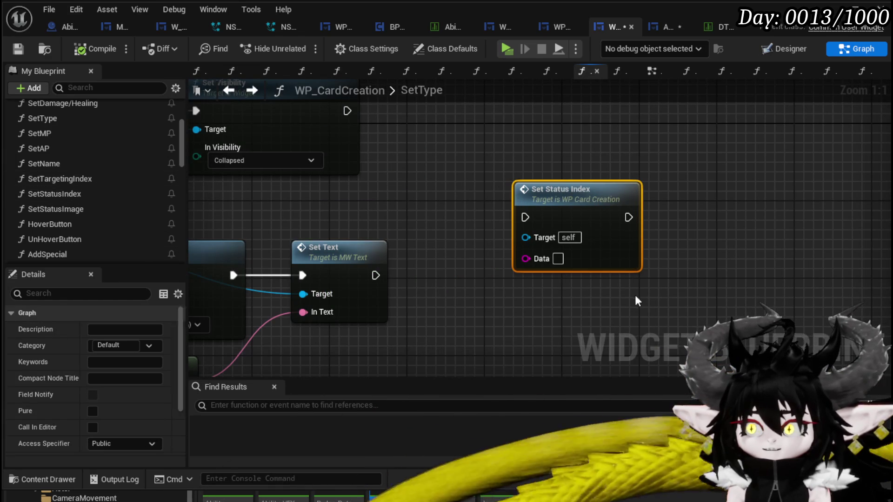
key(Delete)
scroll(86, 216, up, 5)
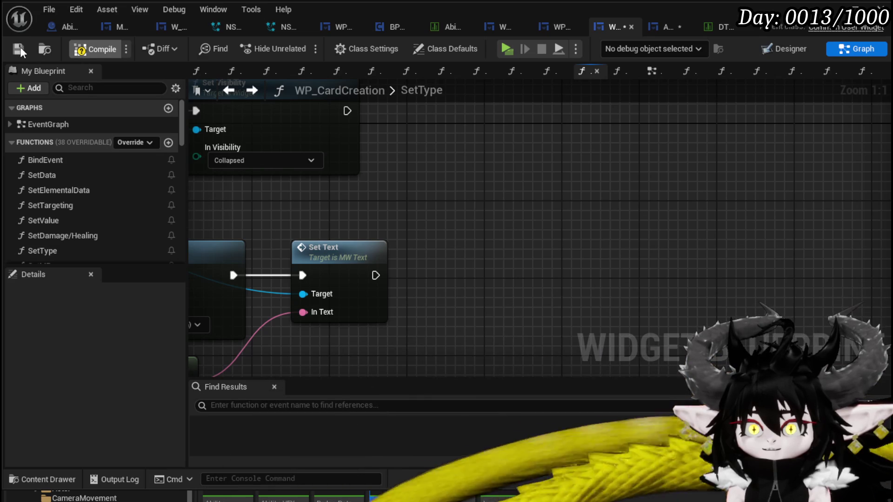
click(664, 28)
Save AbilityWorkBenchUI and open the Initial Set Data function from the SelectCard(NEW) graph.
key(ctrl+s)
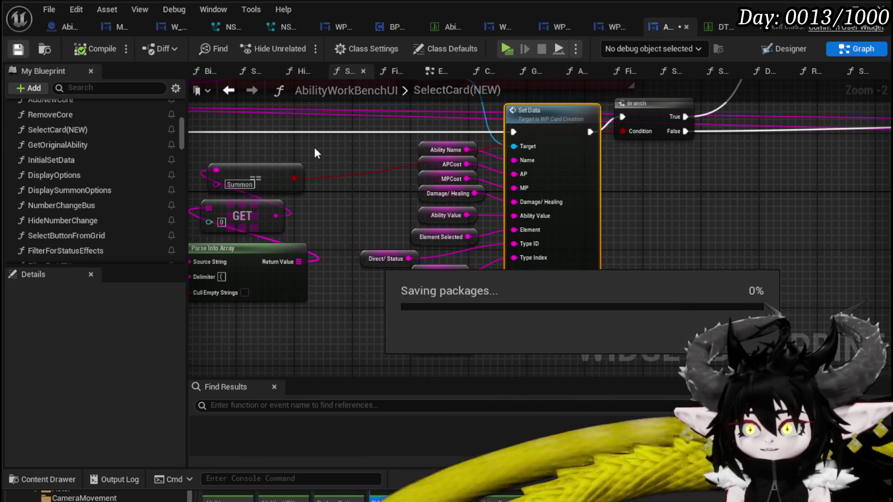
mouse_move(657, 202)
mouse_down()
mouse_move(690, 263)
mouse_move(621, 214)
mouse_up()
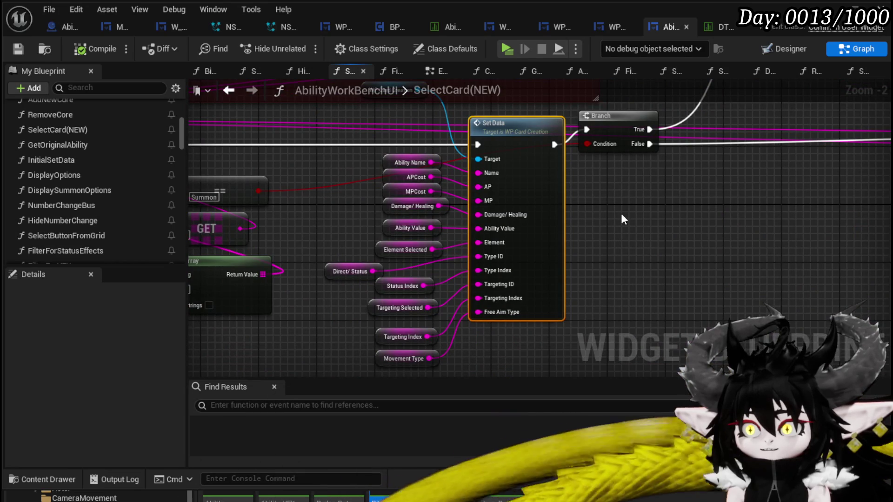
scroll(599, 199, down, 1)
mouse_move(598, 199)
mouse_down()
mouse_move(553, 234)
mouse_move(395, 282)
mouse_move(346, 278)
mouse_move(364, 210)
mouse_up()
mouse_move(527, 225)
mouse_down()
mouse_move(465, 200)
mouse_move(622, 171)
mouse_up()
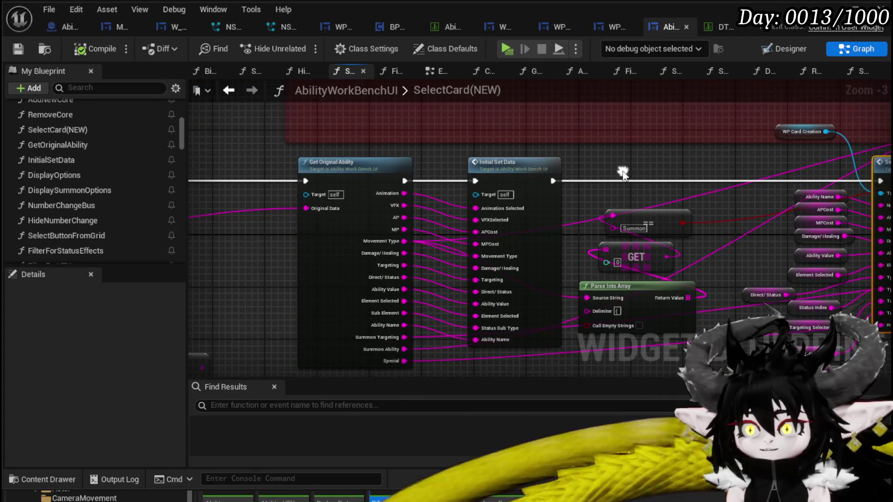
scroll(498, 265, up, 2)
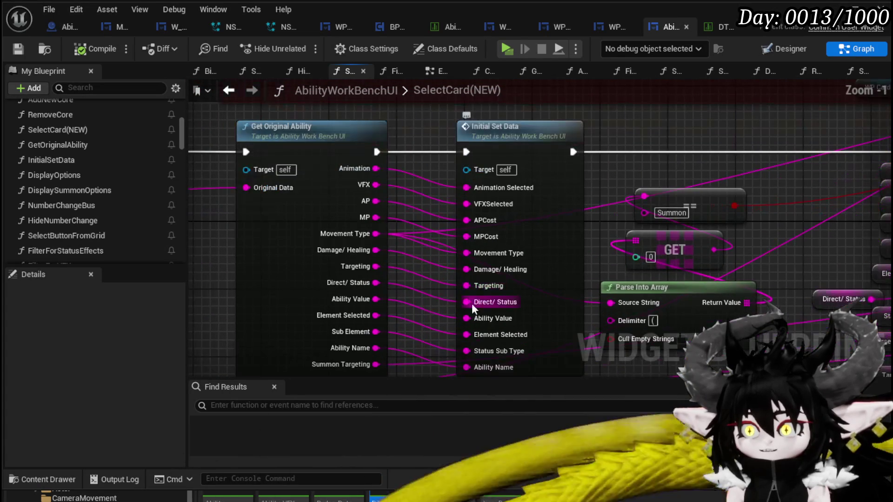
double_click(516, 258)
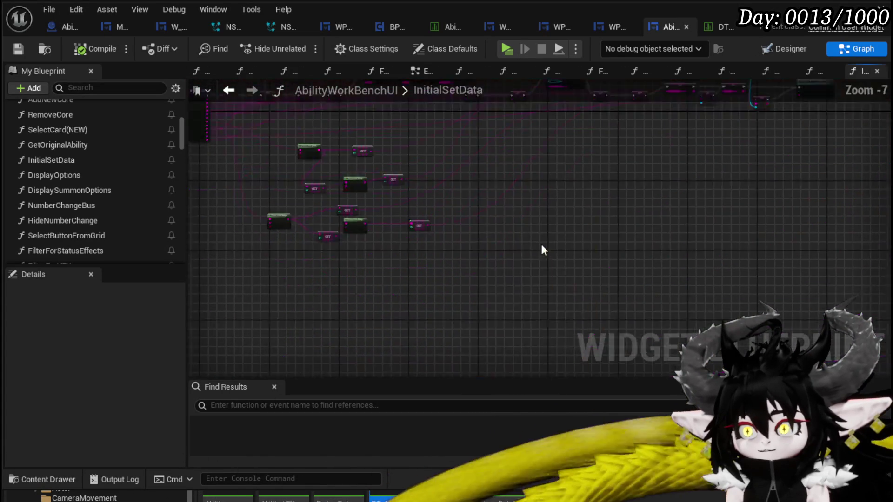
Trace the Direct/Status wire, then move the GET, Parse Into Array and Status Index SET nodes down-left.
scroll(437, 247, up, 8)
drag(329, 188, 364, 238)
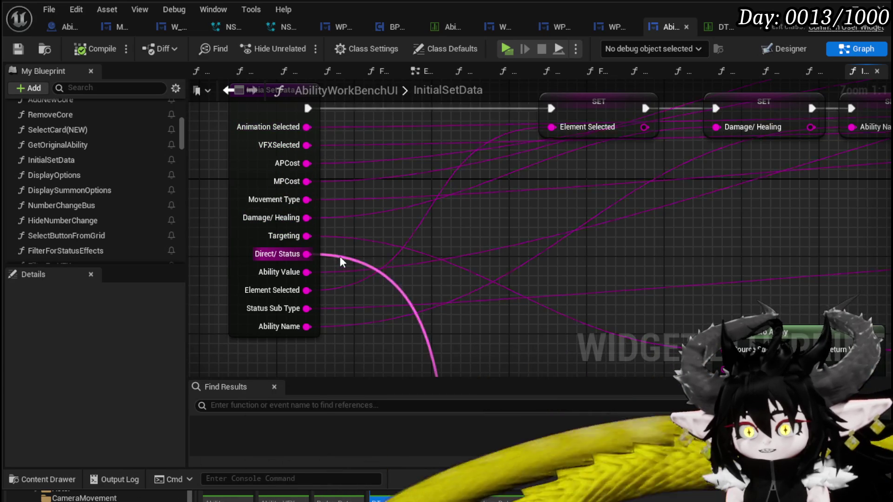
double_click(339, 259)
scroll(343, 160, down, 3)
mouse_move(503, 282)
mouse_down()
mouse_move(289, 259)
mouse_move(315, 259)
mouse_up()
scroll(372, 279, up, 3)
scroll(419, 326, down, 2)
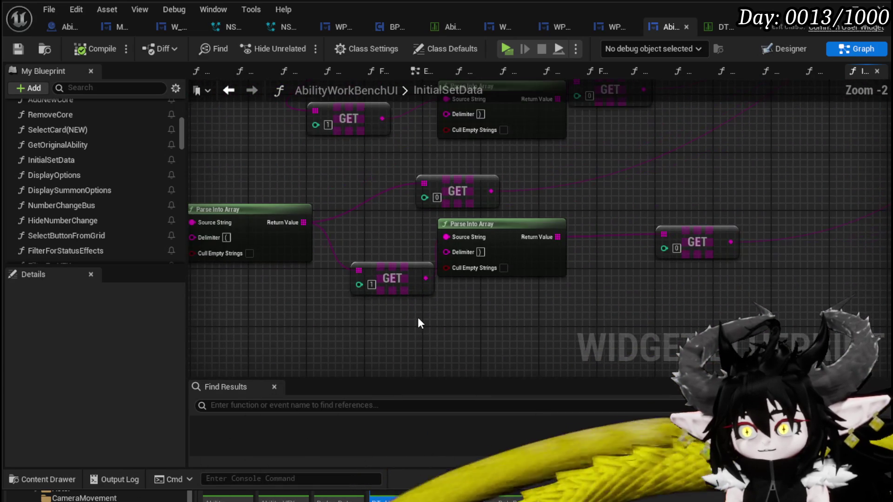
mouse_move(415, 331)
mouse_down()
mouse_move(713, 239)
mouse_move(614, 281)
mouse_move(676, 283)
mouse_up()
scroll(507, 281, down, 4)
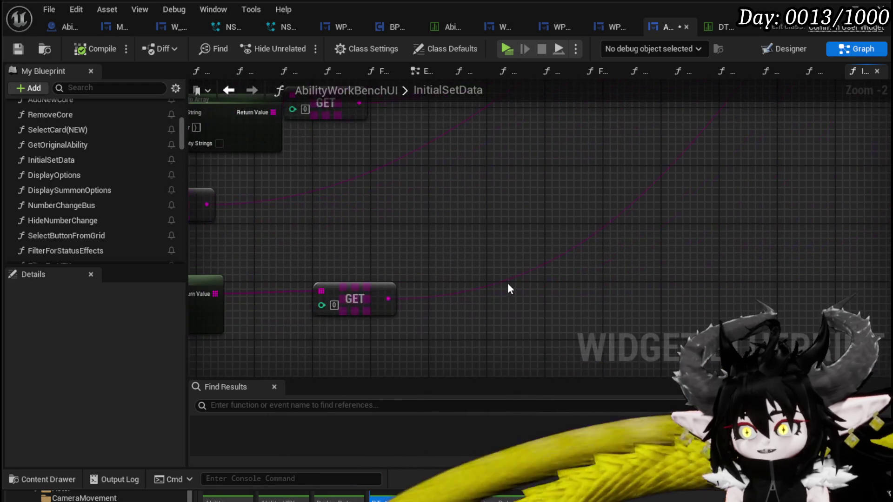
scroll(471, 229, up, 7)
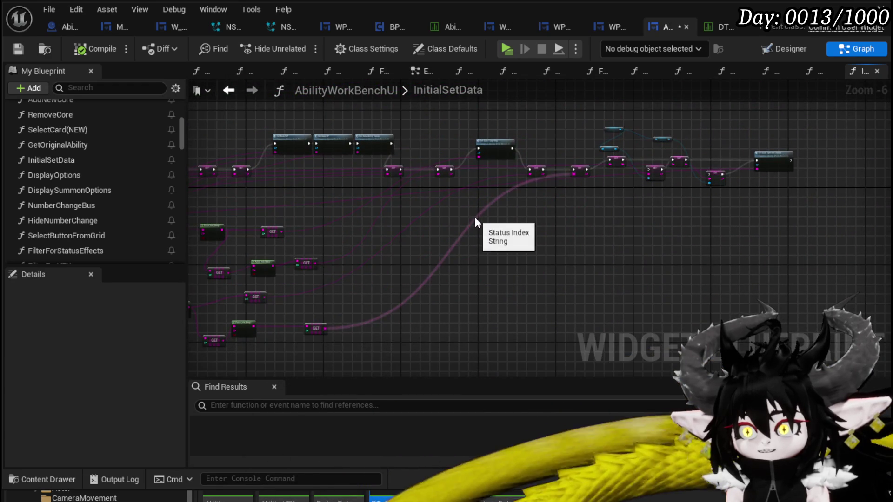
mouse_move(459, 199)
mouse_down()
mouse_move(351, 298)
mouse_move(252, 282)
mouse_move(711, 261)
mouse_move(476, 247)
mouse_move(399, 290)
mouse_move(238, 290)
mouse_move(837, 273)
mouse_move(502, 278)
mouse_move(411, 343)
mouse_move(696, 251)
mouse_move(737, 263)
mouse_up()
scroll(351, 297, down, 2)
Select the Set Data Targeting call and expand the Set Data category in My Blueprint.
mouse_move(453, 207)
mouse_down()
mouse_move(449, 258)
mouse_move(571, 249)
mouse_up()
click(504, 160)
mouse_move(504, 160)
mouse_down()
mouse_move(560, 152)
mouse_move(505, 113)
mouse_up()
scroll(100, 208, up, 10)
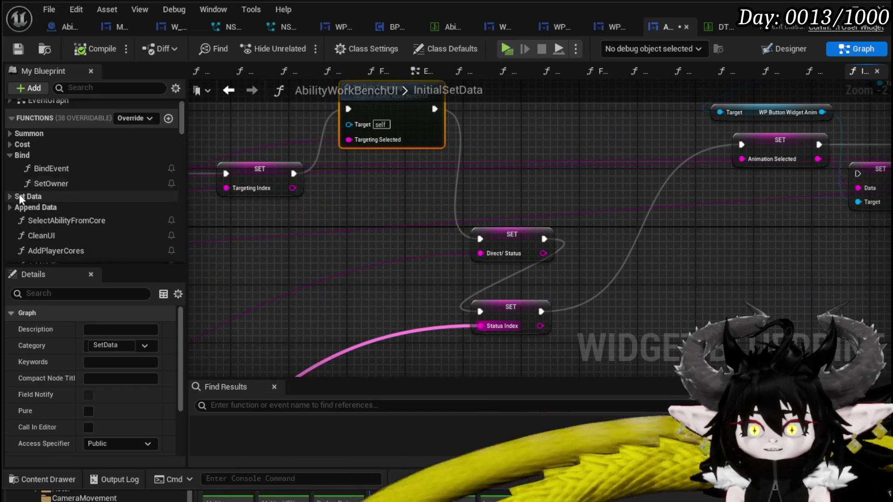
click(10, 196)
scroll(51, 210, down, 3)
Place a SetData_Direct/Status call beside the SET nodes and feed it the Direct/Status value.
drag(94, 194, 598, 255)
scroll(473, 197, up, 3)
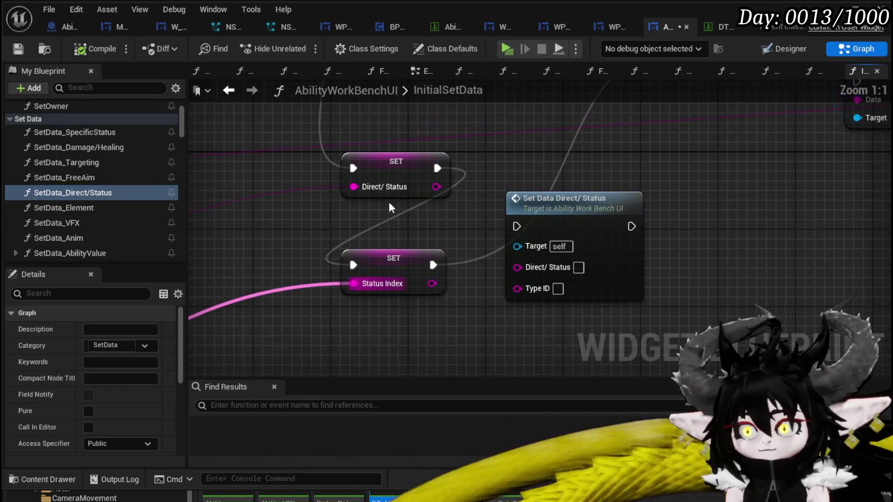
mouse_move(535, 267)
mouse_down()
mouse_move(539, 239)
mouse_move(567, 234)
mouse_up()
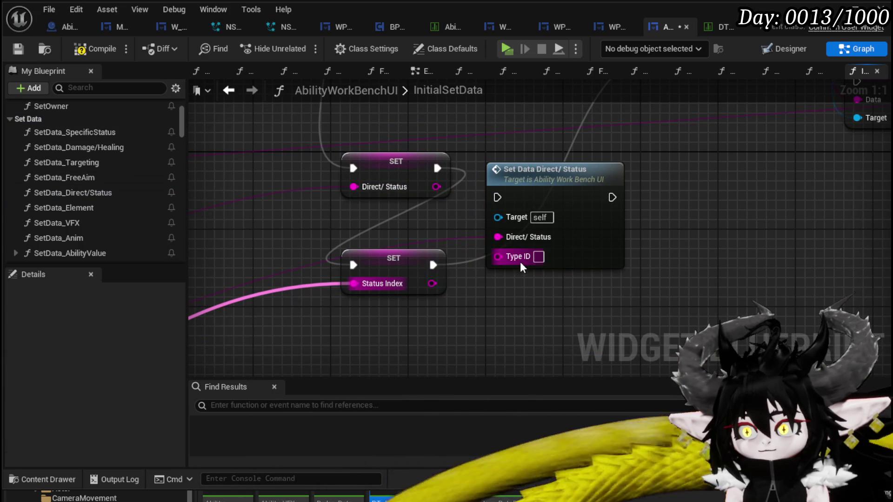
Review SetData_Direct/Status's Branch, Display Options and Set Visibility nodes, then open WP_CardCreation's SetType.
double_click(590, 241)
scroll(476, 277, up, 4)
drag(375, 237, 514, 264)
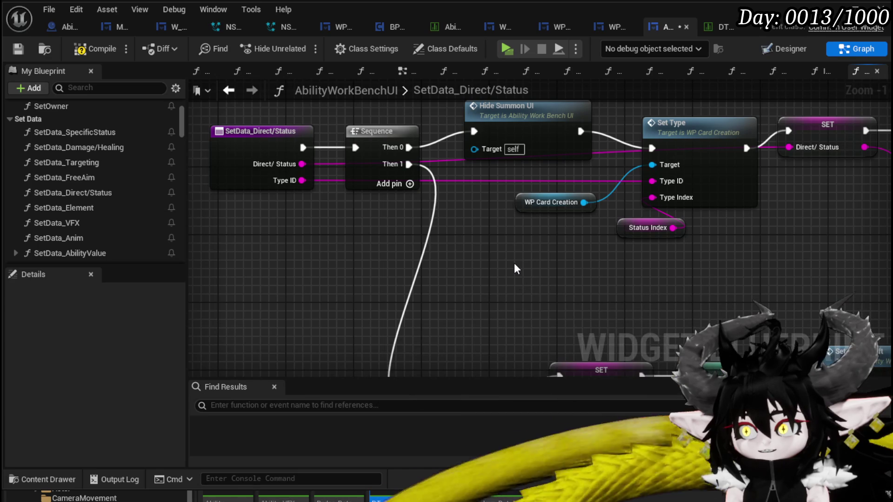
scroll(612, 275, down, 1)
mouse_move(612, 275)
mouse_down()
mouse_move(332, 274)
mouse_move(188, 320)
mouse_up()
mouse_move(439, 333)
mouse_down()
mouse_move(408, 319)
mouse_move(215, 294)
mouse_move(308, 319)
mouse_move(275, 336)
mouse_move(295, 293)
mouse_move(239, 368)
mouse_move(241, 323)
mouse_move(265, 313)
mouse_move(534, 255)
mouse_move(727, 254)
mouse_up()
mouse_move(510, 253)
mouse_down()
mouse_move(606, 155)
mouse_move(718, 315)
mouse_move(445, 312)
mouse_up()
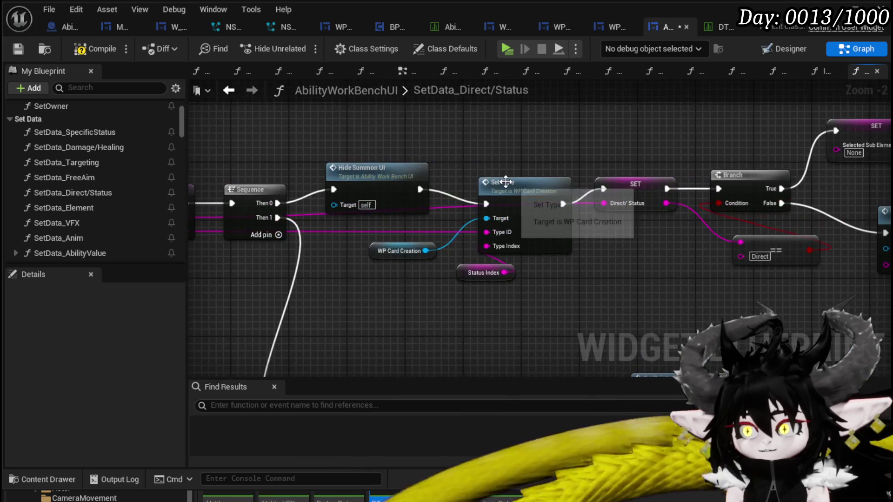
double_click(507, 182)
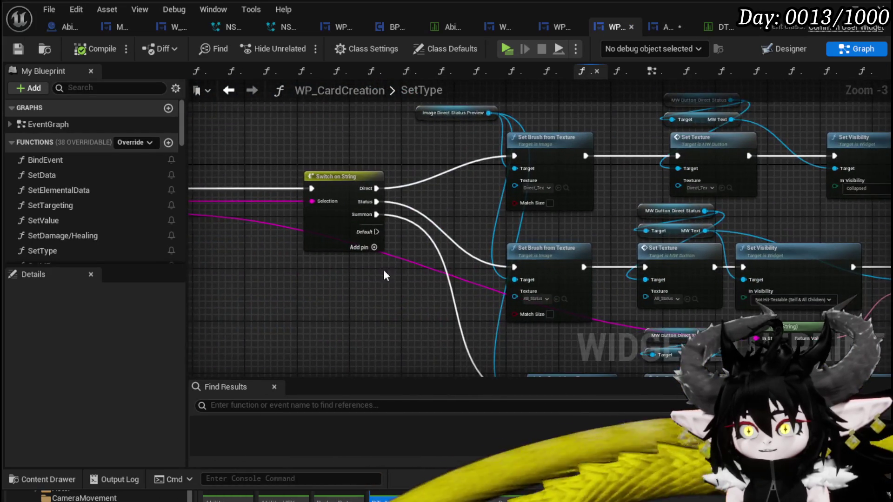
mouse_move(325, 275)
mouse_down()
mouse_move(554, 275)
mouse_move(481, 274)
mouse_move(225, 159)
mouse_move(281, 233)
mouse_move(447, 245)
mouse_move(735, 235)
mouse_up()
Go back to the previous graph location and view its Switch on String node.
click(230, 90)
scroll(467, 238, down, 3)
scroll(716, 237, down, 2)
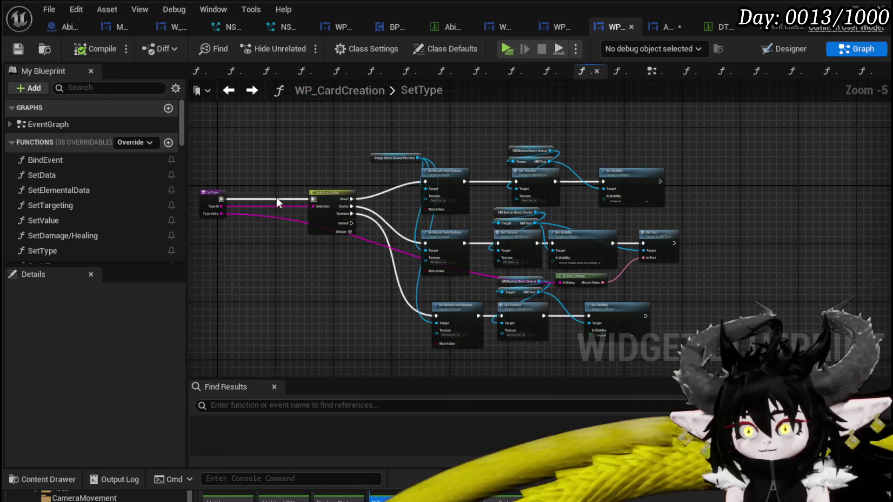
scroll(277, 239, up, 4)
drag(276, 239, 473, 234)
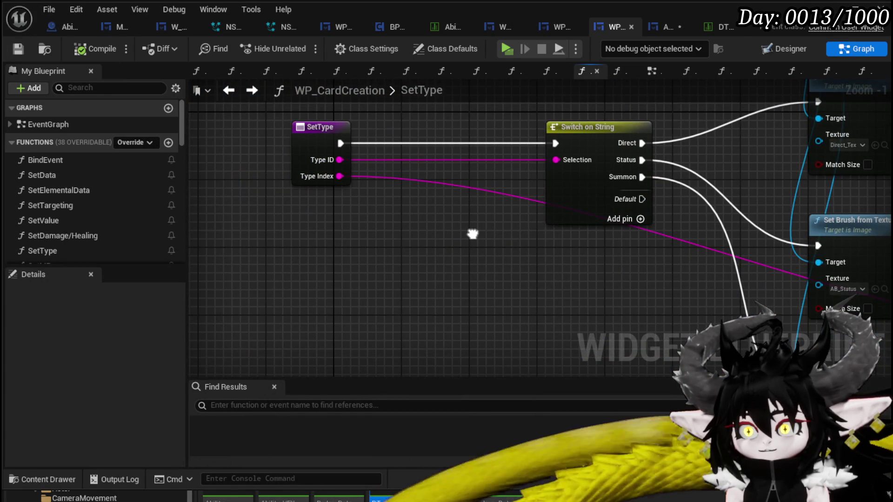
Review WP_CardCreation's SetData setter chain, then return to AbilityWorkBenchUI's SetData_Direct/Status entry.
click(223, 93)
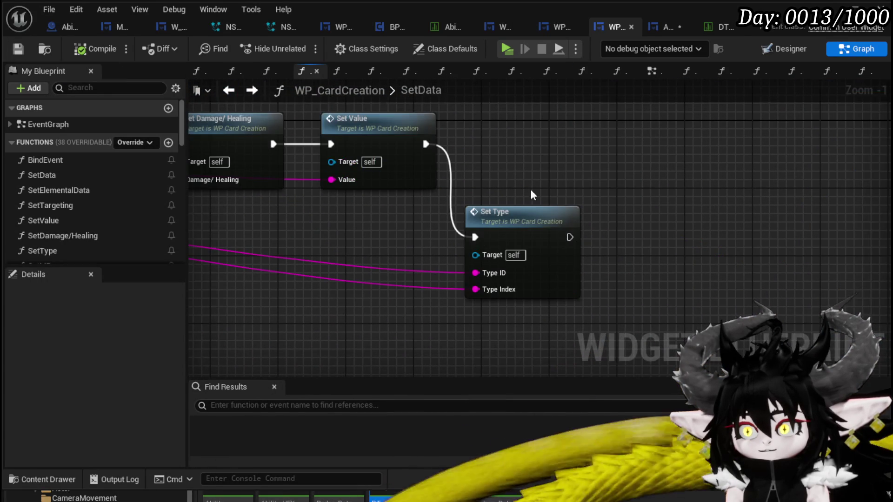
scroll(532, 195, down, 2)
drag(326, 200, 415, 196)
mouse_move(209, 204)
mouse_down()
mouse_move(660, 219)
mouse_move(786, 207)
mouse_move(515, 216)
mouse_move(599, 221)
mouse_up()
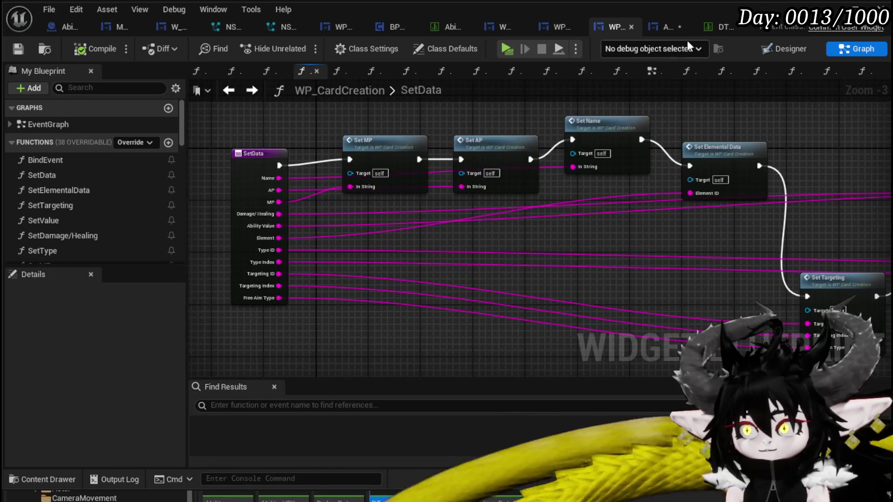
click(663, 28)
mouse_move(411, 304)
mouse_down()
mouse_move(468, 279)
mouse_move(591, 261)
mouse_up()
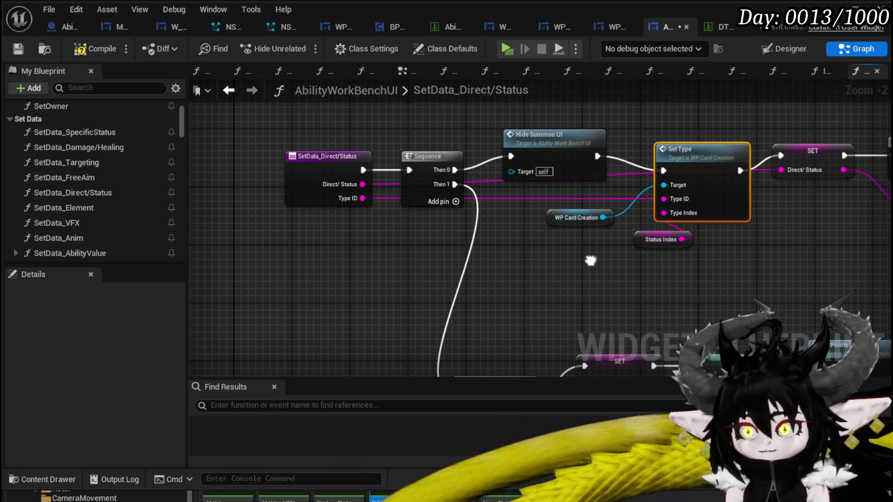
In InitialSetData, wire Direct/Status to Type ID and chain the call into the Animation Selected SET.
mouse_move(590, 260)
mouse_down()
mouse_move(412, 242)
mouse_move(592, 252)
mouse_up()
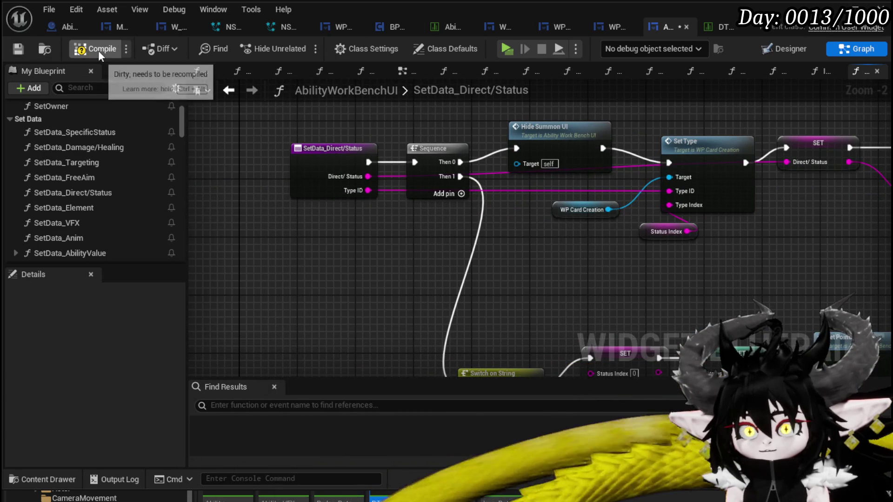
click(20, 52)
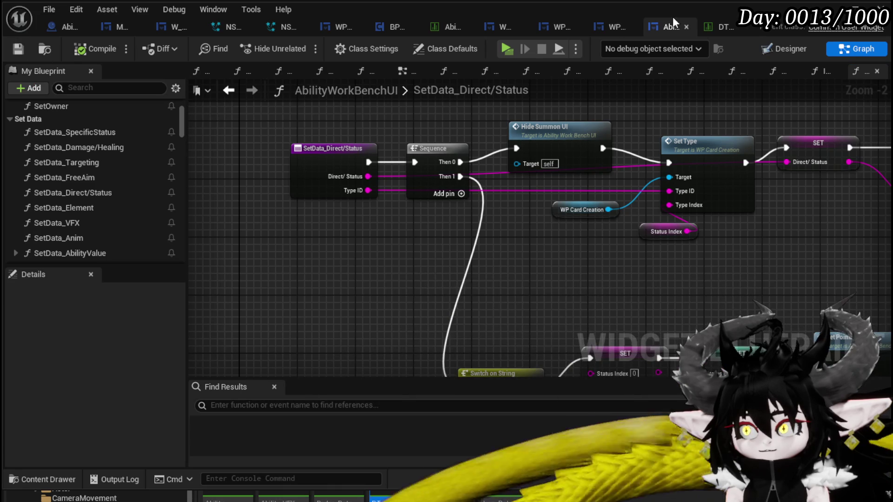
click(222, 90)
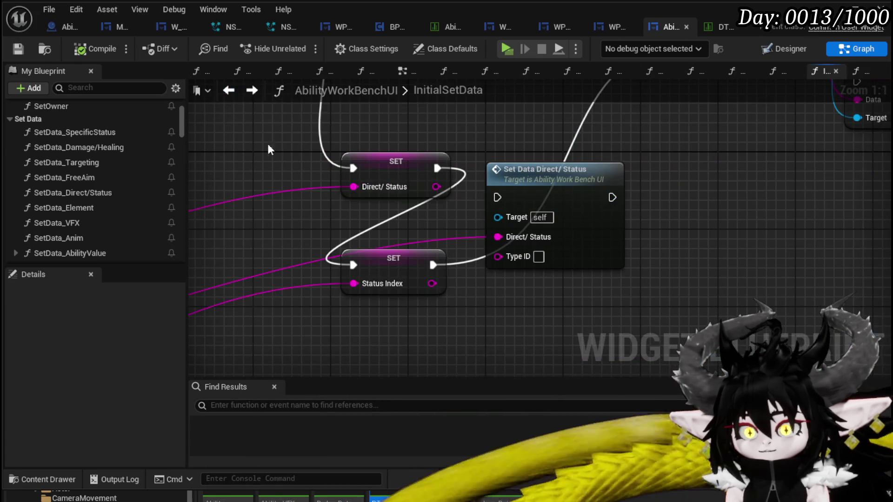
scroll(554, 256, down, 1)
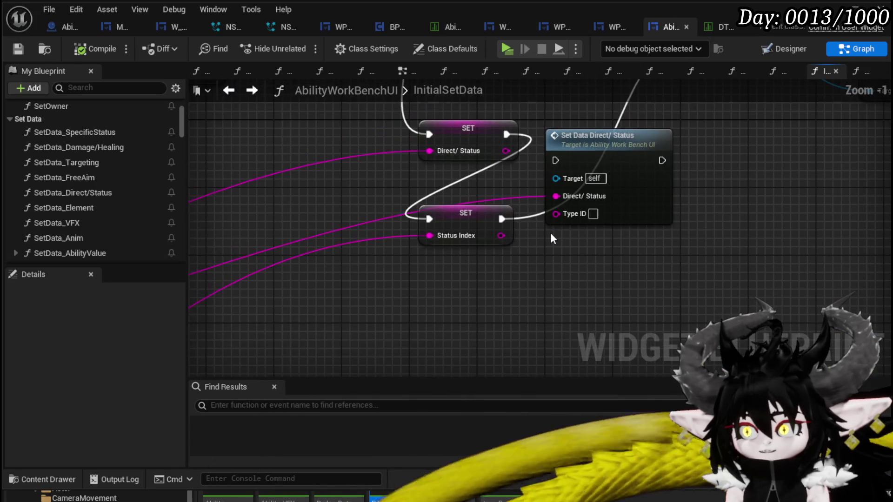
drag(507, 150, 452, 185)
mouse_move(511, 247)
mouse_down()
mouse_move(477, 249)
mouse_move(548, 254)
mouse_move(513, 250)
mouse_up()
drag(441, 262, 453, 313)
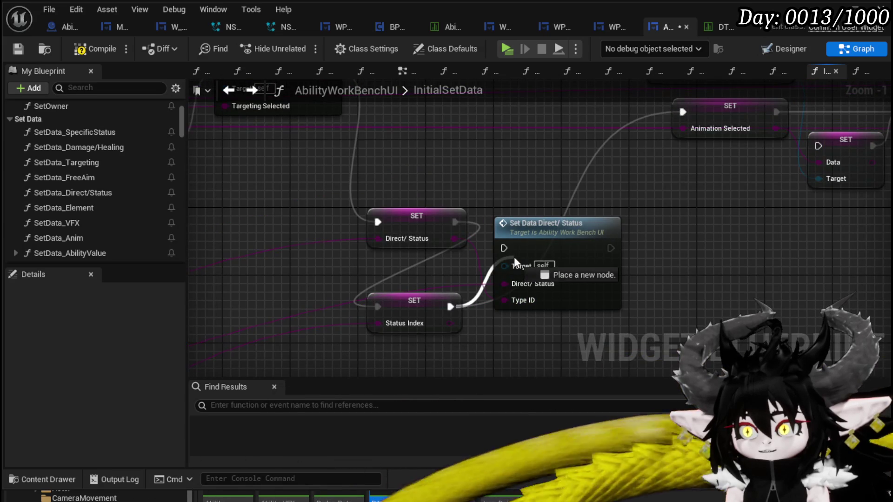
drag(610, 243, 683, 112)
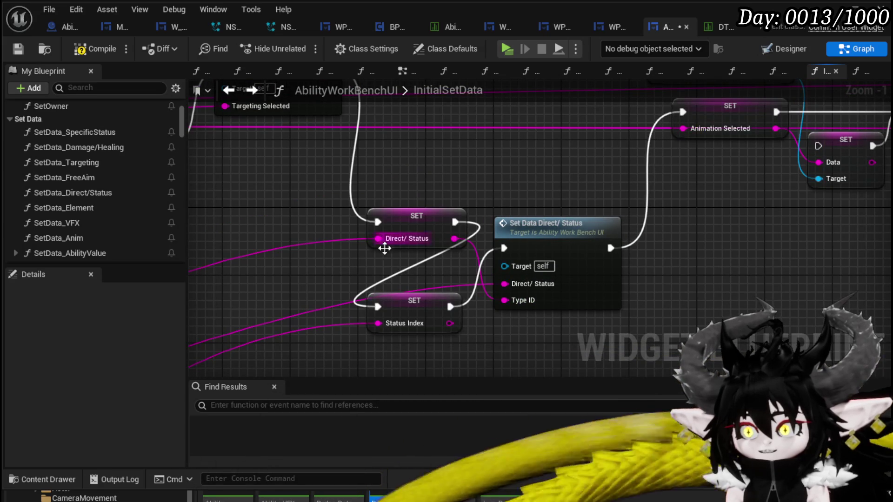
Tidy the Direct/Status and Status Index SET nodes, compile, save and launch a play preview.
drag(435, 223, 367, 223)
click(441, 222)
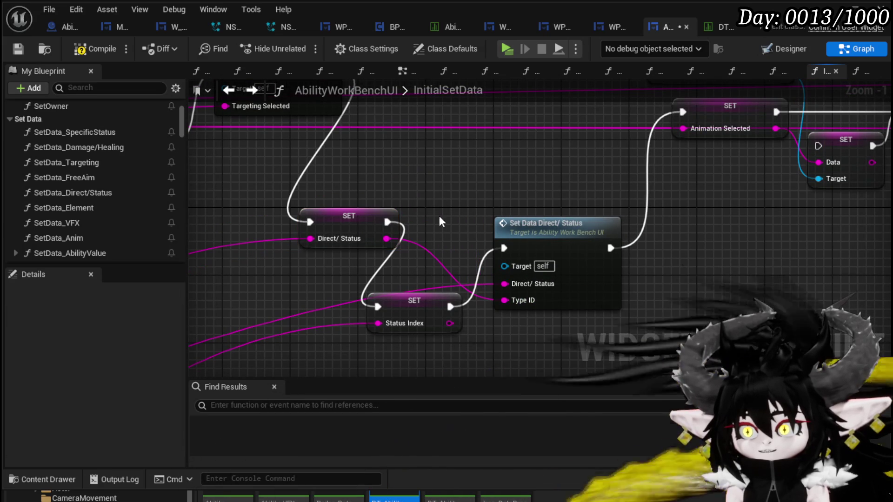
click(95, 49)
click(18, 49)
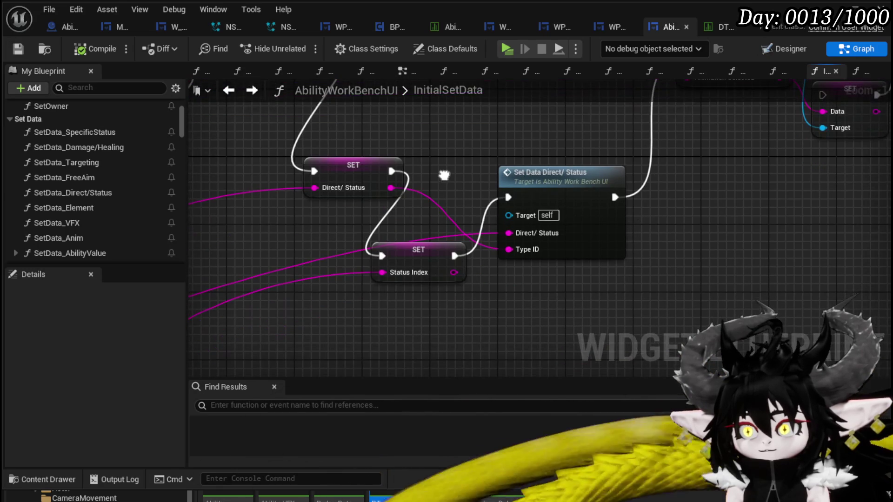
click(398, 292)
drag(398, 292, 405, 300)
drag(398, 226, 494, 224)
click(21, 52)
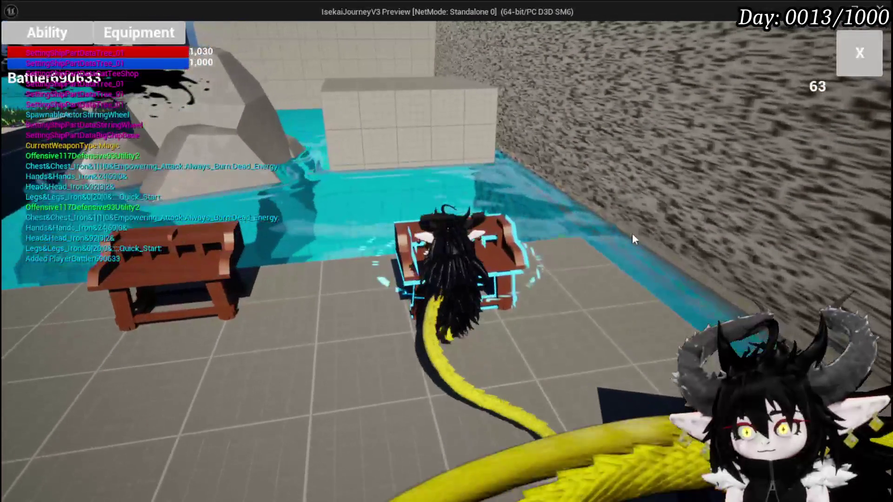
Open the Magic set's Burndebuff card, view its element choices, then close the special effect editor.
click(49, 31)
click(89, 93)
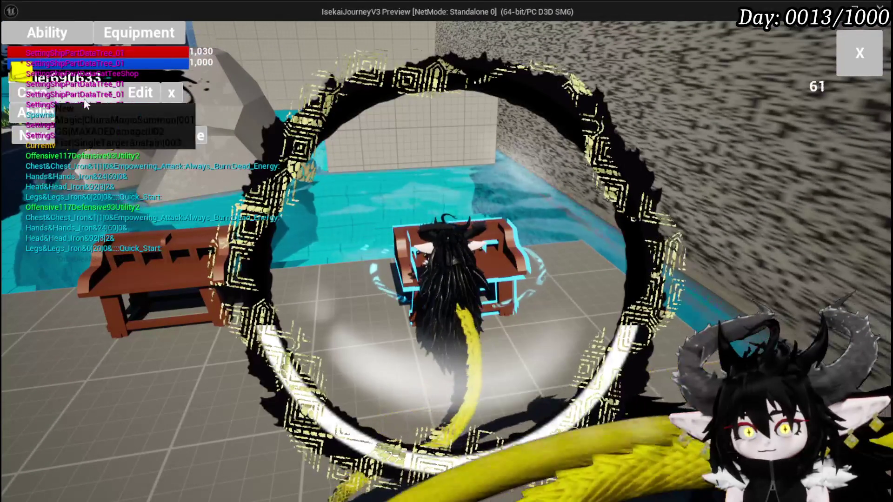
click(94, 121)
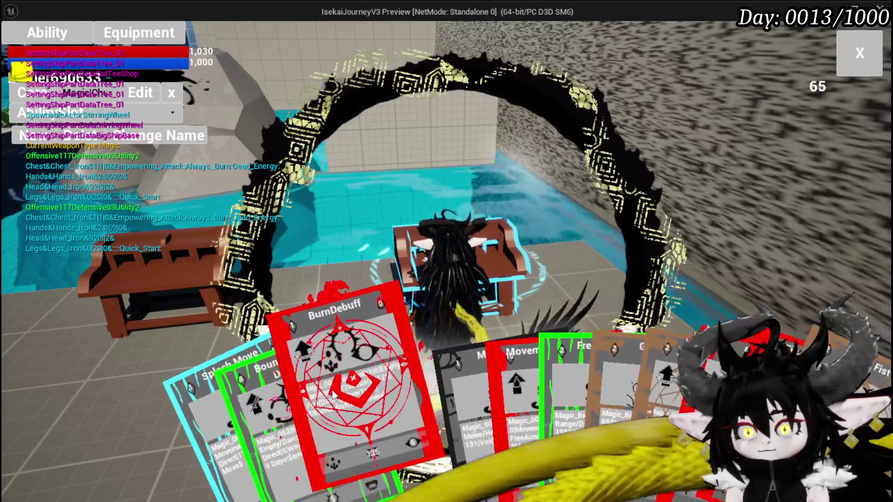
click(331, 389)
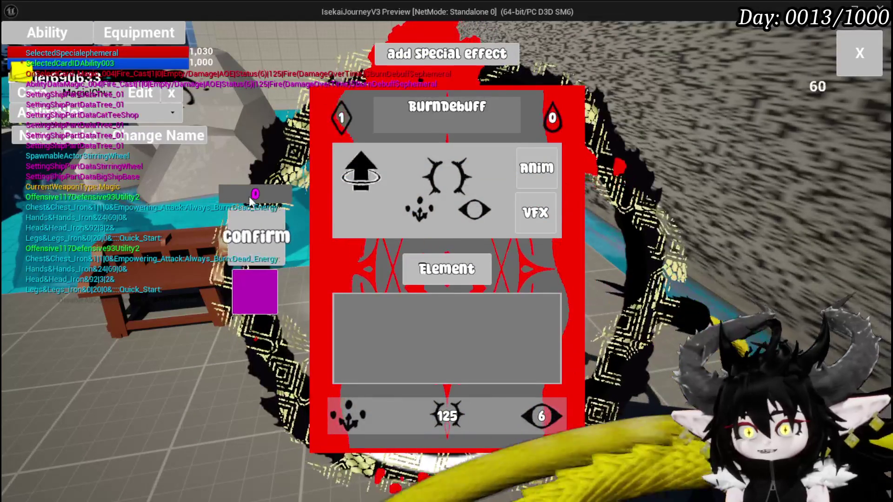
click(447, 269)
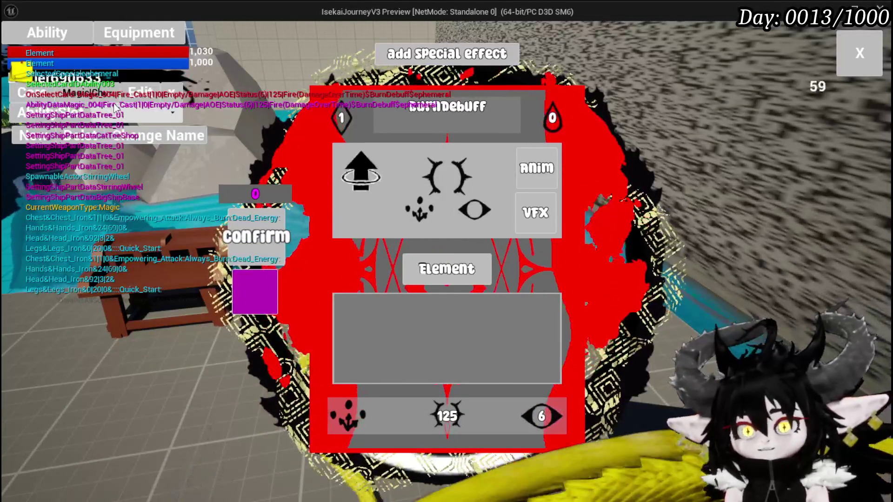
click(259, 285)
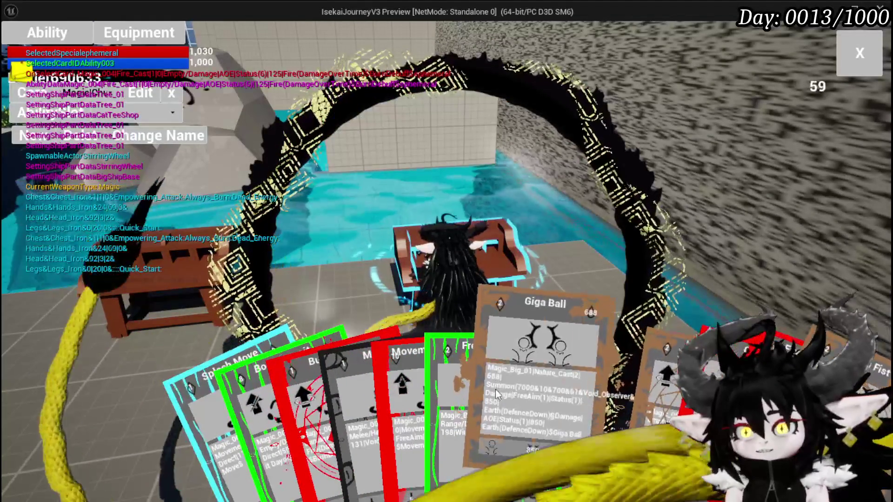
Open Giga Ball, check its targeting setting and add the Melee effect.
click(516, 396)
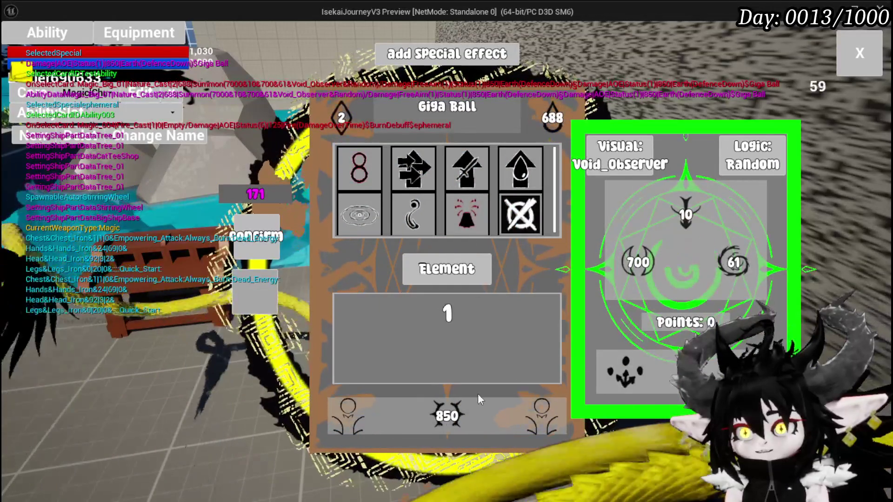
click(349, 408)
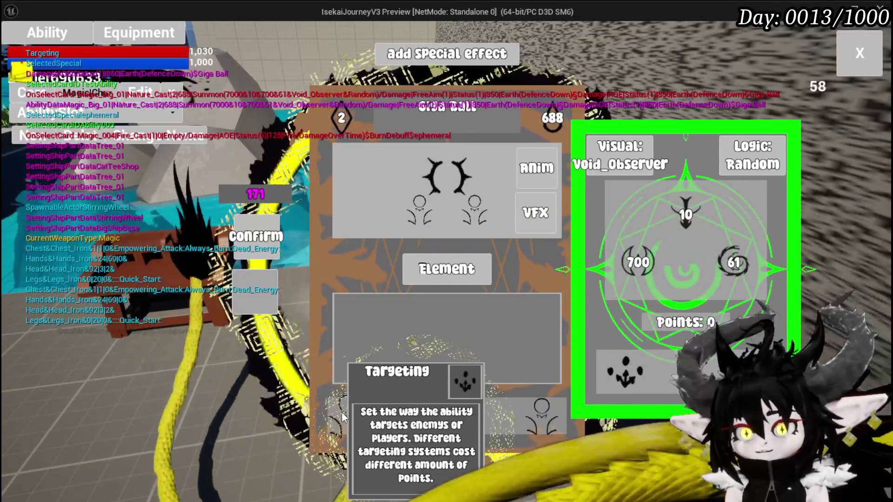
click(346, 411)
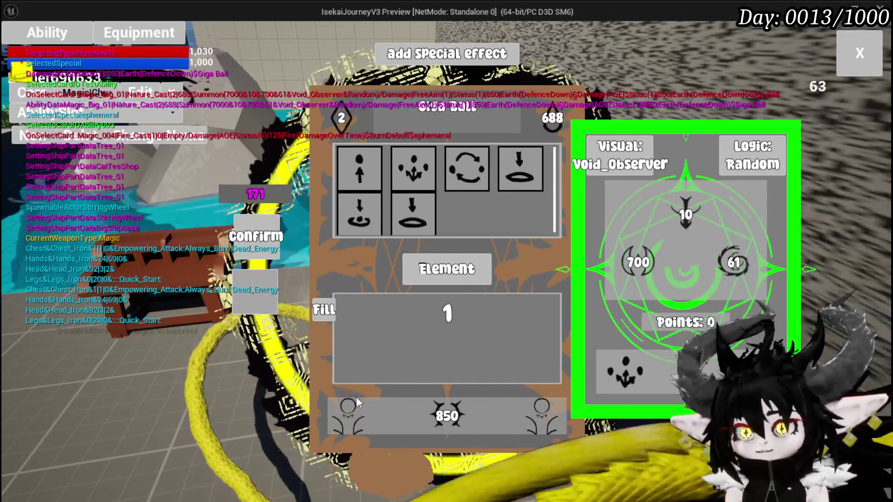
click(358, 214)
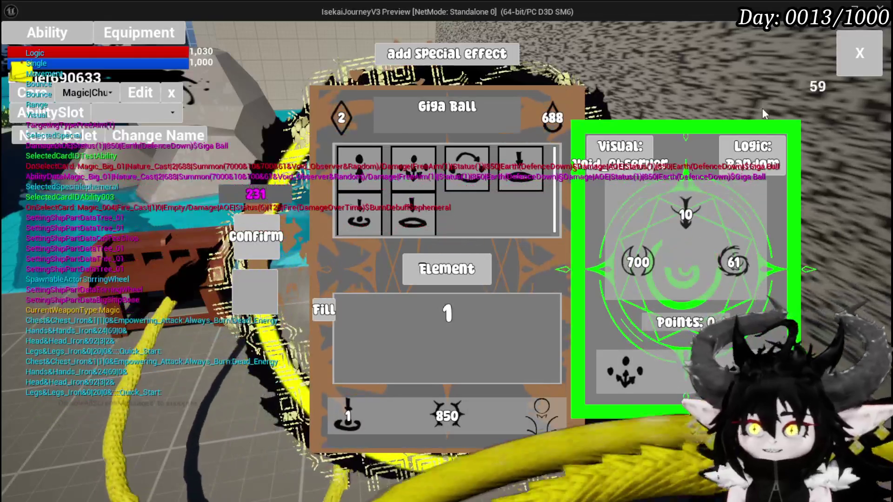
click(369, 169)
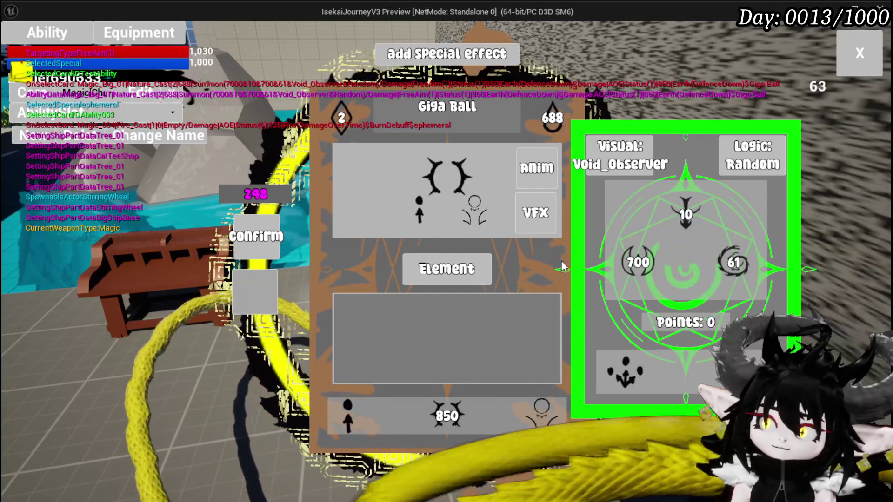
Pick a movement option and the Summon option for Giga Ball, raising points to 50, then close the editor.
click(446, 269)
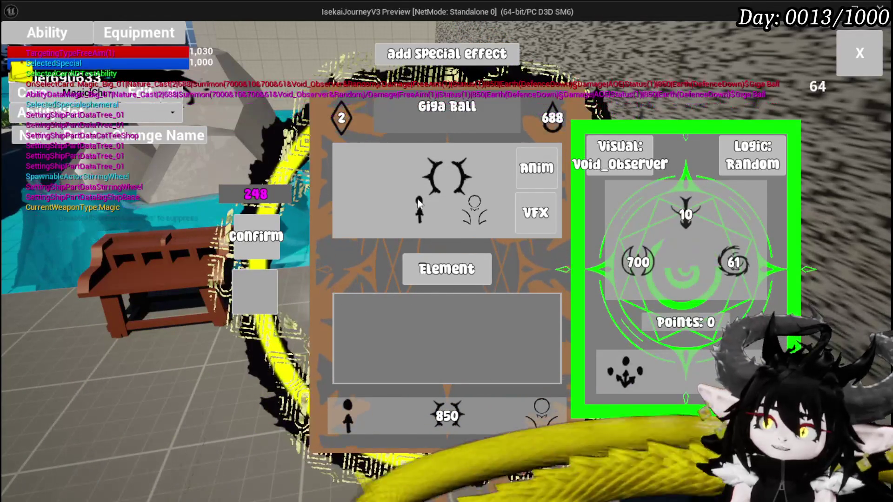
click(347, 411)
click(413, 213)
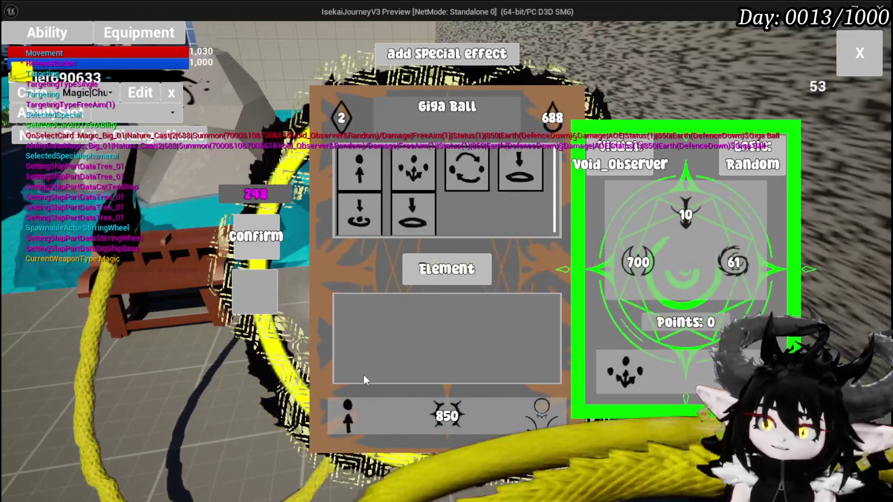
click(347, 411)
click(500, 175)
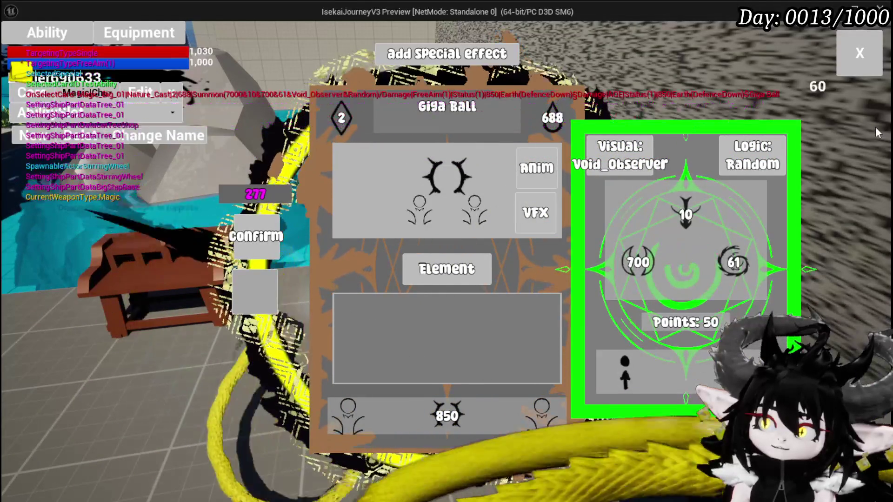
click(872, 57)
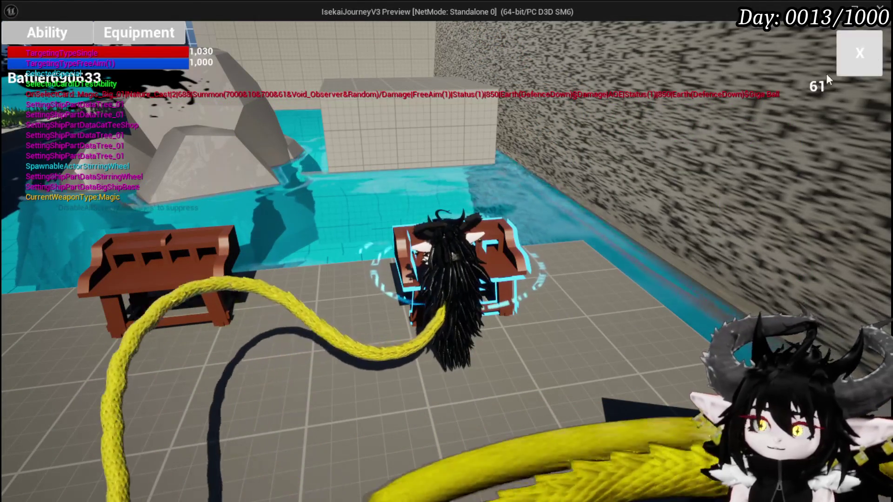
Reopen the ability workbench, view the Single Target information, then close the card editor.
click(79, 32)
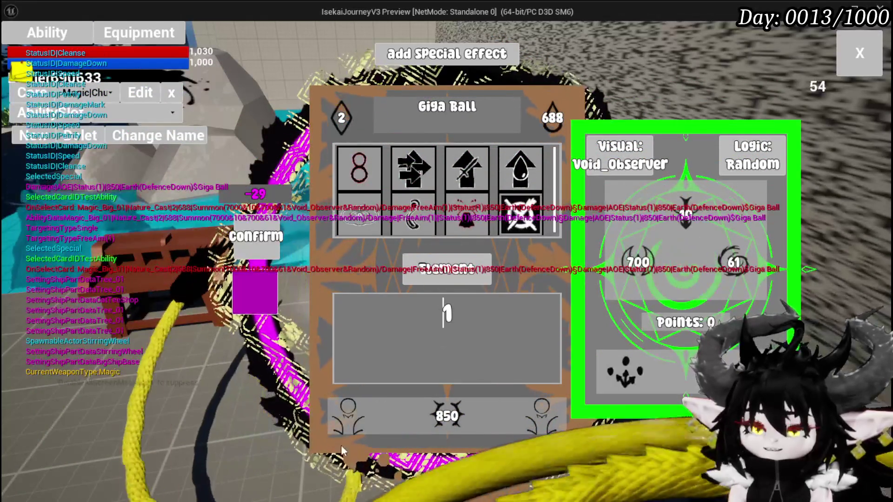
click(347, 421)
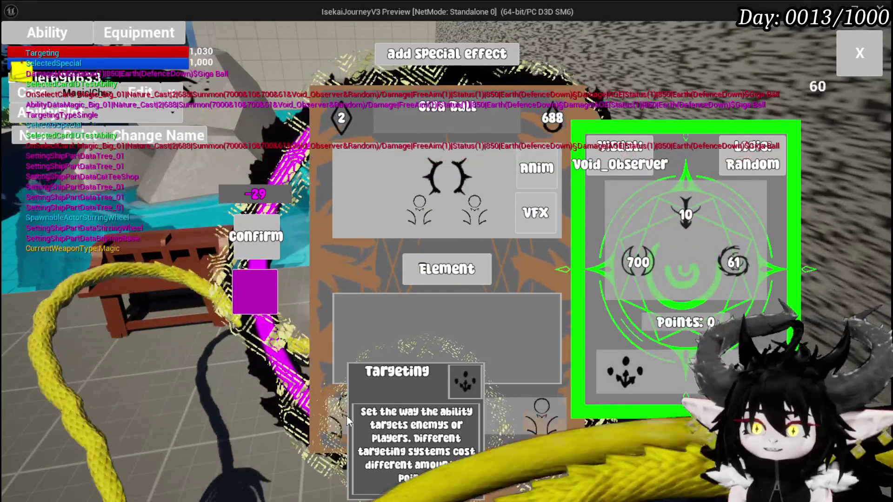
click(369, 169)
click(368, 169)
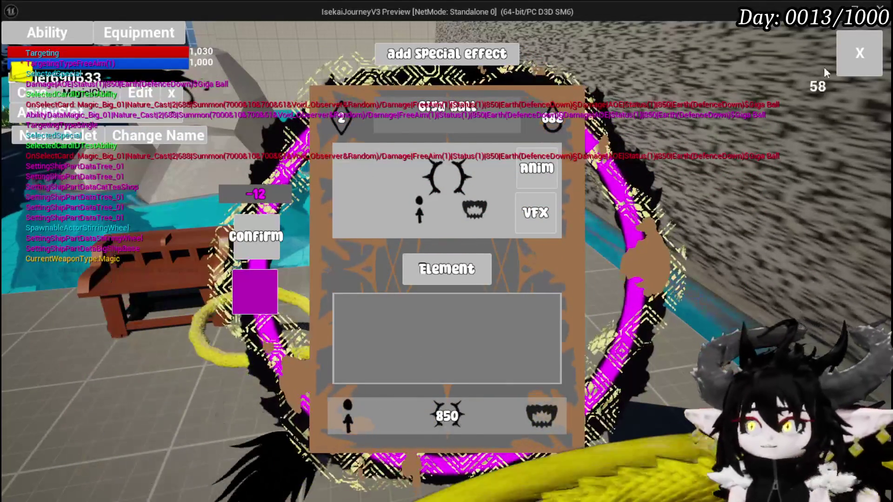
click(859, 54)
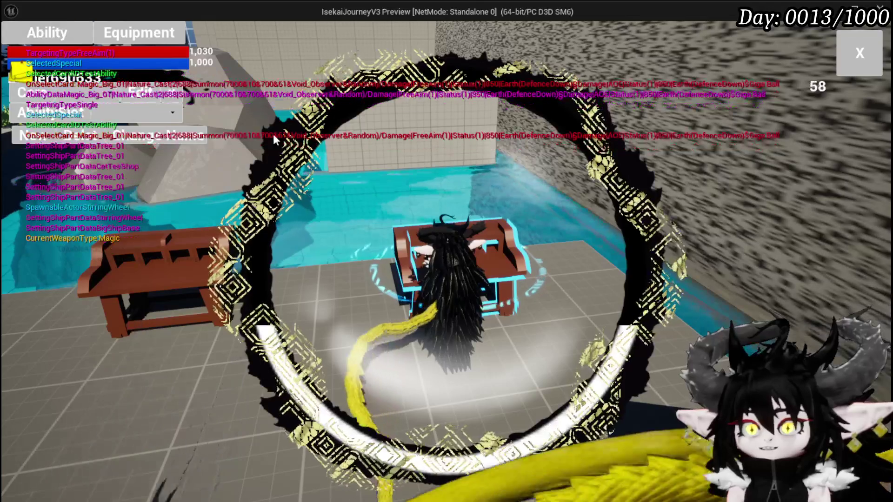
Load Magic|ChuraMagicSummon|001 and give Giga Ball the Movement effect and a Range effect of 1.
click(110, 113)
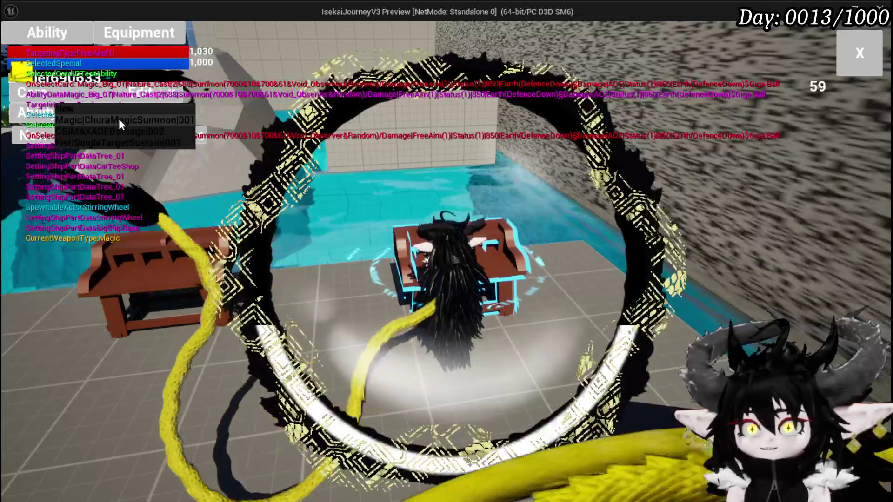
click(118, 120)
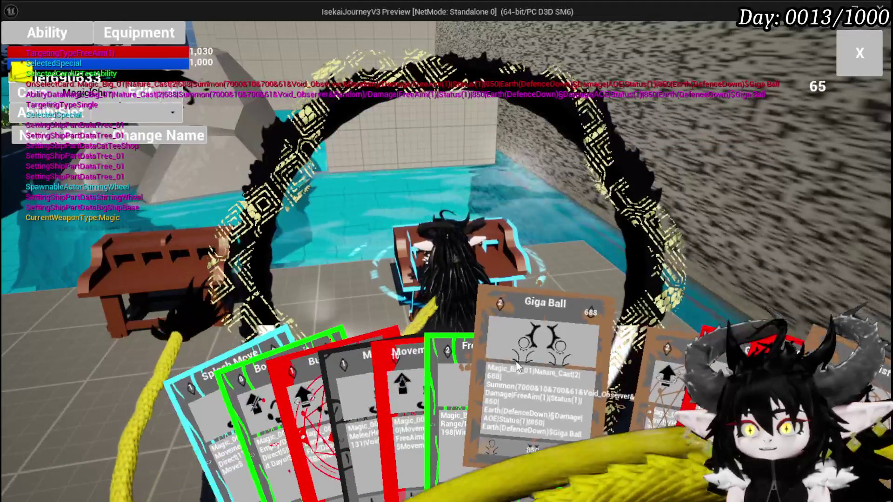
click(517, 366)
click(344, 425)
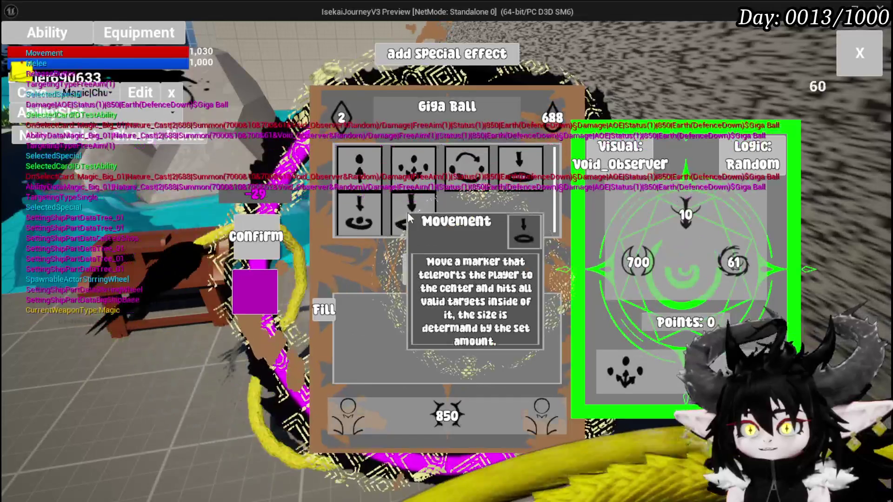
click(407, 212)
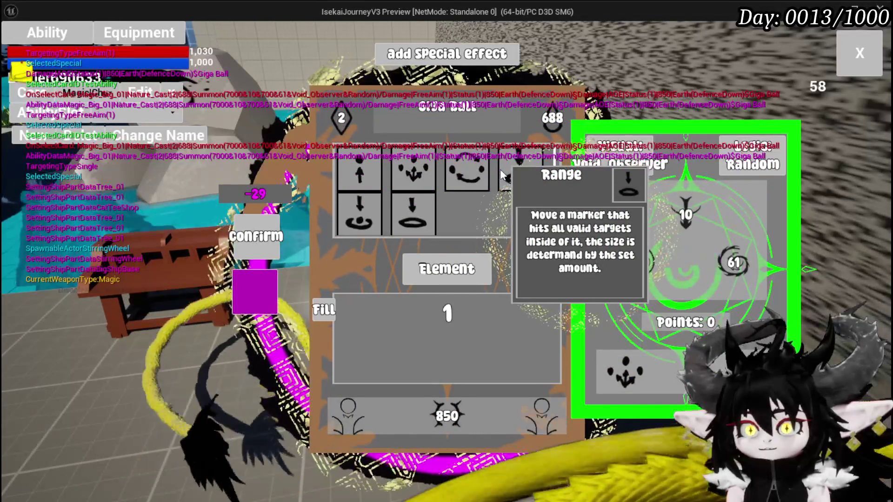
click(500, 169)
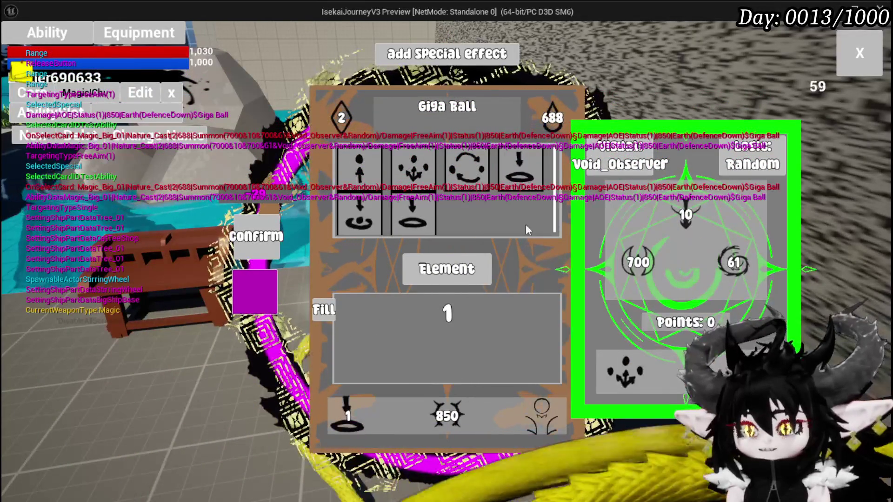
mouse_move(512, 188)
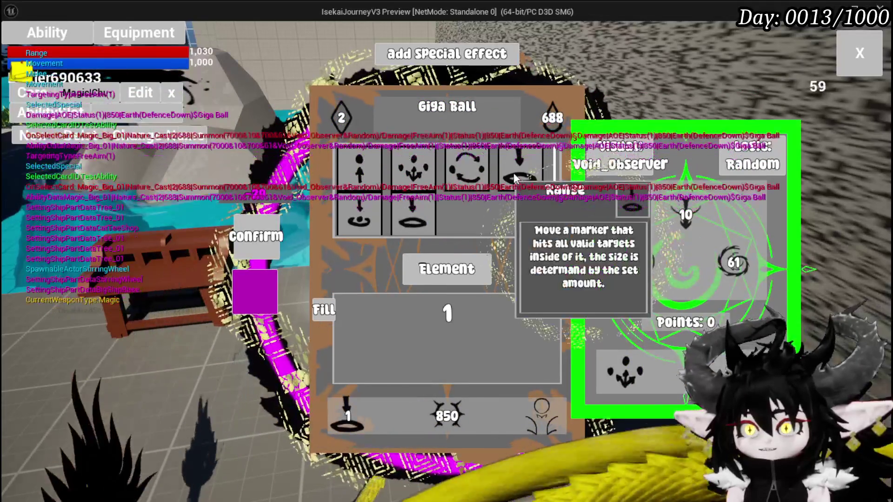
mouse_move(460, 175)
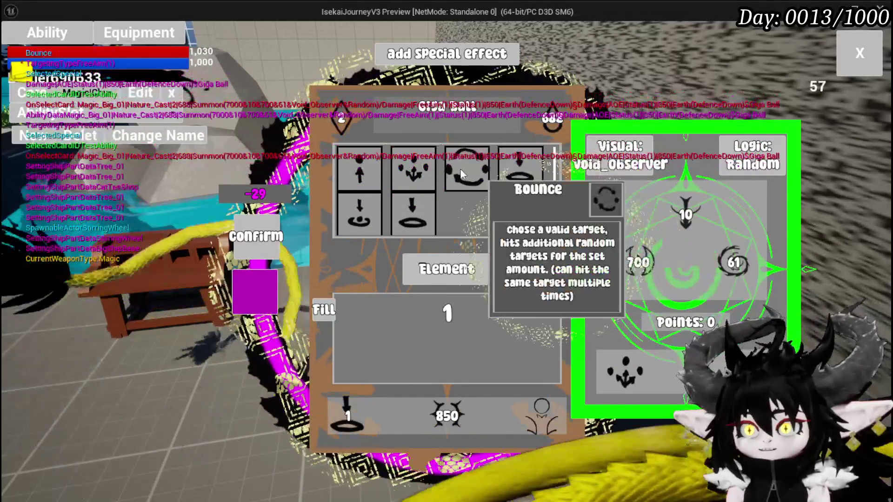
click(401, 175)
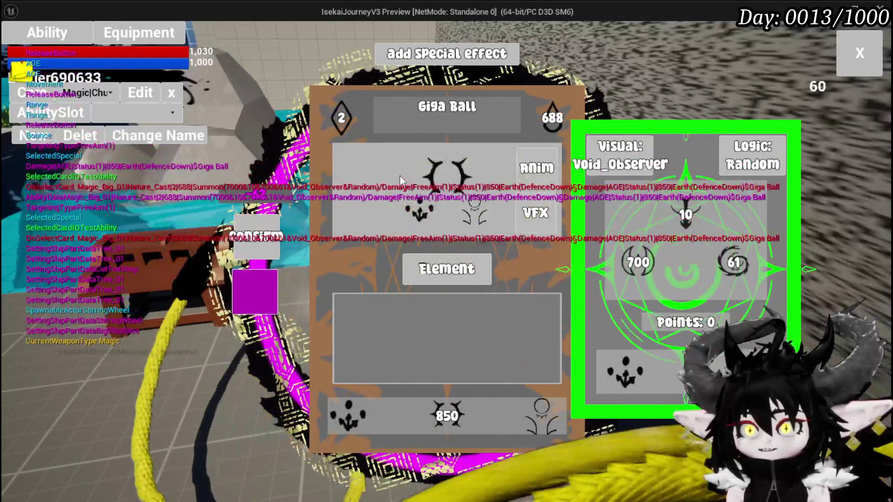
Set Giga Ball to ring-shaped area targeting, close the editor and stop the game preview.
click(401, 175)
click(377, 186)
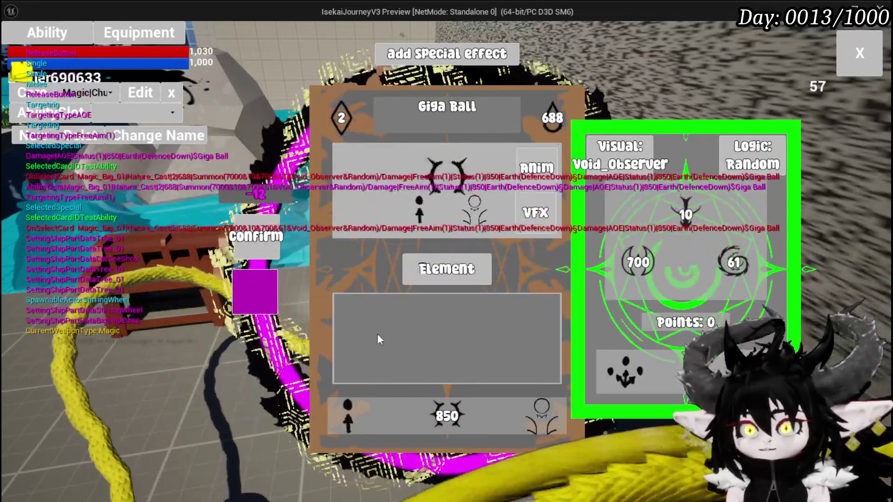
click(344, 412)
click(541, 170)
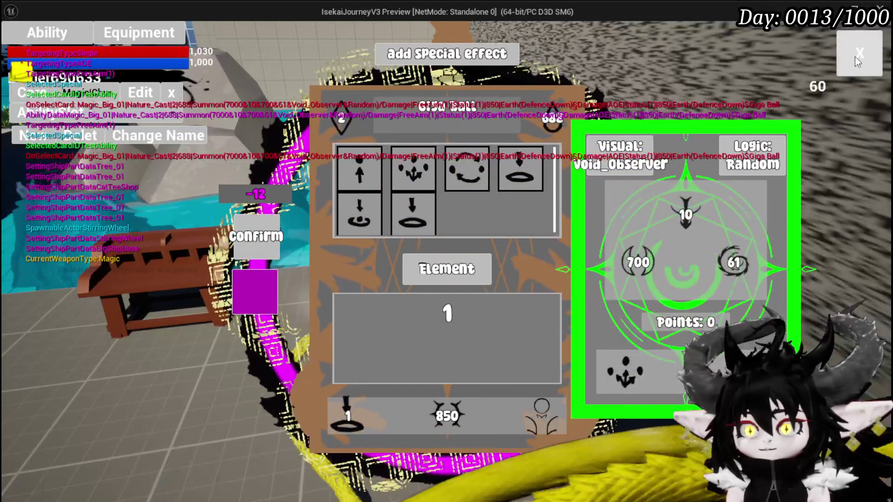
click(856, 58)
key(Escape)
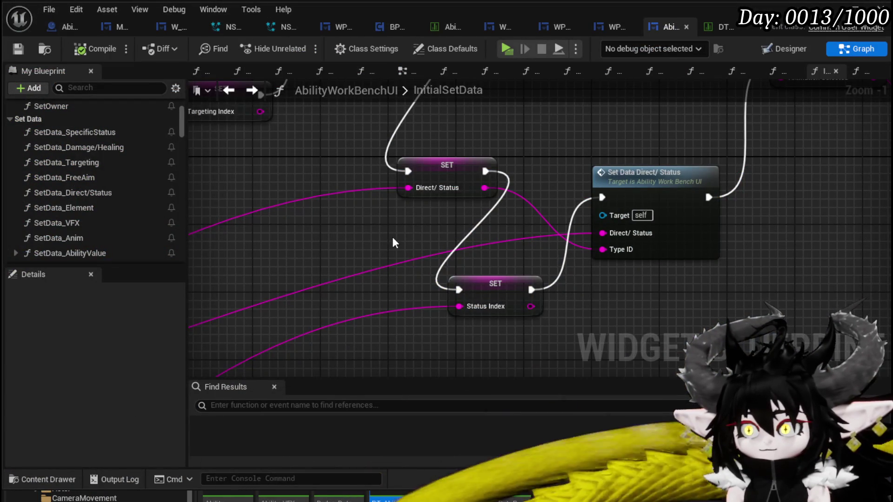
Open SetData_Targeting and follow its Sequence, Hide Summon UI, Branch and Hide Options logic.
scroll(147, 161, down, 4)
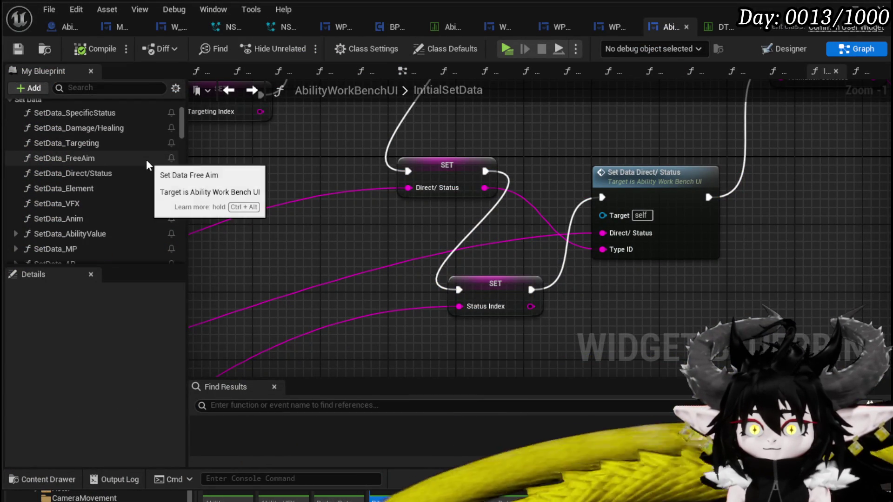
scroll(148, 165, down, 4)
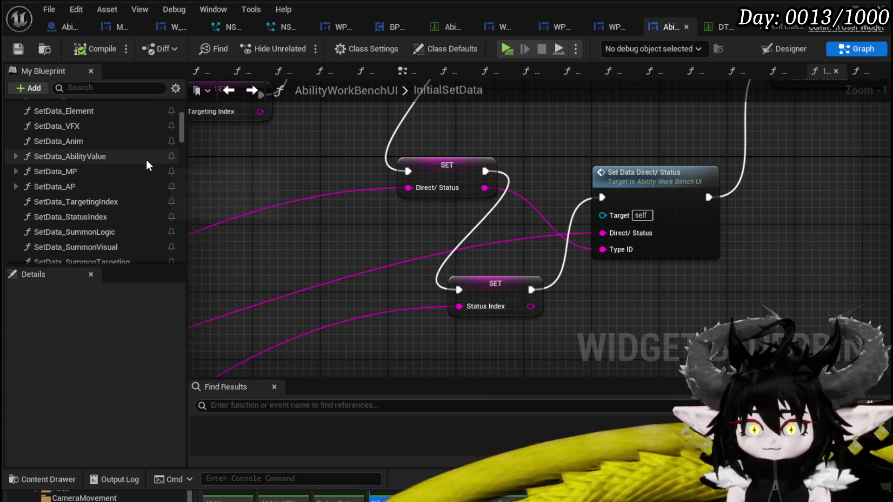
scroll(147, 161, down, 1)
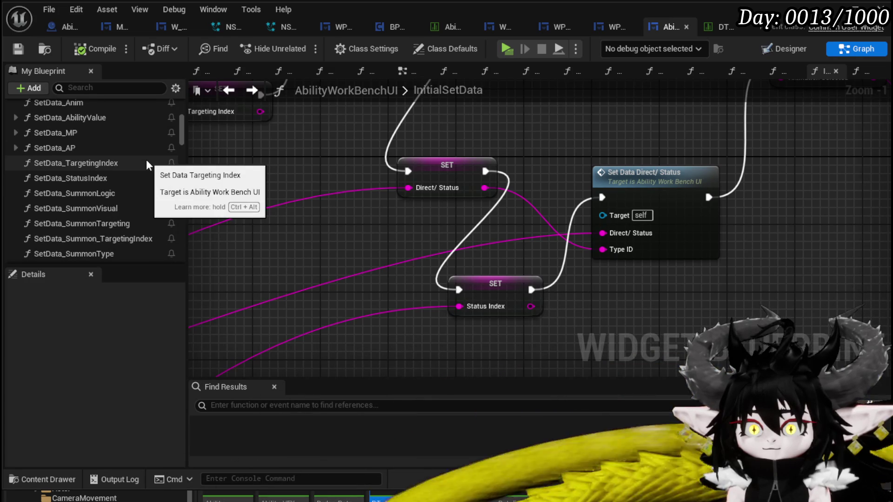
scroll(147, 163, down, 1)
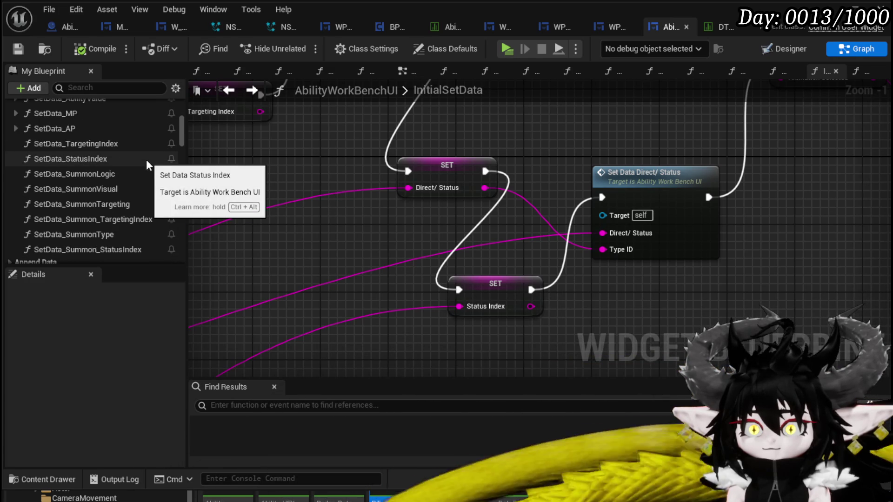
scroll(146, 160, up, 8)
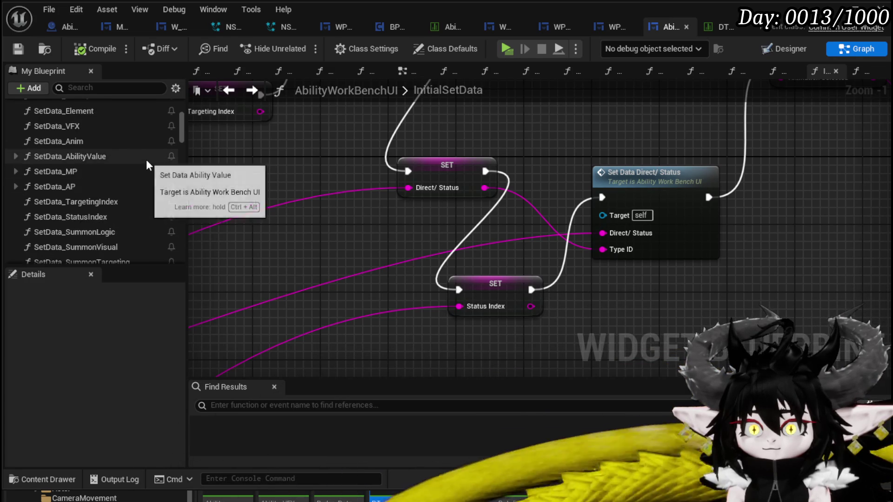
double_click(119, 126)
scroll(512, 227, up, 4)
mouse_move(424, 210)
mouse_down()
mouse_move(530, 189)
mouse_move(608, 304)
mouse_up()
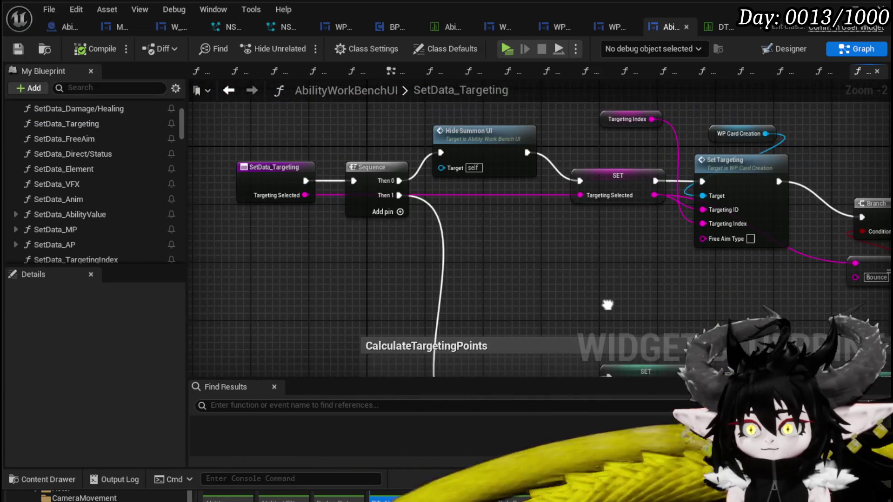
drag(587, 260, 201, 260)
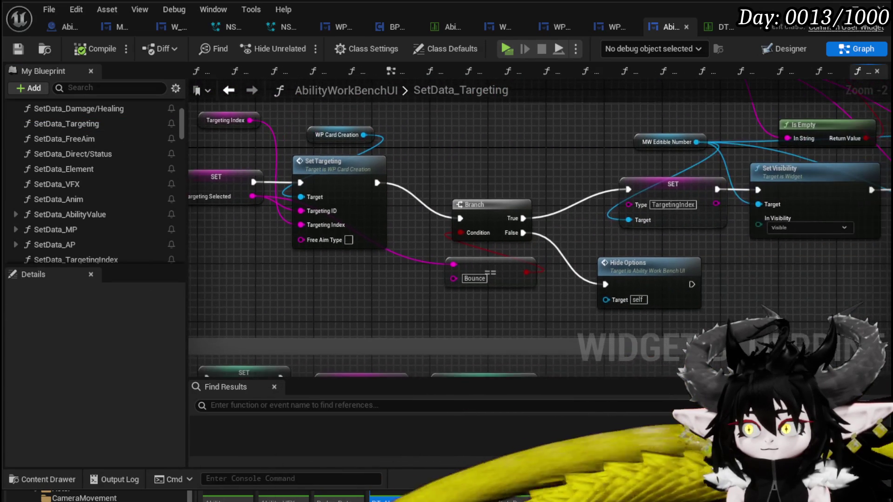
mouse_move(738, 258)
mouse_down()
mouse_move(498, 251)
mouse_move(329, 273)
mouse_move(285, 309)
mouse_move(369, 347)
mouse_move(259, 295)
mouse_move(482, 272)
mouse_move(624, 180)
mouse_up()
scroll(483, 277, down, 2)
scroll(492, 237, up, 2)
mouse_move(492, 236)
mouse_down()
mouse_move(578, 281)
mouse_move(657, 284)
mouse_move(422, 261)
mouse_move(550, 276)
mouse_up()
scroll(578, 281, up, 1)
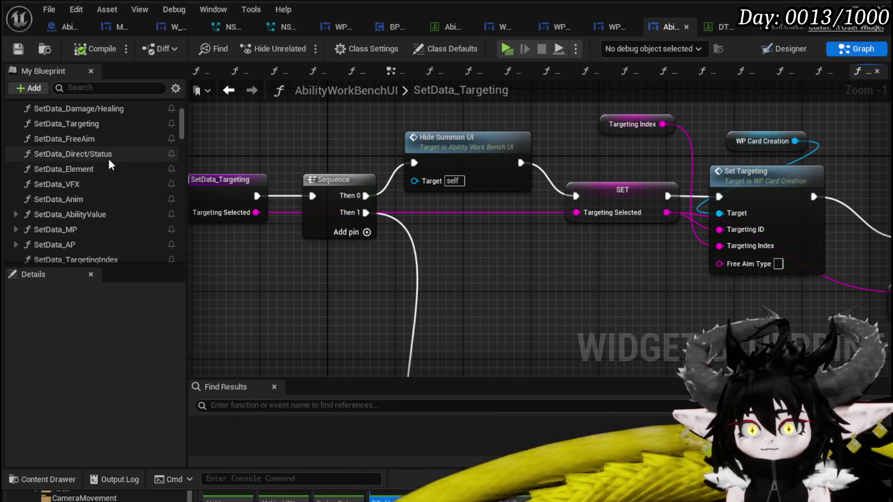
Open SetData_Direct/Status and look over its Branch, Display Options and Set Visibility nodes.
double_click(108, 160)
mouse_move(660, 275)
mouse_down()
mouse_move(465, 239)
mouse_move(398, 199)
mouse_move(189, 295)
mouse_up()
mouse_move(331, 317)
mouse_down()
mouse_move(243, 330)
mouse_move(107, 197)
mouse_up()
scroll(143, 211, up, 2)
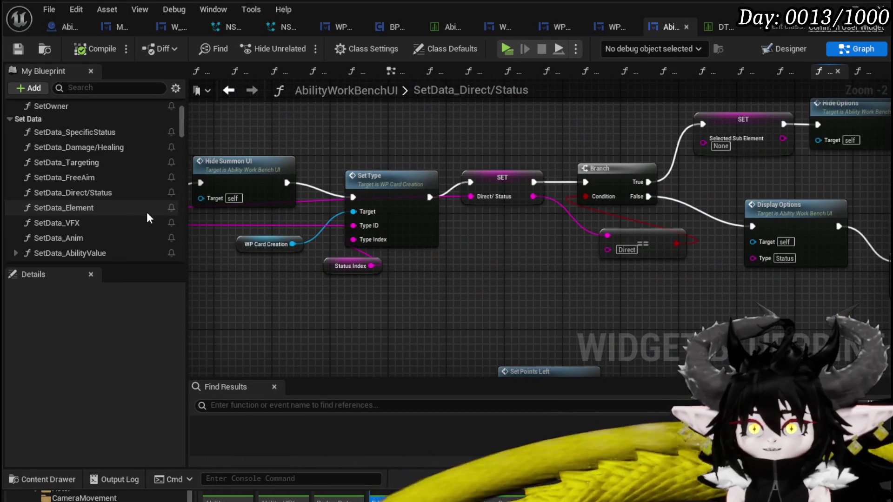
Open the SetData_SummonType graph and view its Set Visibility and Status Index nodes.
scroll(147, 213, down, 3)
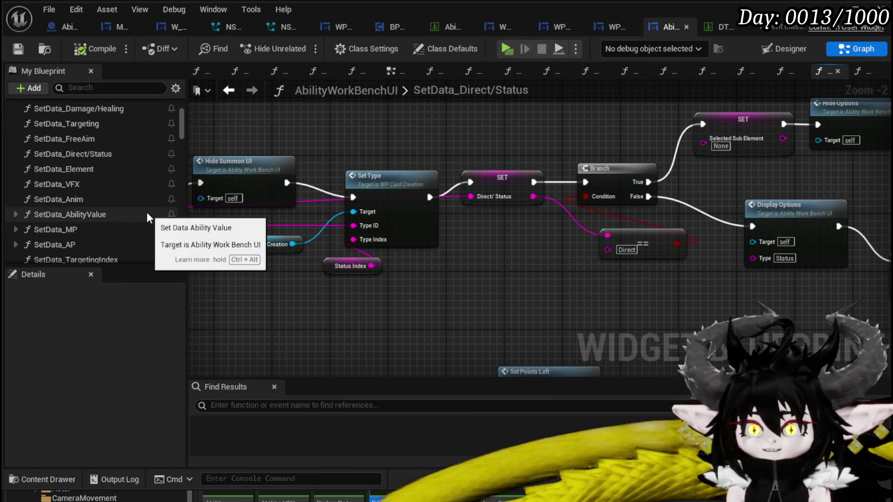
scroll(147, 214, down, 2)
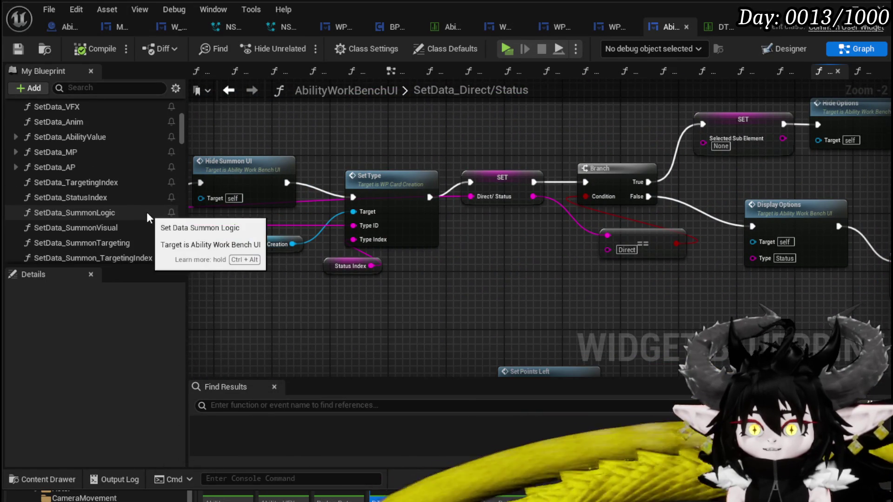
scroll(147, 212, down, 1)
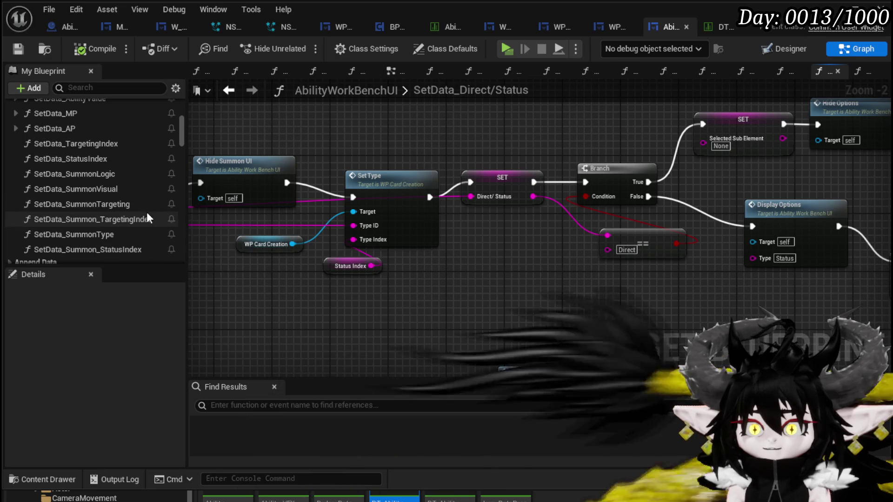
double_click(130, 234)
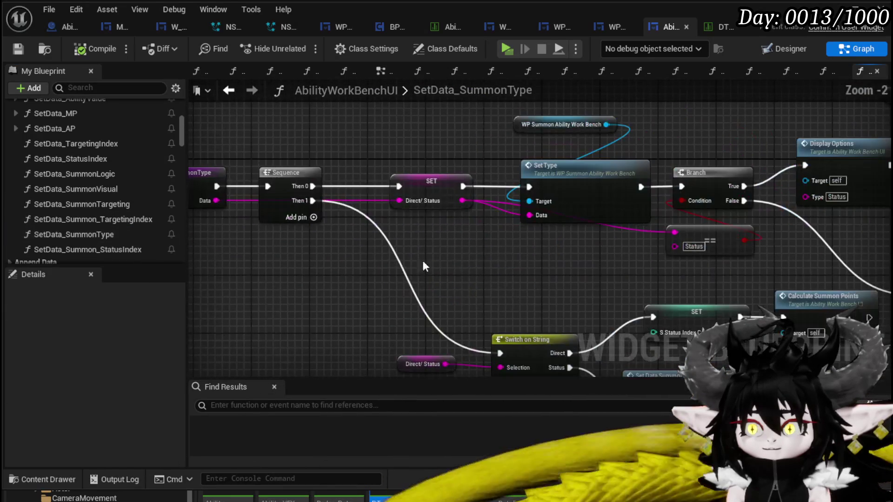
mouse_move(488, 256)
mouse_down()
mouse_move(239, 233)
mouse_move(166, 279)
mouse_up()
mouse_move(454, 271)
mouse_down()
mouse_move(454, 253)
mouse_move(259, 251)
mouse_up()
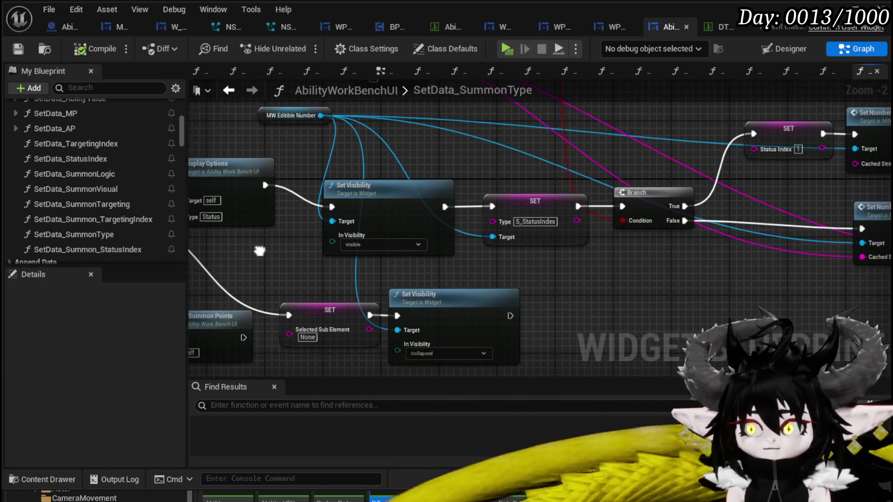
Survey the Branch, Switch on String and Calculate Summon Points nodes, then the summon status setters.
scroll(625, 271, down, 1)
mouse_move(625, 271)
mouse_down()
mouse_move(315, 285)
mouse_move(739, 344)
mouse_up()
mouse_move(397, 328)
mouse_down()
mouse_move(438, 321)
mouse_move(465, 261)
mouse_move(696, 226)
mouse_up()
mouse_move(604, 227)
mouse_down()
mouse_move(512, 214)
mouse_move(565, 212)
mouse_up()
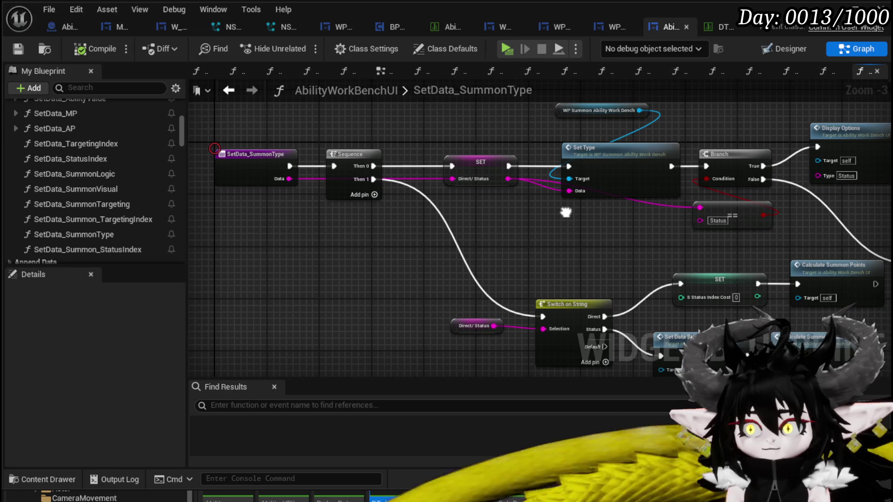
mouse_move(565, 212)
mouse_down()
mouse_move(448, 159)
mouse_move(599, 192)
mouse_move(325, 217)
mouse_move(526, 237)
mouse_up()
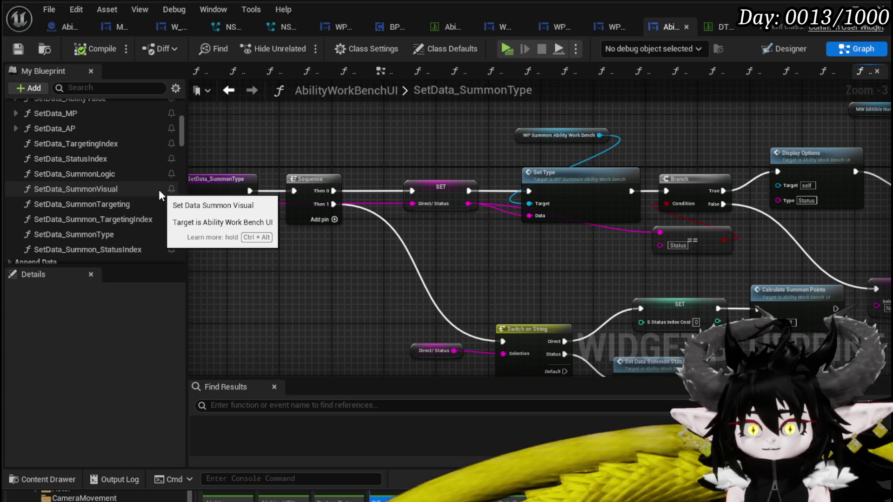
Open the SelectCard(NEW) function graph from the My Blueprint list.
scroll(158, 190, down, 1)
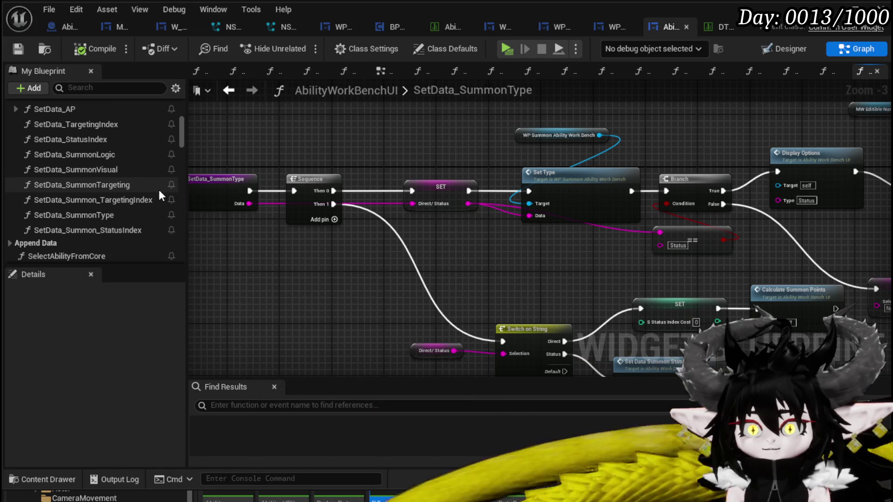
scroll(159, 191, down, 4)
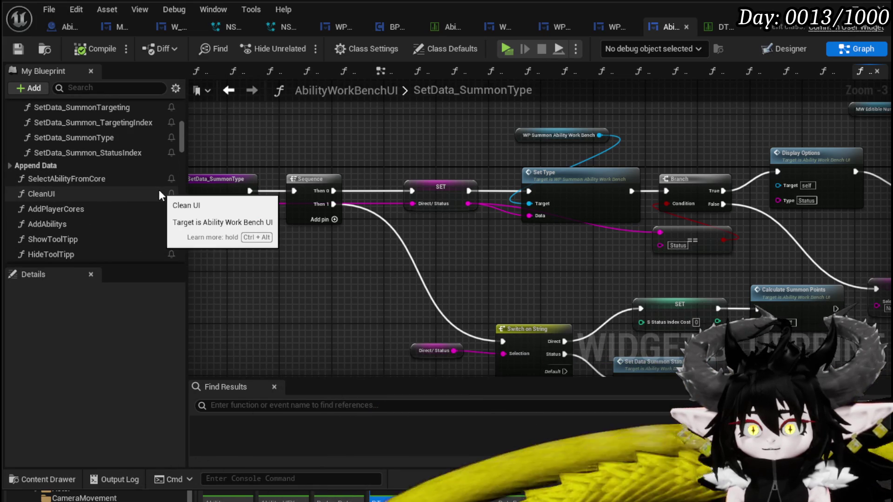
scroll(159, 191, down, 6)
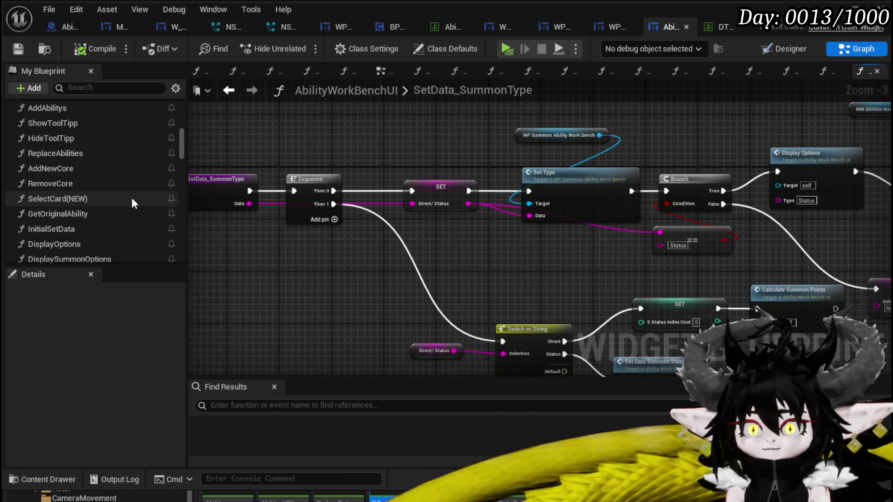
double_click(132, 198)
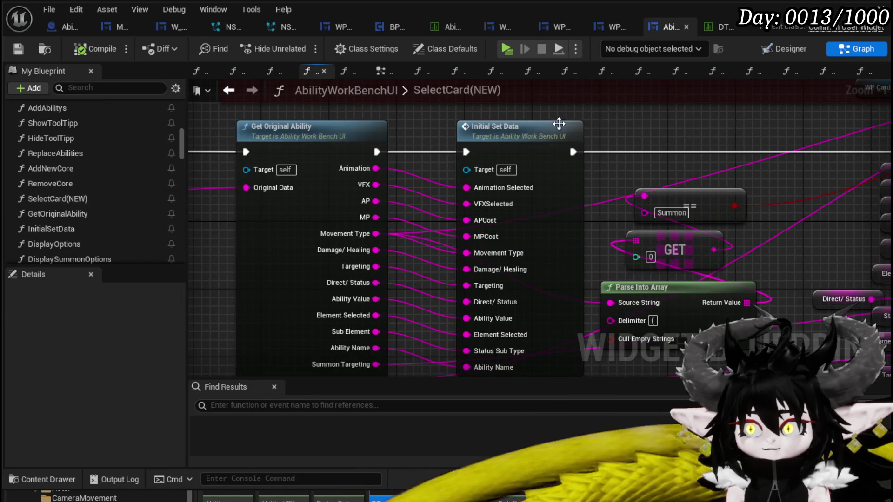
In SelectCard(NEW), move the Summon == node below the Branch and wire APCost into Set Data's AP input.
scroll(569, 143, down, 4)
mouse_move(553, 220)
mouse_down()
mouse_move(529, 196)
mouse_move(339, 144)
mouse_up()
scroll(729, 160, up, 2)
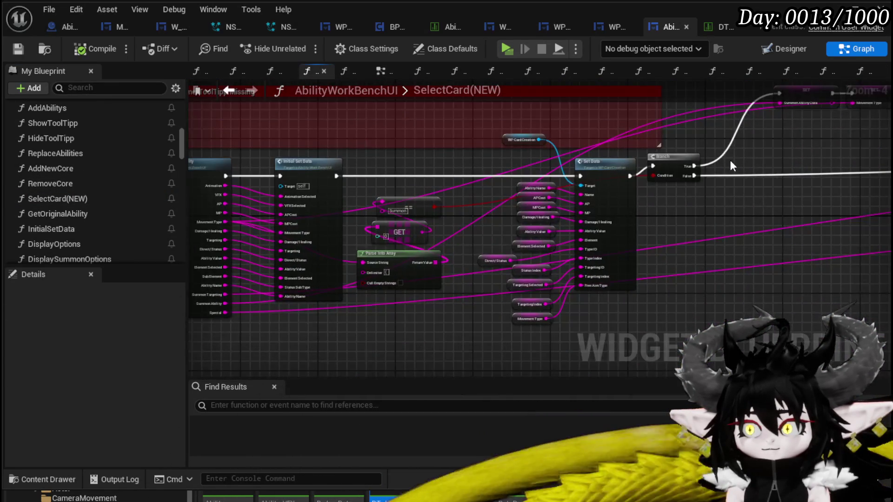
mouse_move(730, 160)
mouse_down()
mouse_move(707, 135)
mouse_move(268, 249)
mouse_move(563, 203)
mouse_move(695, 143)
mouse_move(834, 118)
mouse_up()
mouse_move(463, 232)
mouse_down()
mouse_move(786, 155)
mouse_move(540, 194)
mouse_move(570, 214)
mouse_move(506, 283)
mouse_move(447, 284)
mouse_up()
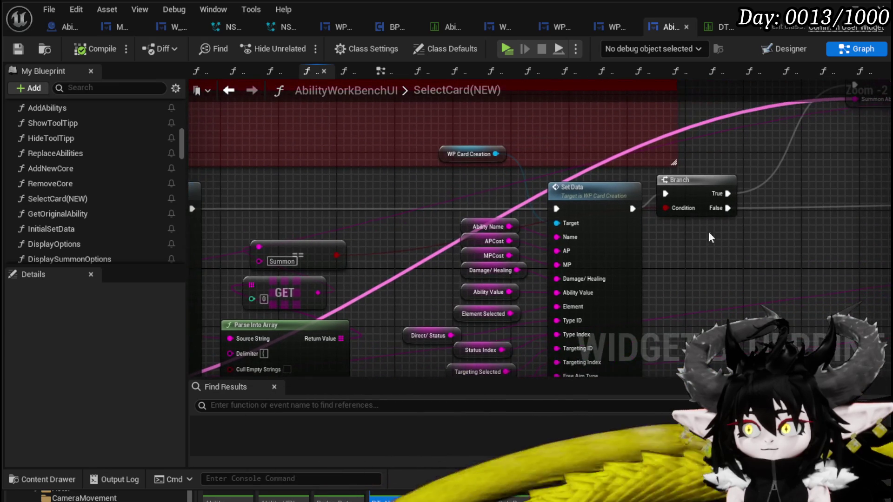
mouse_move(300, 255)
mouse_down()
mouse_move(351, 220)
mouse_move(698, 252)
mouse_up()
drag(411, 245, 451, 237)
drag(549, 232, 597, 238)
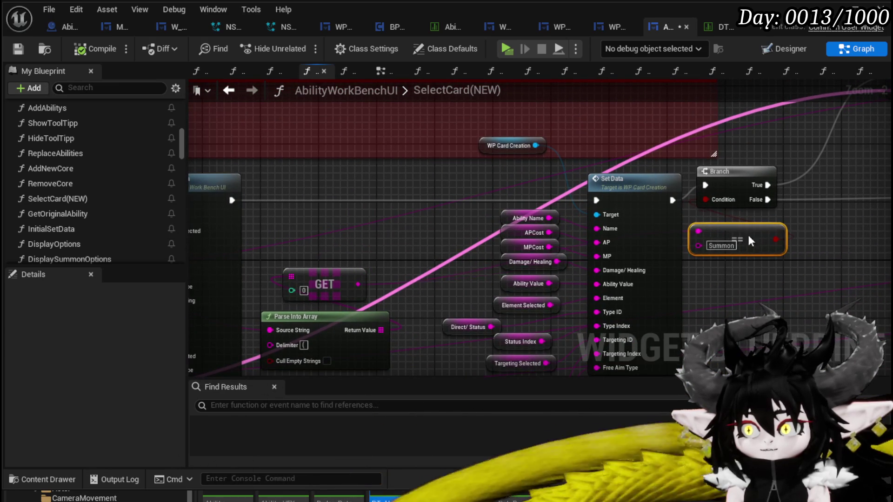
mouse_move(783, 222)
mouse_down()
mouse_move(409, 288)
mouse_move(480, 280)
mouse_move(464, 282)
mouse_up()
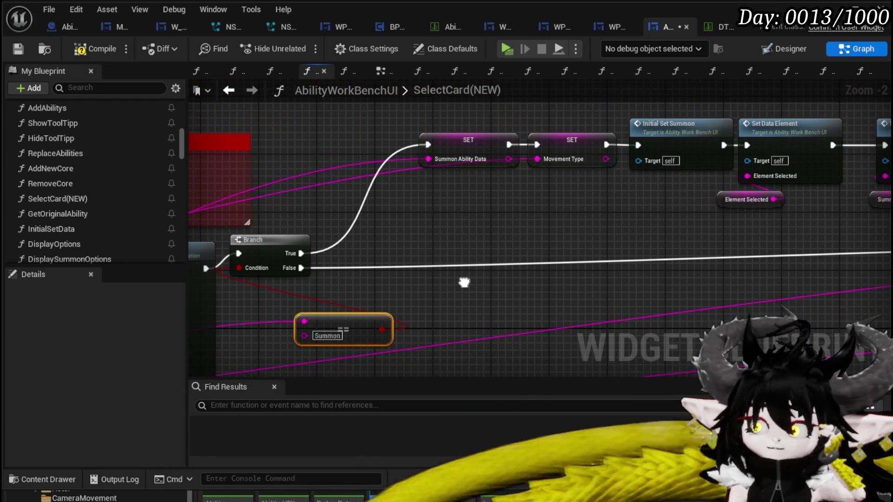
mouse_move(392, 316)
mouse_down()
mouse_move(341, 308)
mouse_move(340, 295)
mouse_up()
Open the InitialSetSummon function graph from the Initial Set Summon node.
mouse_move(591, 215)
mouse_down()
mouse_move(446, 238)
mouse_move(311, 233)
mouse_up()
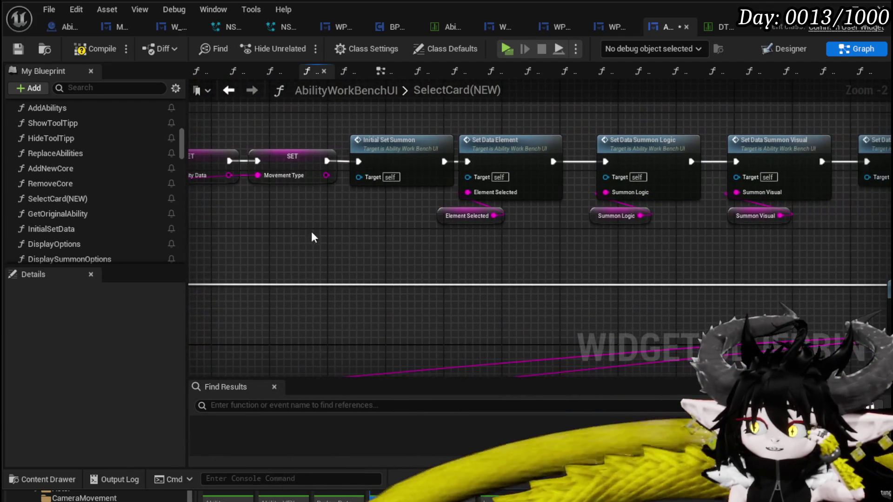
mouse_move(686, 242)
mouse_down()
mouse_move(437, 239)
mouse_move(747, 252)
mouse_up()
double_click(454, 154)
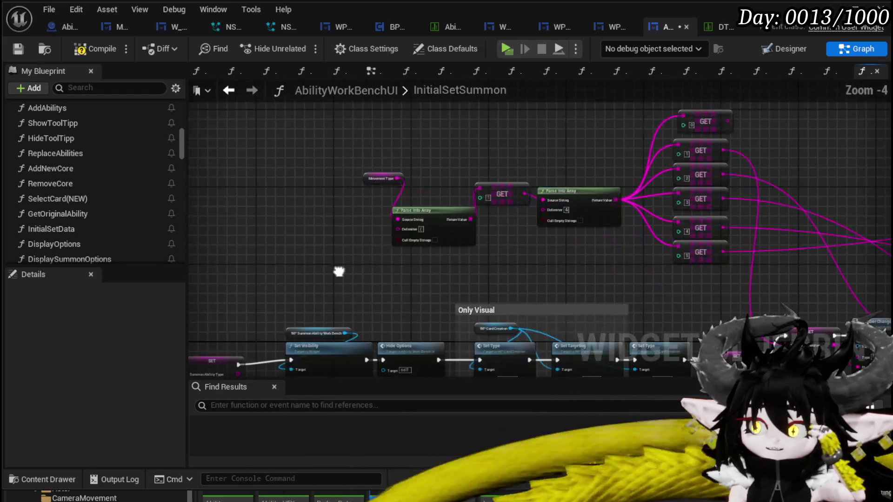
Survey InitialSetSummon's Only Visual group and select its Set Targeting node.
scroll(363, 244, up, 3)
mouse_move(387, 217)
mouse_down()
mouse_move(501, 162)
mouse_move(688, 152)
mouse_up()
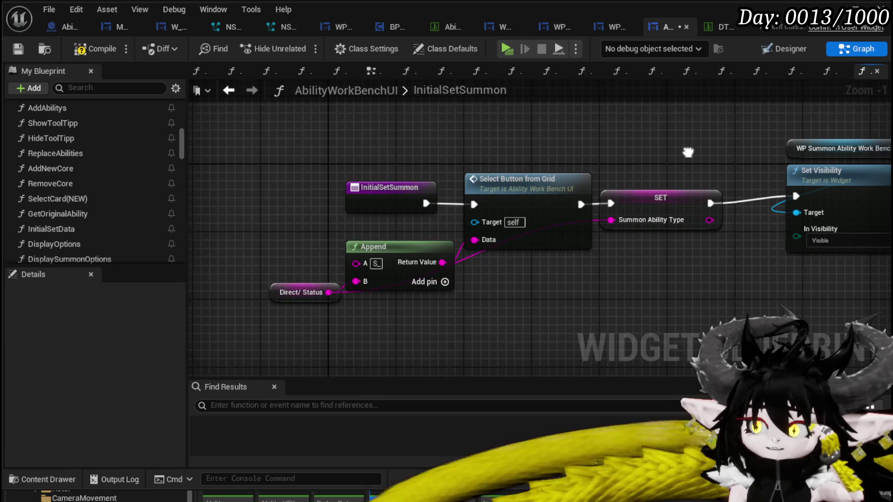
drag(688, 152, 388, 161)
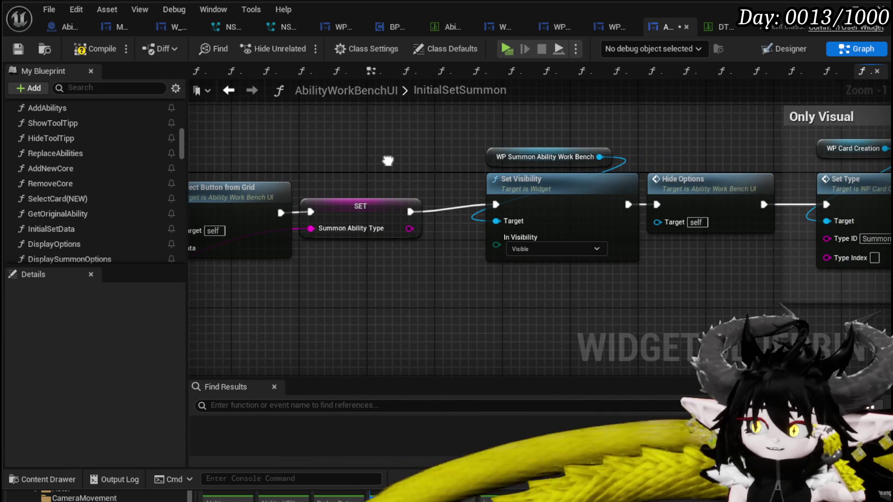
scroll(388, 161, down, 2)
drag(453, 142, 330, 151)
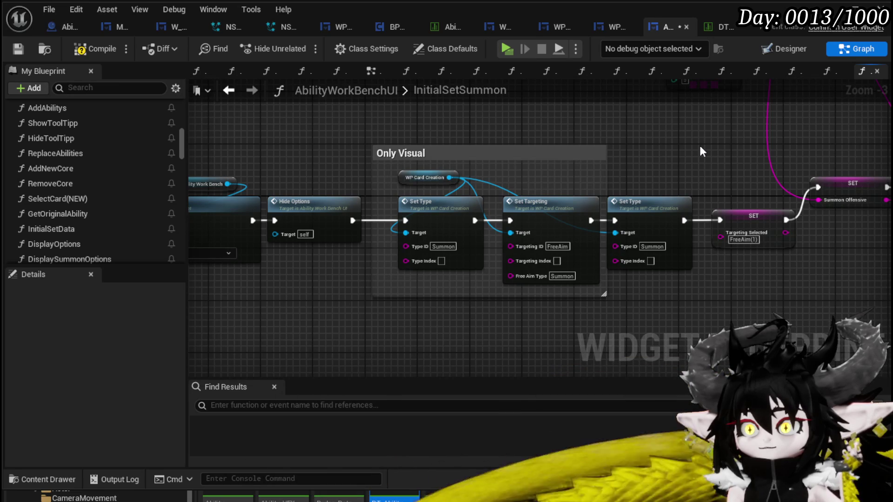
scroll(552, 141, up, 2)
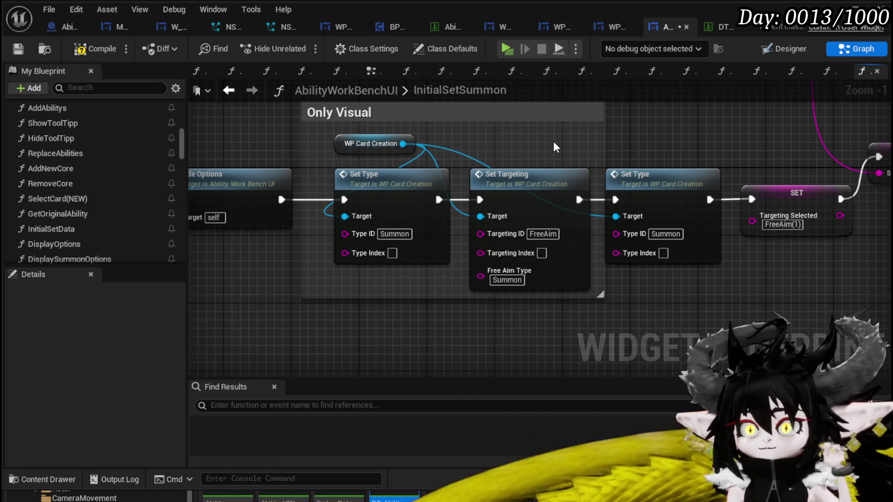
click(511, 179)
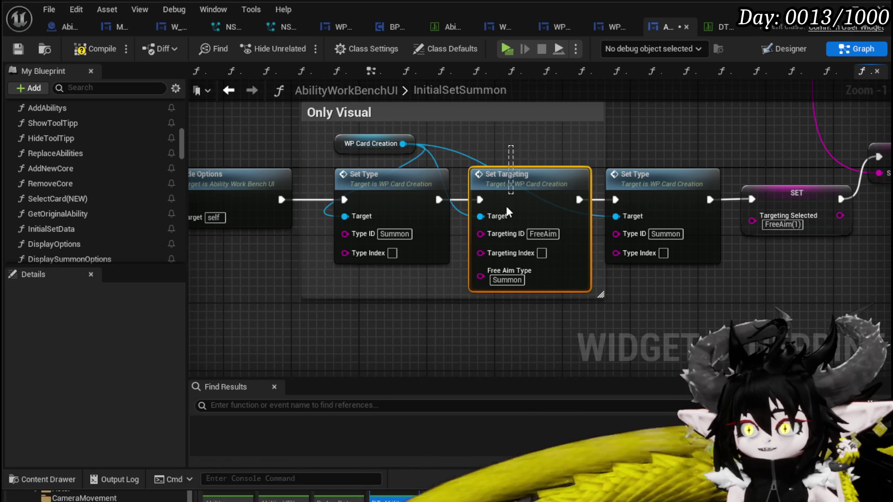
mouse_move(519, 145)
mouse_down()
mouse_move(463, 179)
mouse_move(389, 199)
mouse_move(333, 263)
mouse_move(135, 226)
mouse_move(457, 191)
mouse_up()
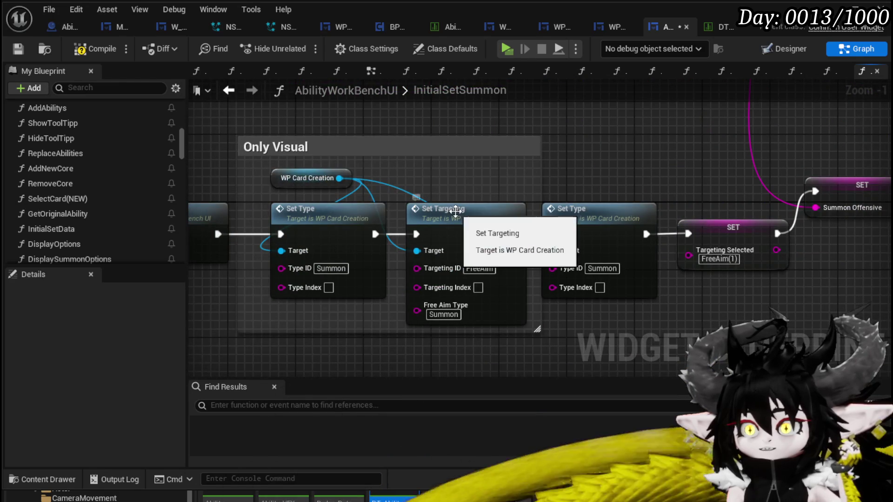
double_click(465, 210)
scroll(670, 225, up, 4)
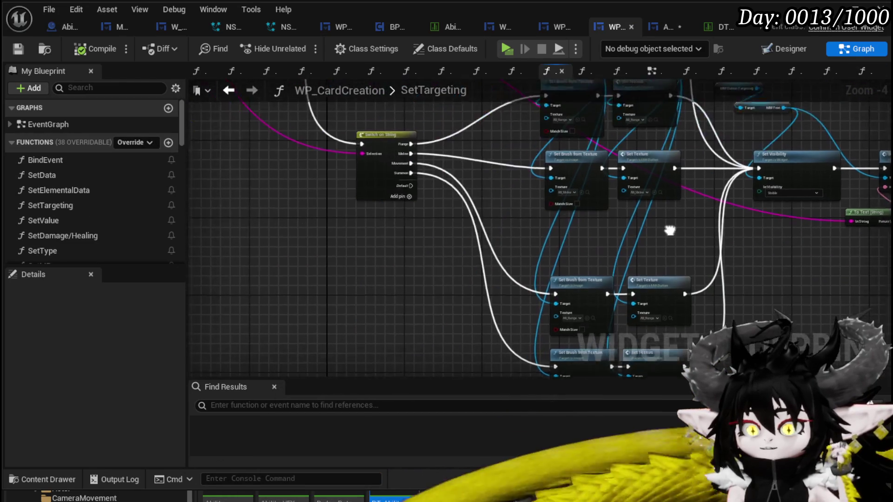
scroll(426, 209, up, 2)
scroll(428, 209, down, 1)
drag(428, 209, 526, 172)
scroll(446, 282, down, 2)
scroll(498, 209, up, 3)
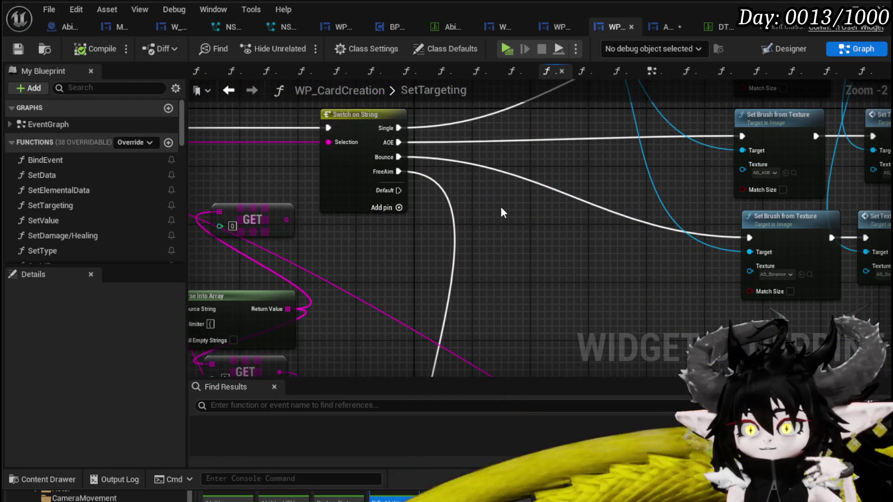
scroll(501, 206, down, 2)
mouse_move(500, 206)
mouse_down()
mouse_move(267, 249)
mouse_move(490, 239)
mouse_move(498, 195)
mouse_move(423, 197)
mouse_move(386, 96)
mouse_move(464, 238)
mouse_up()
scroll(436, 240, up, 3)
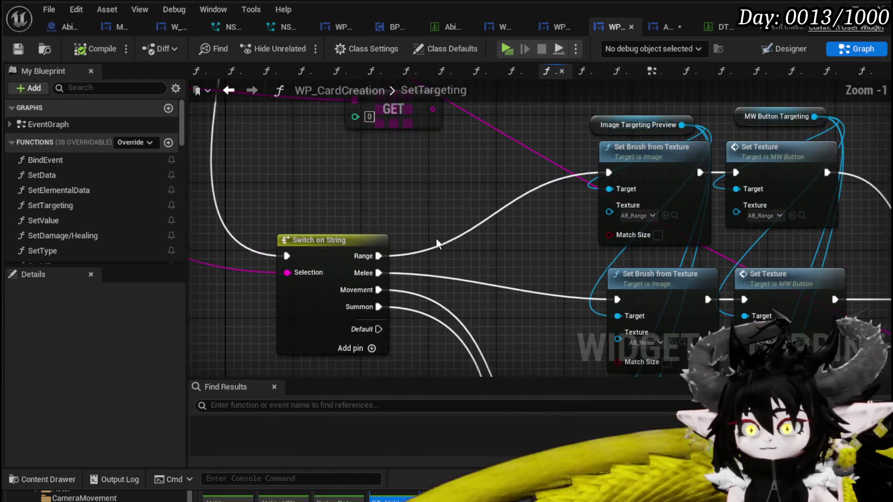
mouse_move(506, 259)
mouse_down()
mouse_move(471, 119)
mouse_move(344, 166)
mouse_move(392, 318)
mouse_move(535, 260)
mouse_up()
scroll(503, 219, down, 2)
mouse_move(618, 228)
mouse_down()
mouse_move(668, 176)
mouse_move(628, 249)
mouse_move(545, 305)
mouse_move(557, 242)
mouse_up()
scroll(668, 176, down, 2)
scroll(620, 253, up, 1)
scroll(545, 305, up, 1)
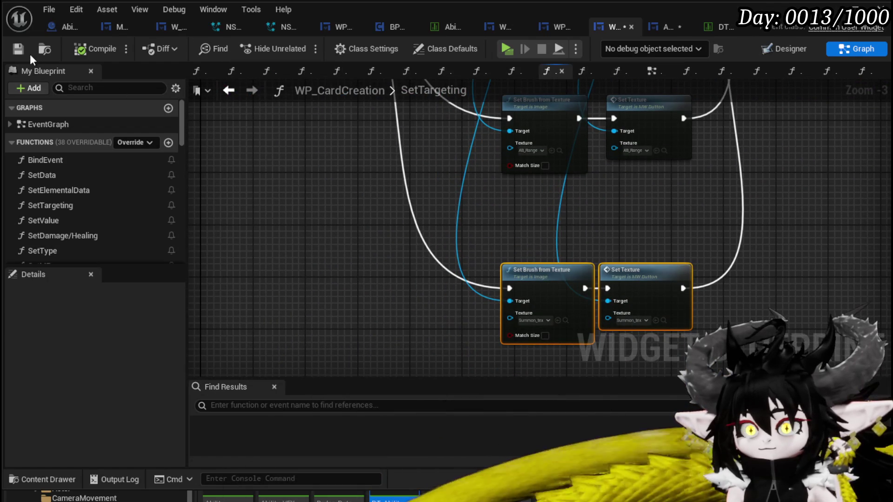
click(651, 28)
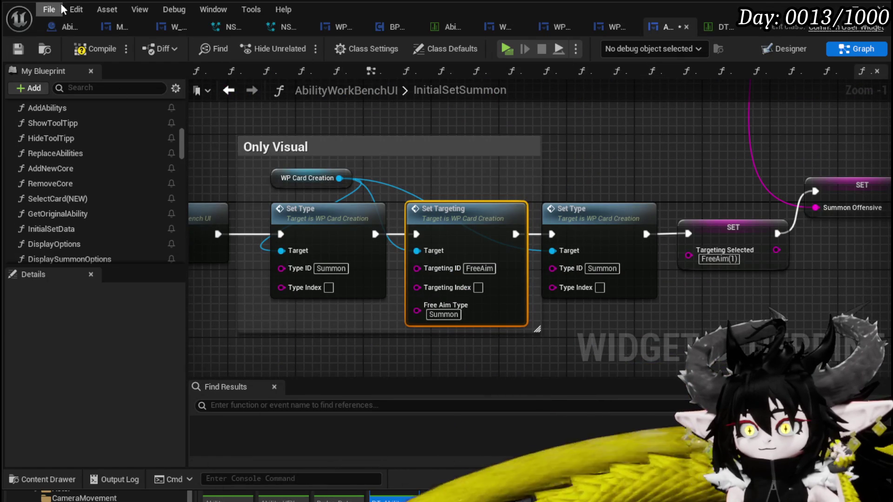
Bypass the last Set Type node by wiring Set Targeting's output straight to the SET node.
drag(556, 170, 595, 169)
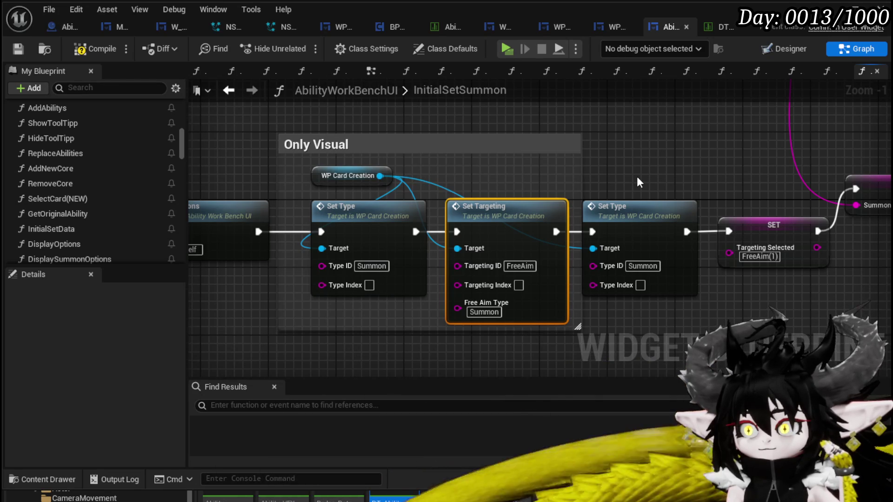
click(392, 235)
click(640, 225)
click(361, 231)
click(589, 224)
key(ctrl+z)
click(661, 205)
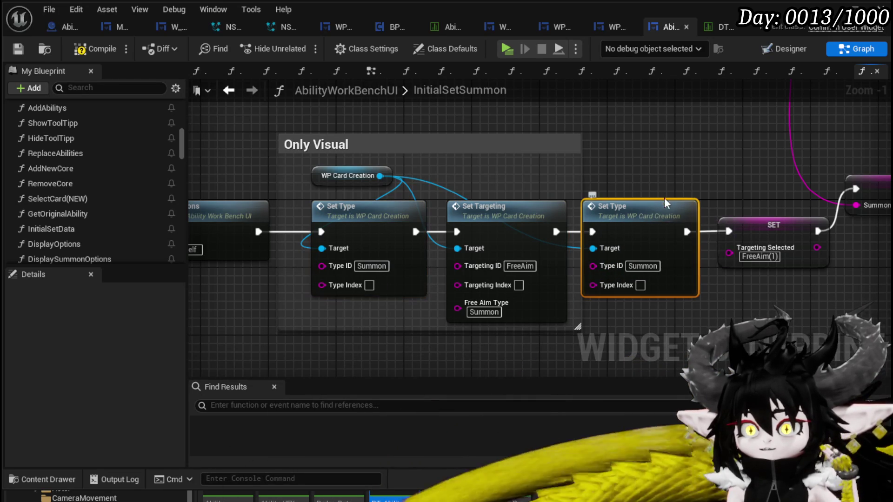
click(668, 184)
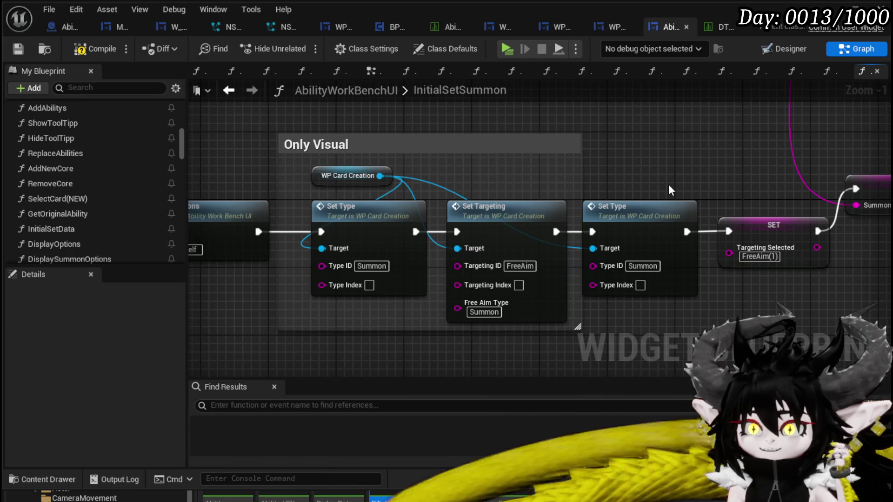
scroll(668, 185, down, 1)
mouse_move(424, 255)
mouse_down()
mouse_move(606, 257)
mouse_move(601, 251)
mouse_up()
Review the rest of InitialSetSummon, then compile and save AbilityWorkBenchUI.
drag(623, 212, 353, 212)
drag(767, 179, 390, 178)
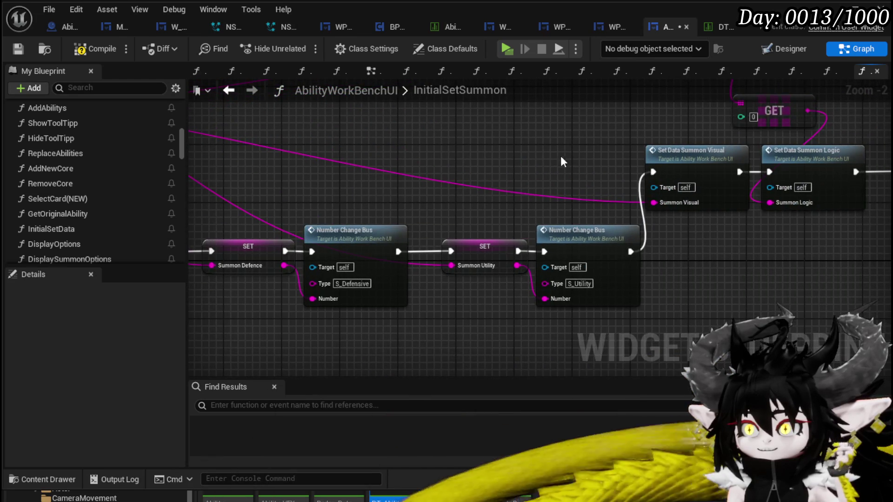
drag(562, 155, 336, 188)
scroll(392, 161, down, 1)
mouse_move(392, 161)
mouse_down()
mouse_move(371, 171)
mouse_move(544, 269)
mouse_move(472, 168)
mouse_move(449, 299)
mouse_move(639, 299)
mouse_up()
drag(586, 303, 810, 305)
drag(498, 297, 790, 294)
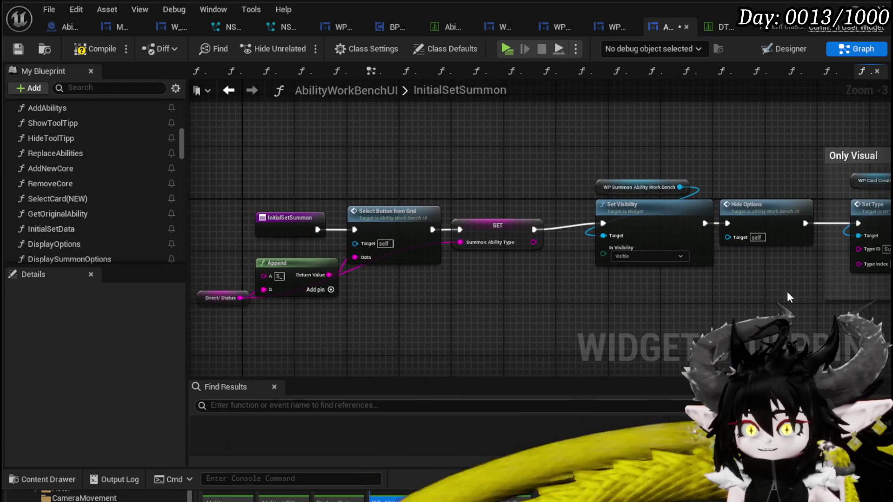
drag(231, 328, 504, 207)
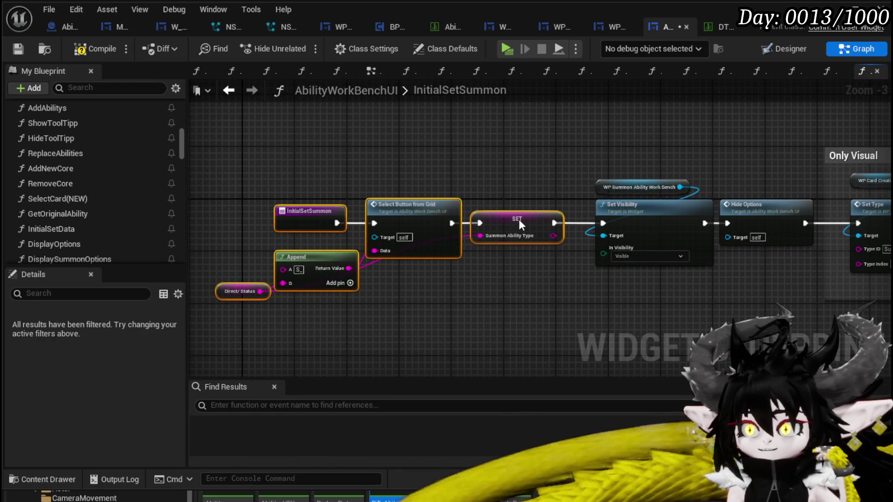
click(735, 163)
drag(734, 163, 300, 160)
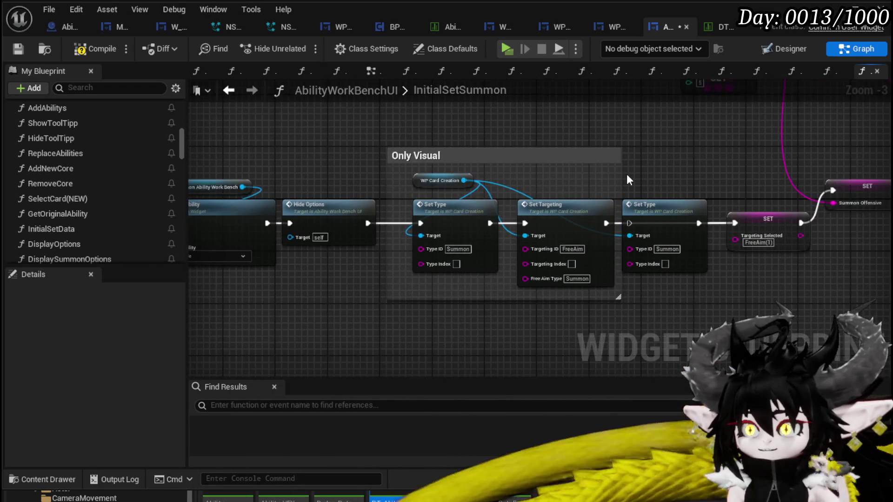
scroll(627, 174, up, 2)
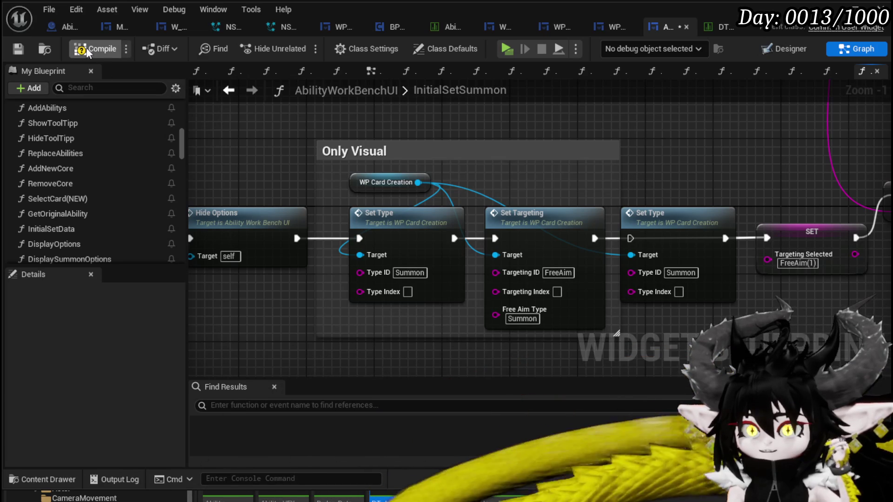
click(18, 49)
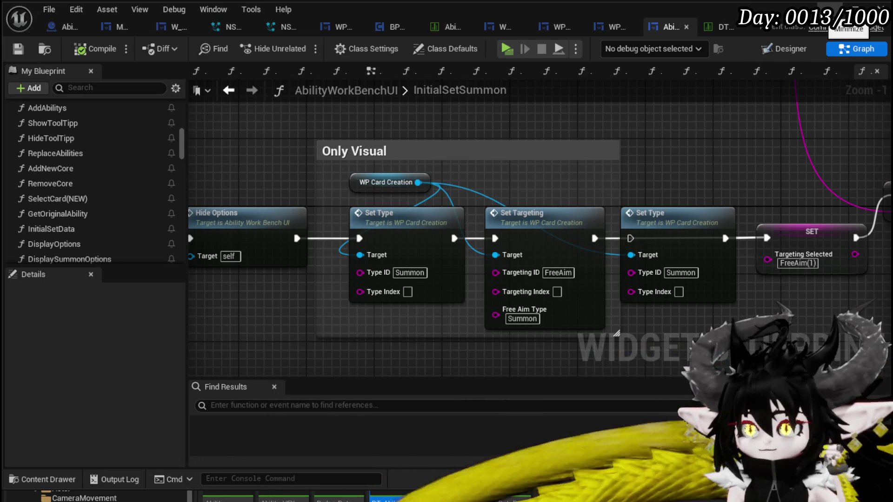
Open WP_CardCreation's SetTargeting graph and view its Set Brush and Set Visibility nodes.
double_click(571, 230)
scroll(552, 204, down, 7)
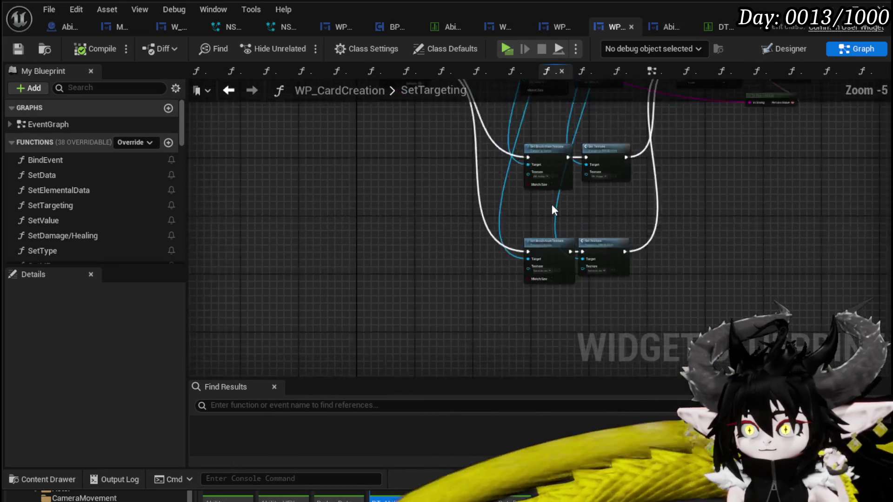
scroll(504, 189, up, 4)
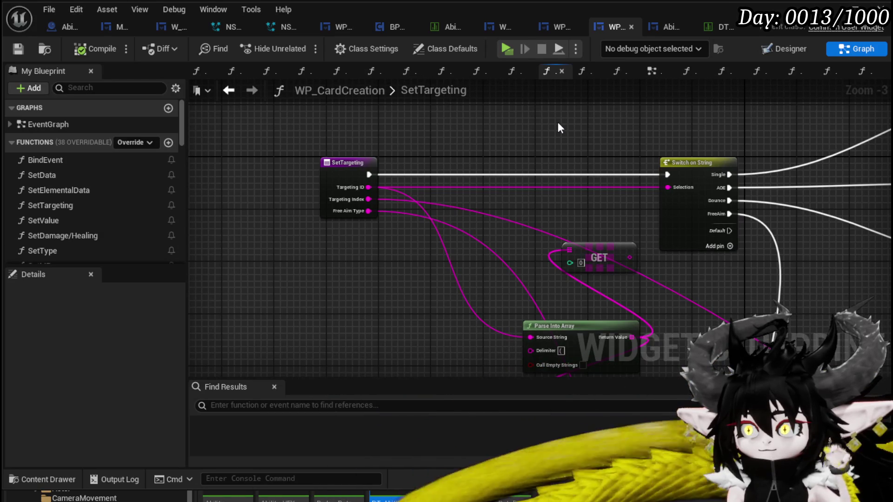
drag(557, 122, 338, 210)
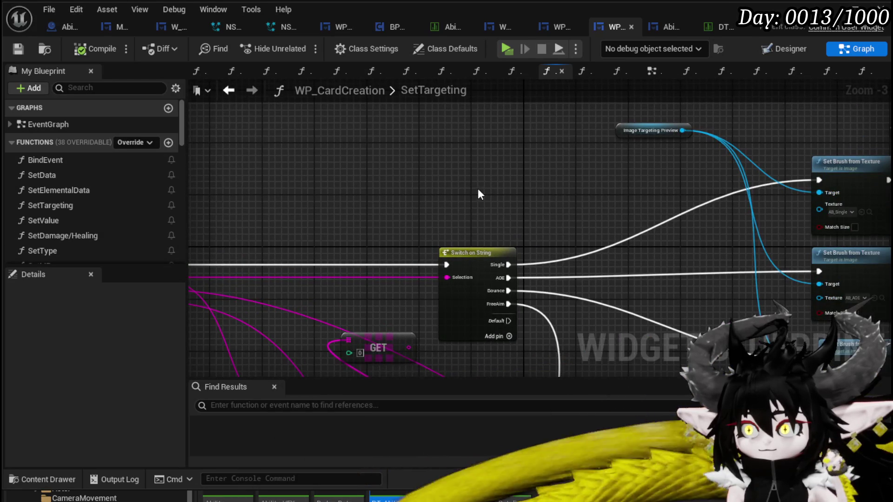
drag(478, 188, 227, 182)
mouse_move(591, 154)
mouse_down()
mouse_move(372, 146)
mouse_move(339, 194)
mouse_move(506, 181)
mouse_move(421, 136)
mouse_move(419, 224)
mouse_move(417, 148)
mouse_move(376, 129)
mouse_move(451, 145)
mouse_move(510, 131)
mouse_move(355, 104)
mouse_move(545, 311)
mouse_move(493, 321)
mouse_up()
Pan to Switch on String and Image Targeting Preview, and drag a new wire from the preview.
scroll(558, 279, up, 3)
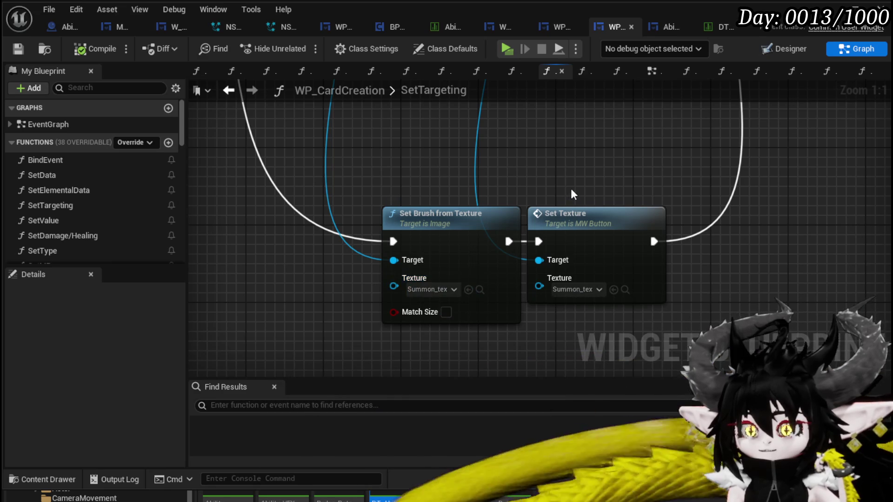
scroll(592, 265, down, 4)
mouse_move(591, 265)
mouse_down()
mouse_move(454, 141)
mouse_move(465, 185)
mouse_move(504, 170)
mouse_move(485, 193)
mouse_up()
scroll(485, 194, up, 1)
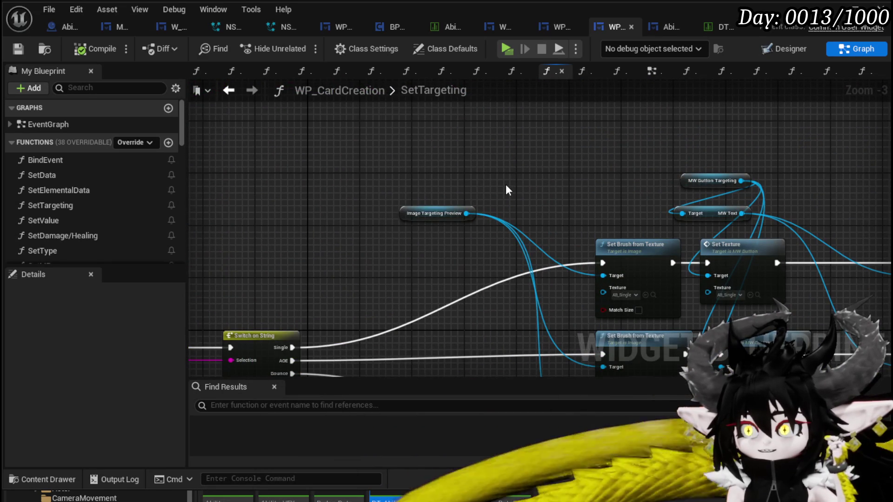
mouse_move(506, 184)
mouse_down()
mouse_move(340, 176)
mouse_move(374, 167)
mouse_move(650, 161)
mouse_up()
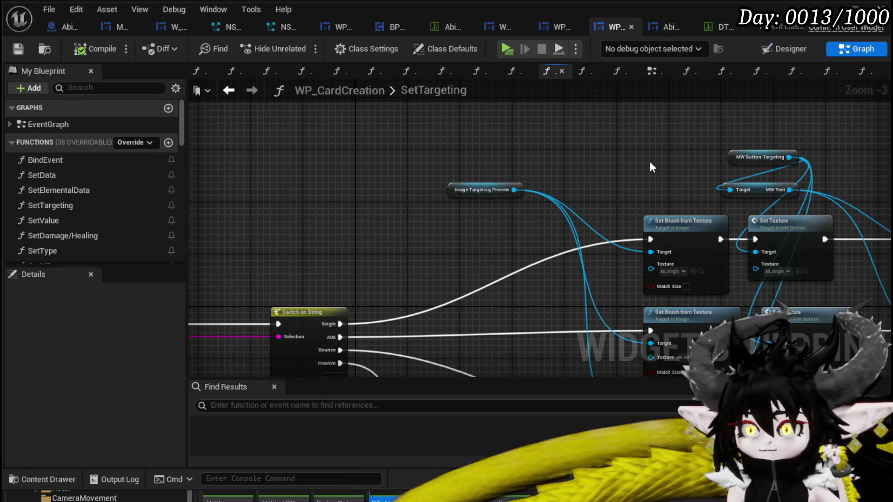
scroll(391, 164, up, 3)
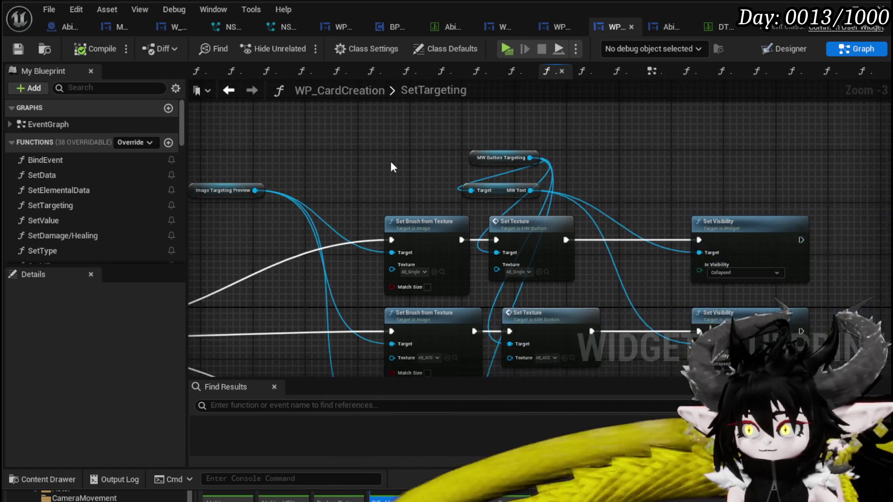
drag(392, 161, 625, 168)
drag(423, 214, 501, 166)
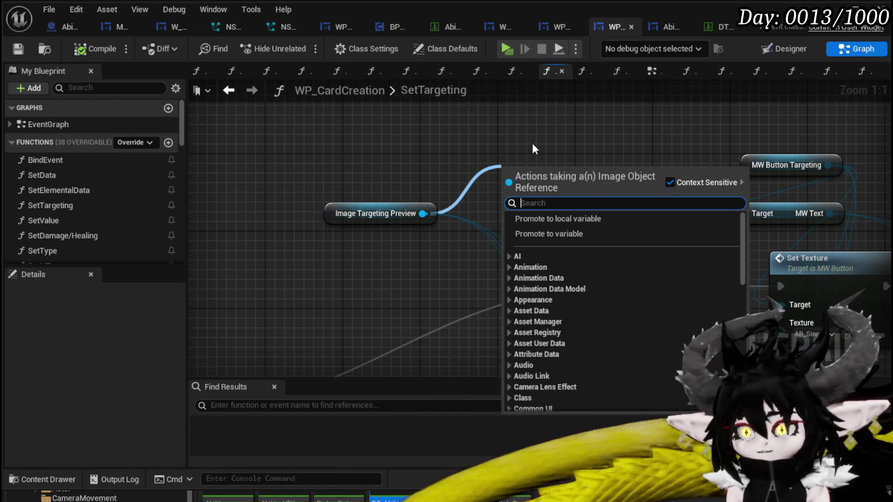
Search for and place an Equal (==) node for the preview image.
text(textur)
key(BackSpace)
key(BackSpace)
key(BackSpace)
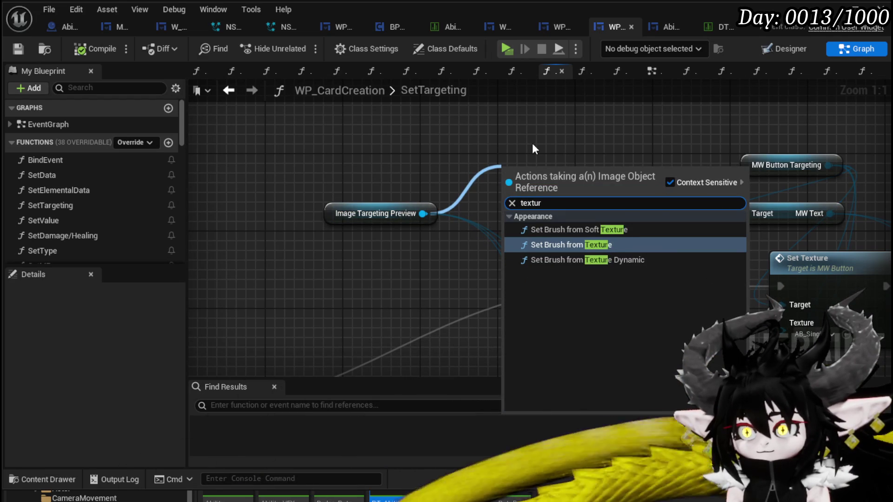
text(get text)
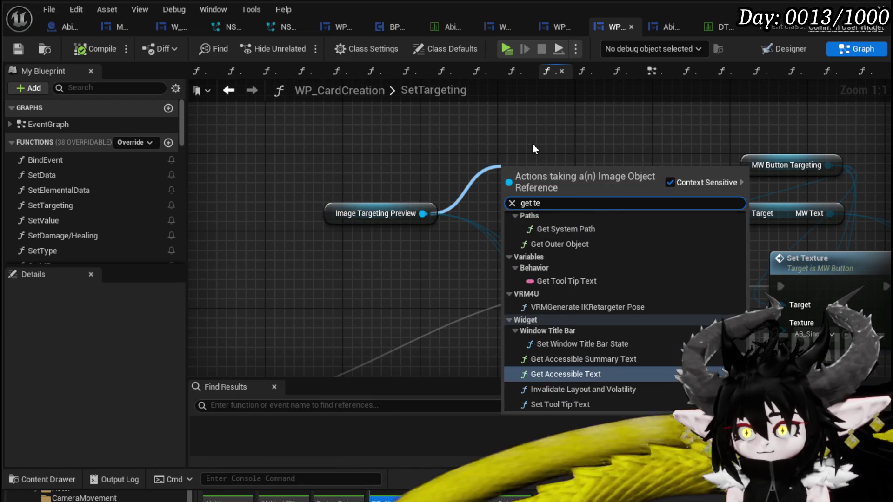
key(BackSpace)
key(BackSpace)
key(BackSpace)
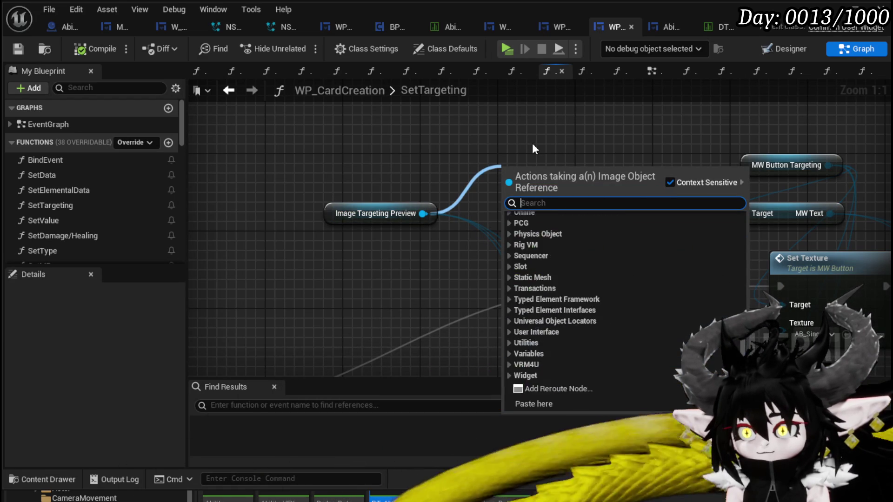
text(==)
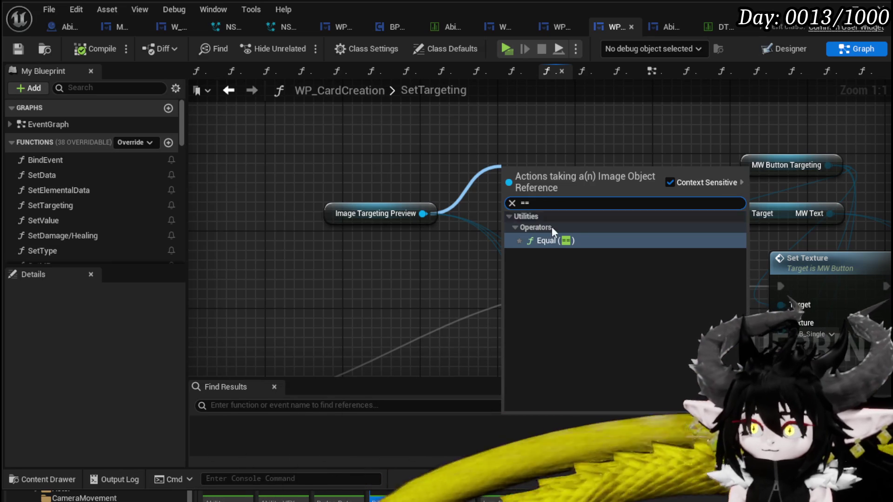
click(552, 242)
click(554, 195)
click(616, 136)
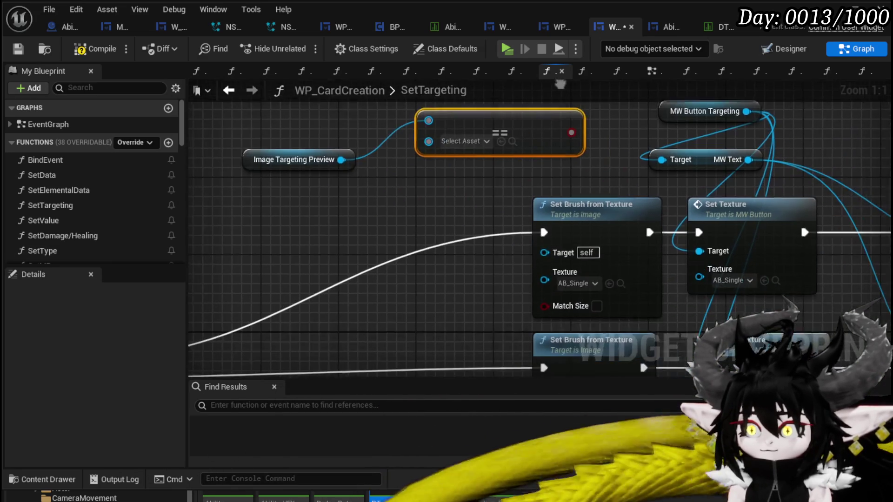
Duplicate the Image Targeting Preview node and connect it to a new Equal node.
scroll(307, 204, down, 3)
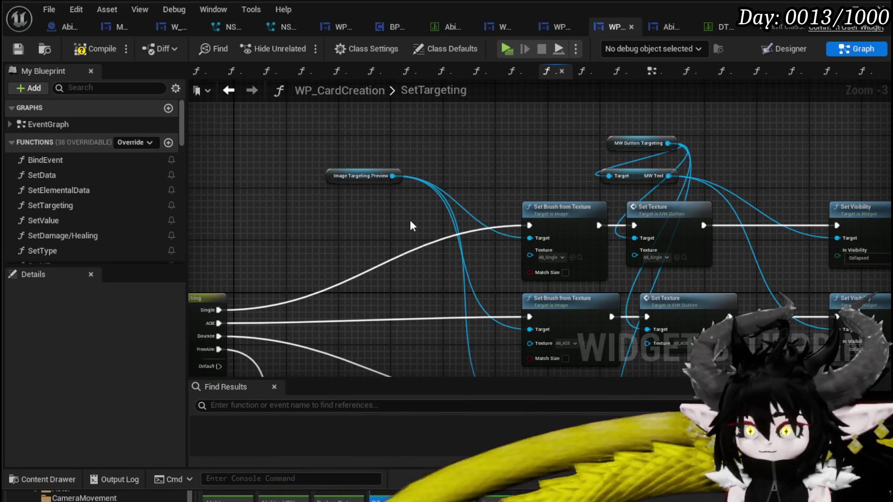
click(361, 176)
key(ctrl+c)
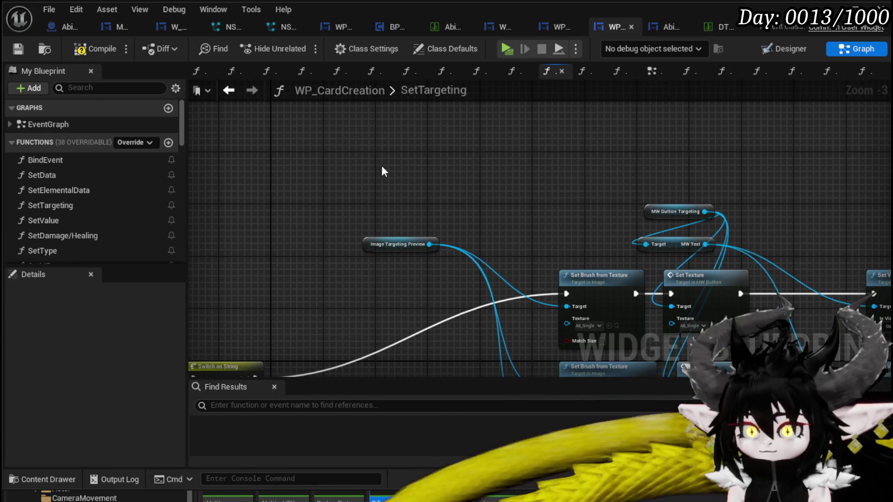
key(ctrl+v)
drag(380, 153, 441, 155)
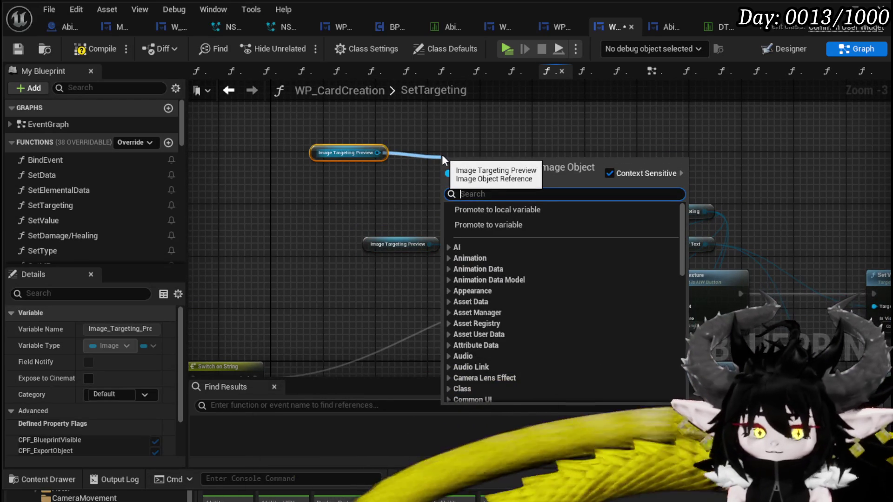
text(==)
key(Return)
scroll(487, 145, up, 2)
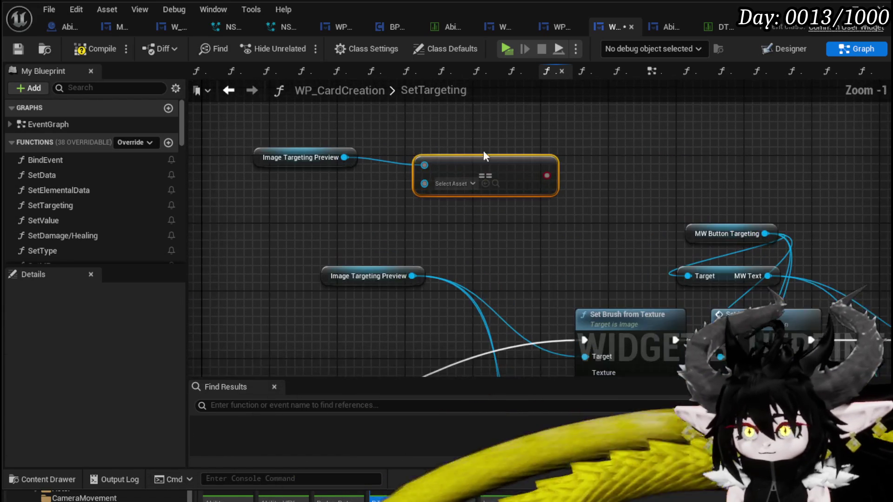
scroll(337, 209, down, 3)
mouse_move(568, 150)
mouse_down()
mouse_move(523, 167)
mouse_move(569, 261)
mouse_move(504, 151)
mouse_up()
scroll(503, 151, up, 5)
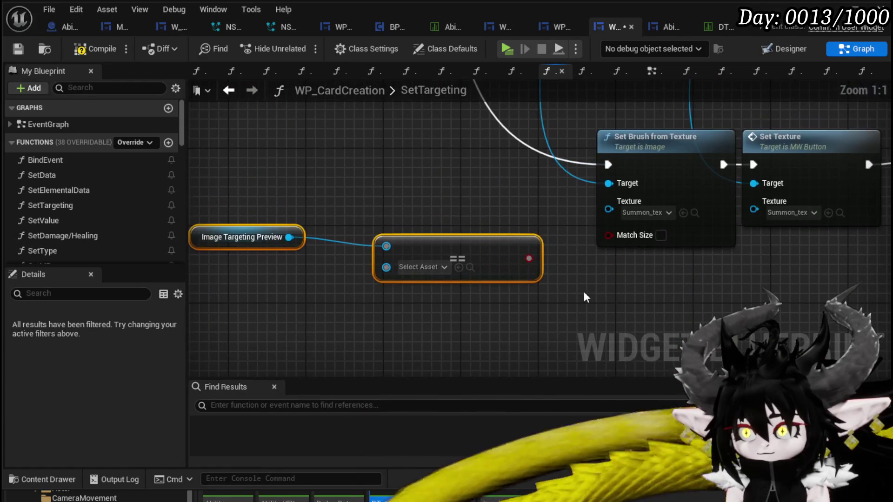
Set the Equal node's comparison asset to Summon_tex.
click(424, 267)
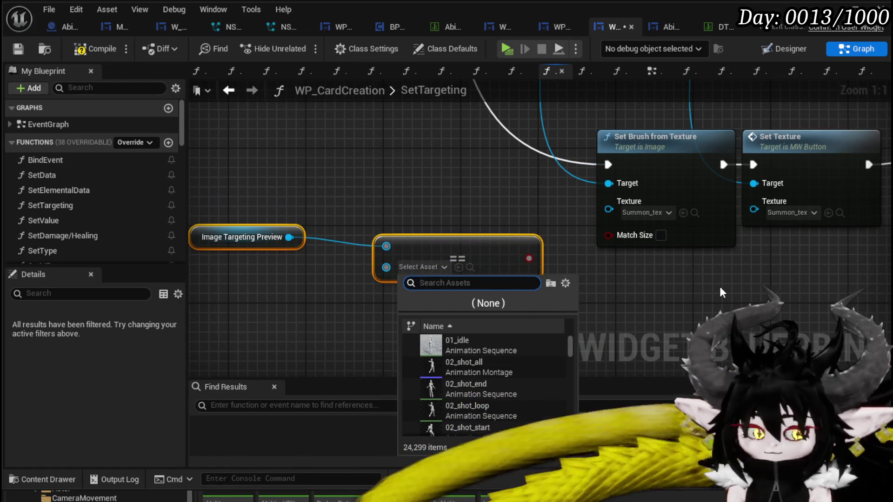
text(Summo)
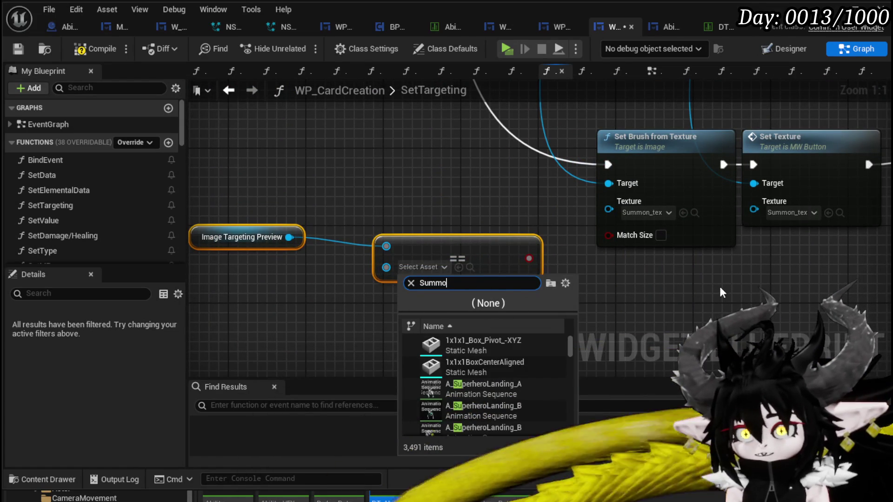
text(n_tex)
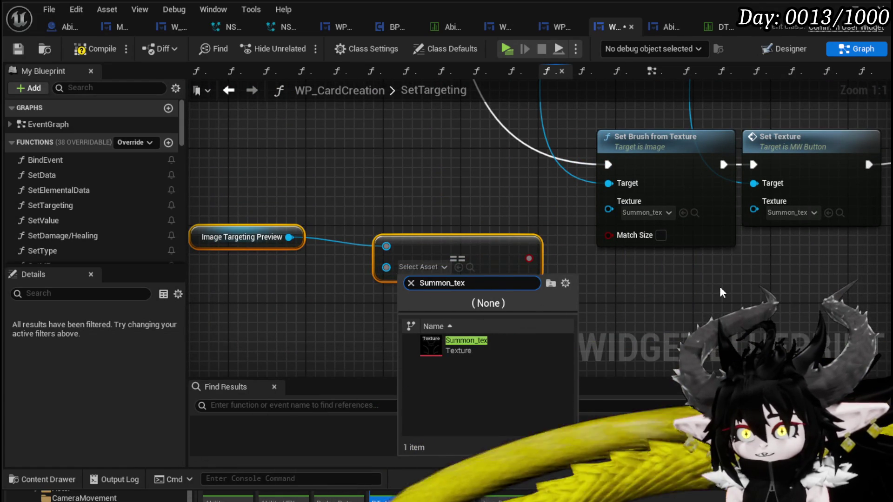
click(447, 344)
scroll(649, 351, down, 4)
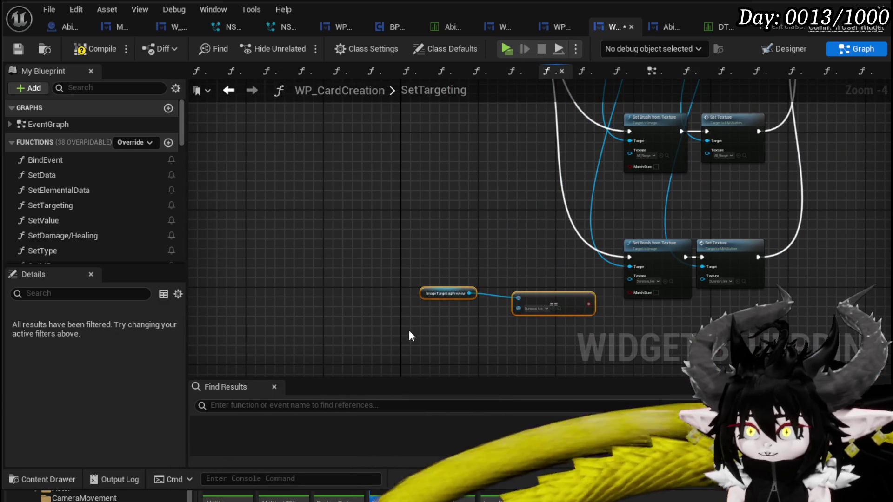
mouse_move(555, 299)
mouse_down()
mouse_move(326, 303)
mouse_move(600, 142)
mouse_move(803, 143)
mouse_up()
scroll(688, 143, up, 4)
Add a Branch on the comparison, route SetTargeting into it and False to Switch on String, then compile and save.
drag(512, 155, 598, 173)
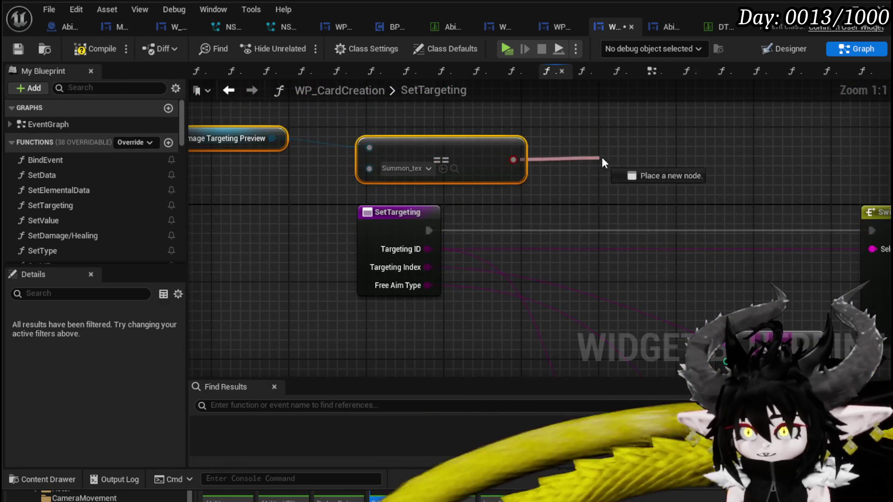
text(branch)
key(Return)
drag(425, 158, 521, 163)
mouse_move(246, 234)
mouse_down()
mouse_move(435, 139)
mouse_move(417, 147)
mouse_move(463, 189)
mouse_up()
drag(512, 205, 689, 234)
click(613, 176)
click(95, 49)
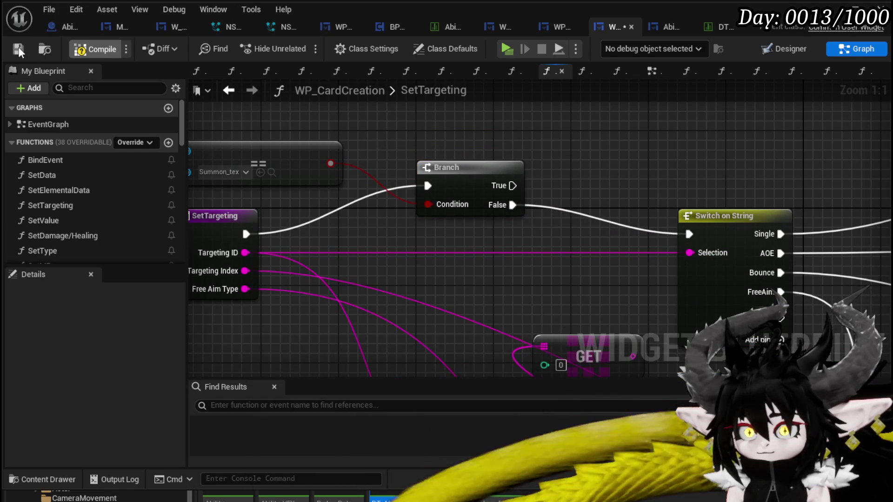
click(19, 50)
Place Image Targeting Preview above the comparison node and return to the level editor.
mouse_move(180, 134)
mouse_down()
mouse_move(272, 161)
mouse_move(339, 165)
mouse_up()
mouse_move(253, 197)
mouse_down()
mouse_move(453, 158)
mouse_move(453, 169)
mouse_up()
click(646, 132)
scroll(395, 155, down, 2)
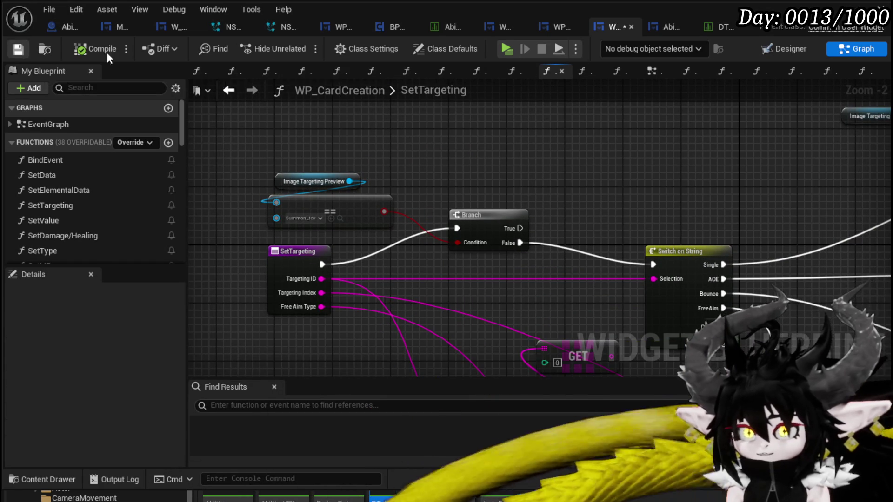
click(837, 7)
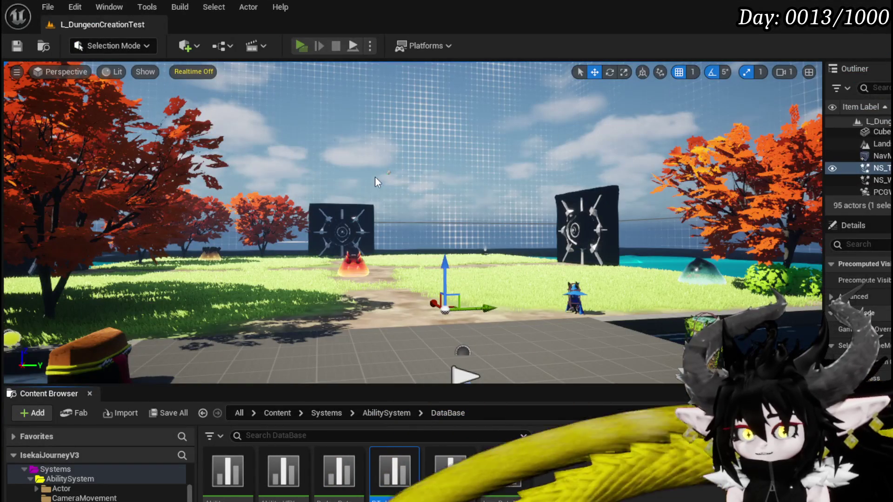
Play the level and open the Giga Ball card in the workbench to check its summon options.
key(alt+p)
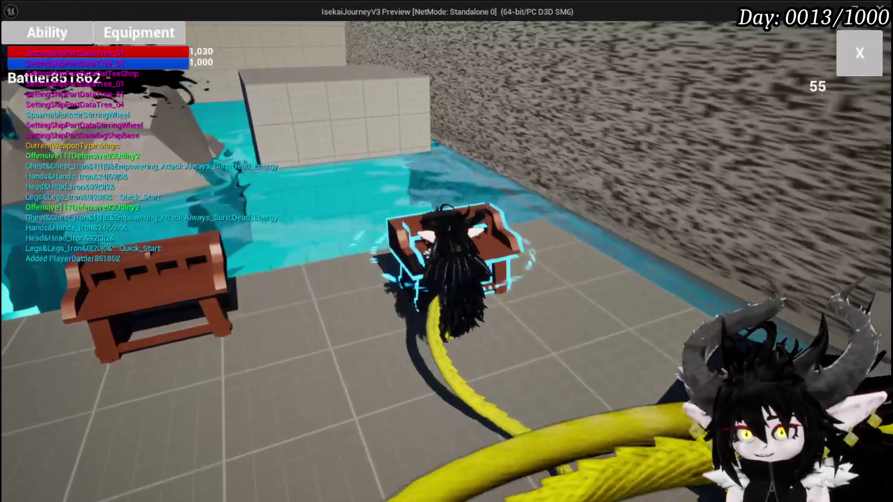
click(51, 24)
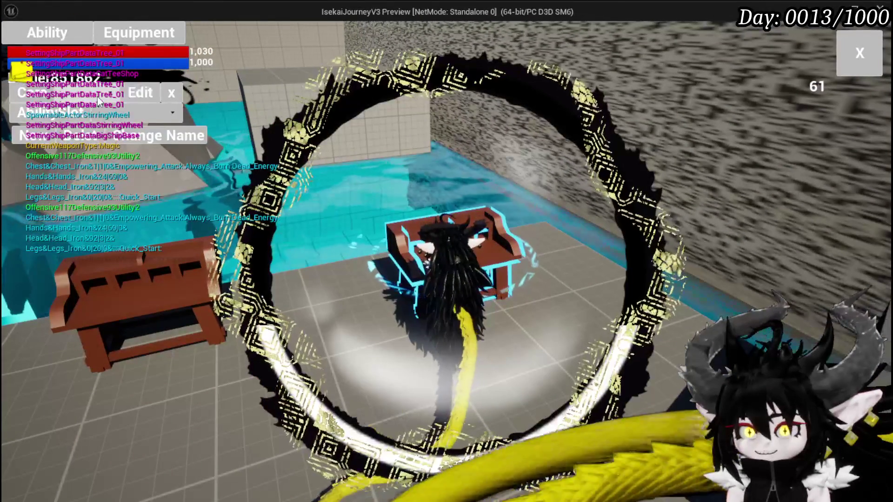
click(110, 136)
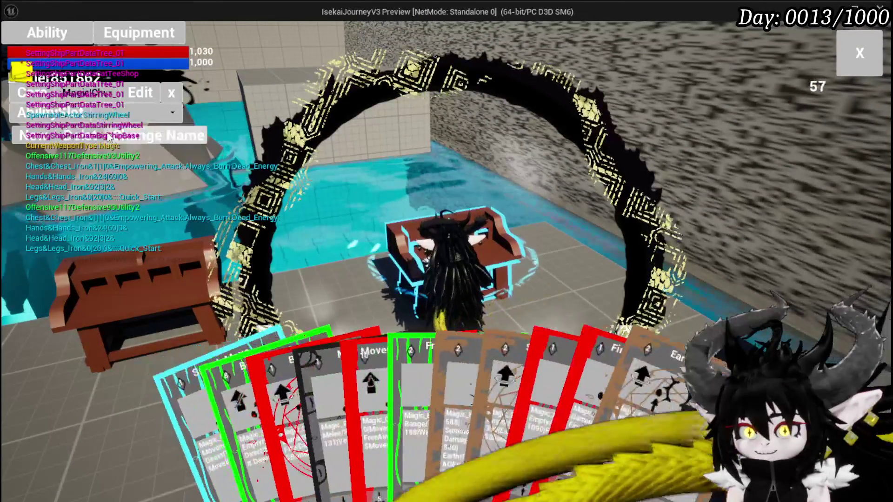
click(521, 362)
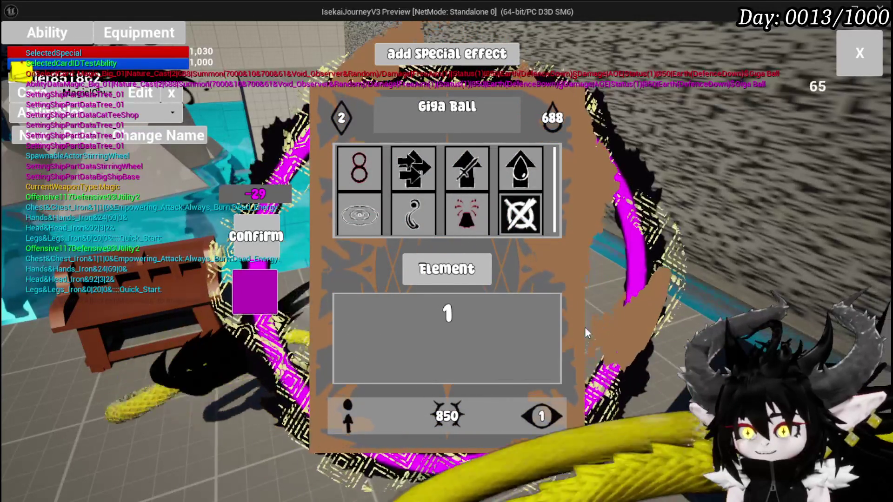
click(604, 283)
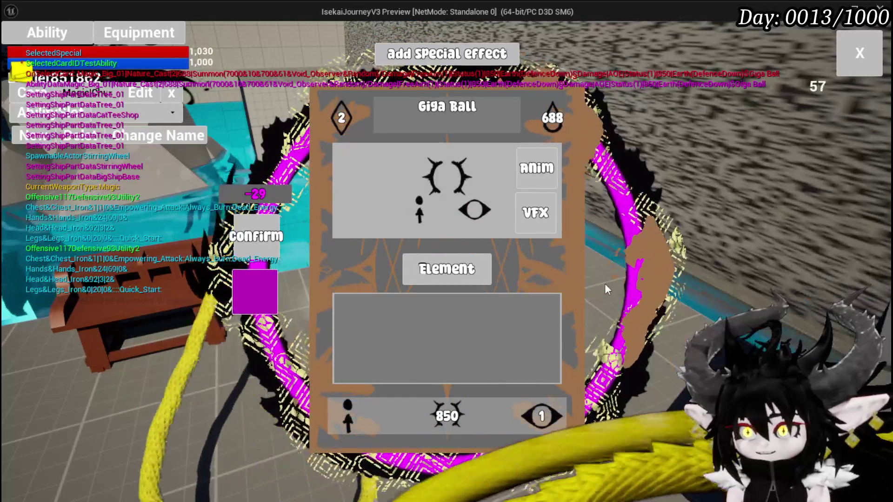
key(Escape)
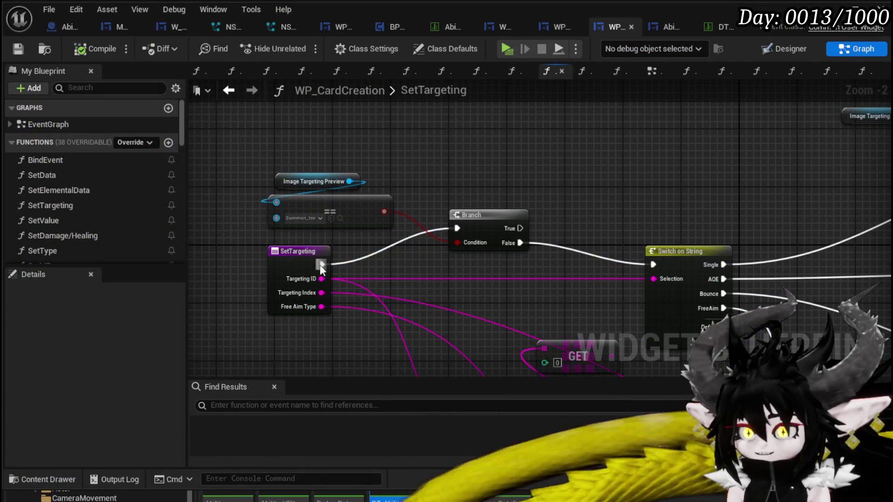
Wire SetTargeting directly back to Switch on String and compile.
drag(319, 264, 656, 266)
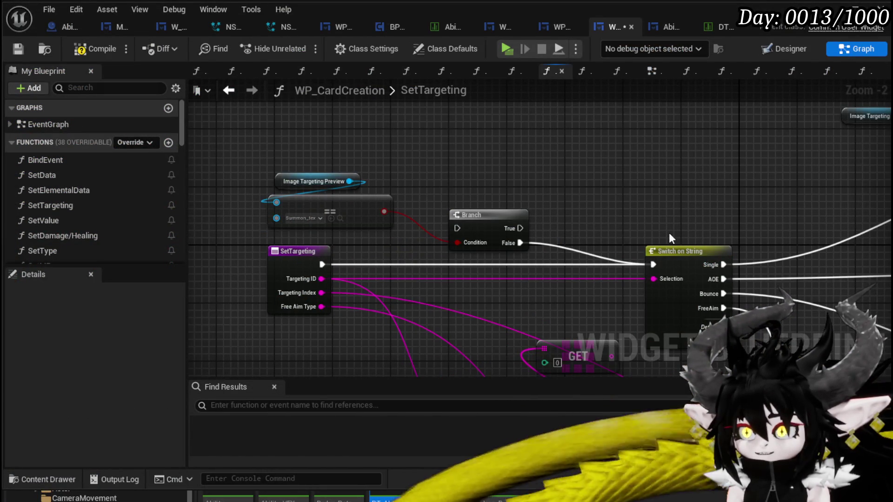
click(19, 49)
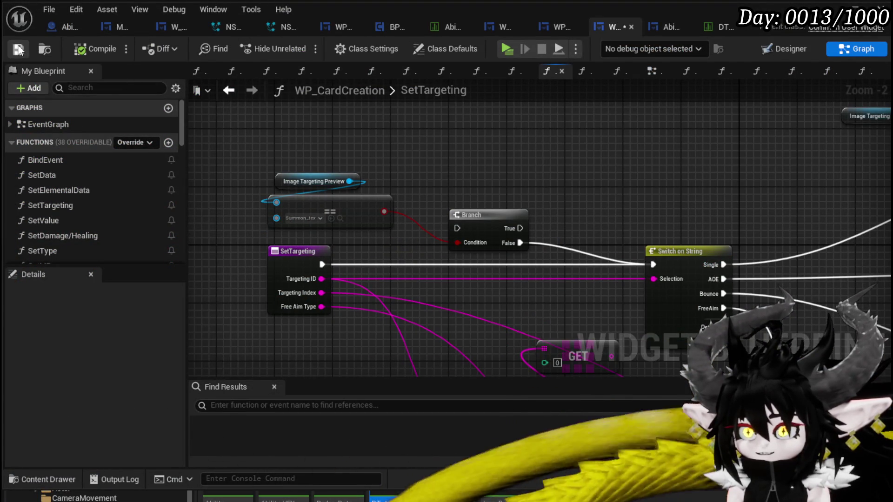
click(851, 6)
Replay the level, walk to the bench and reopen the Giga Ball card.
click(300, 45)
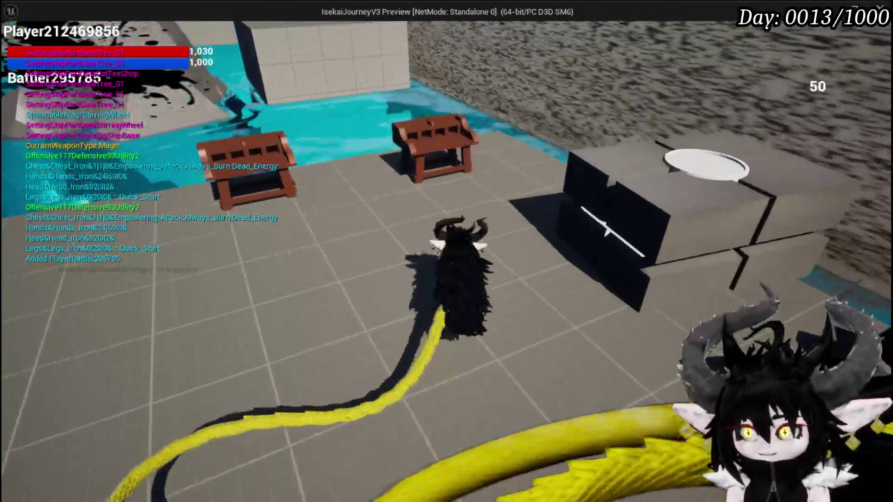
key(w)
key(e)
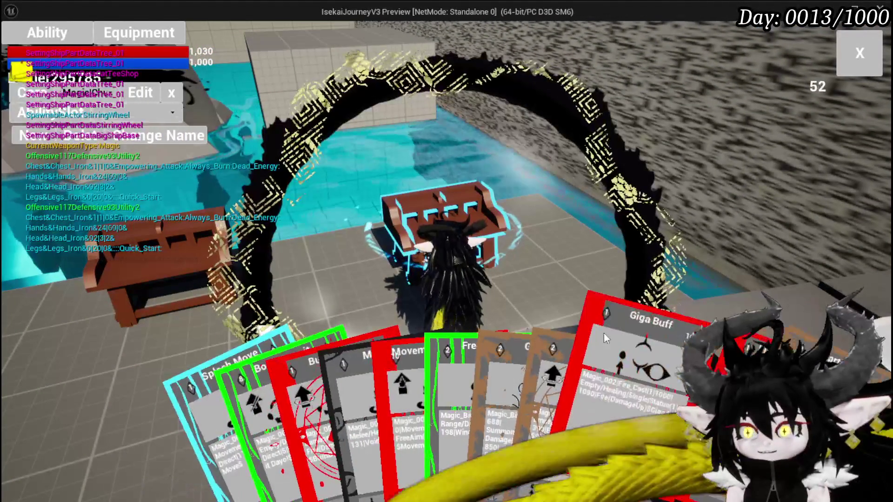
click(604, 347)
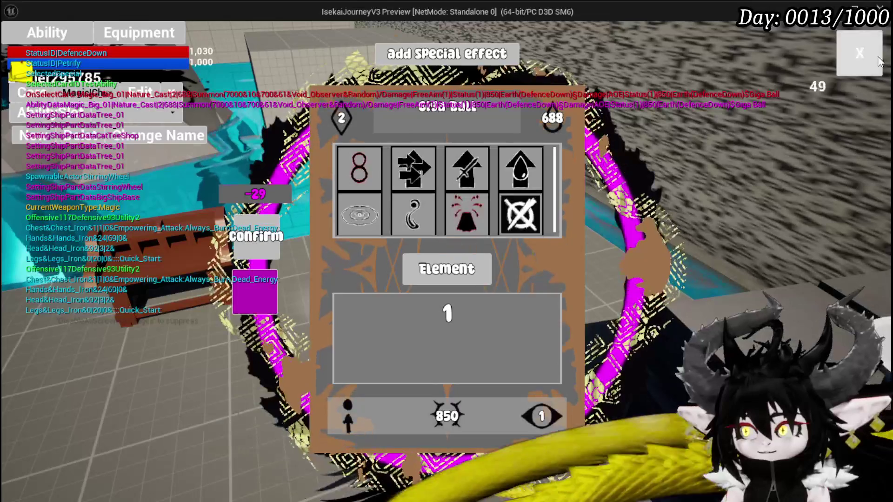
click(878, 61)
key(Escape)
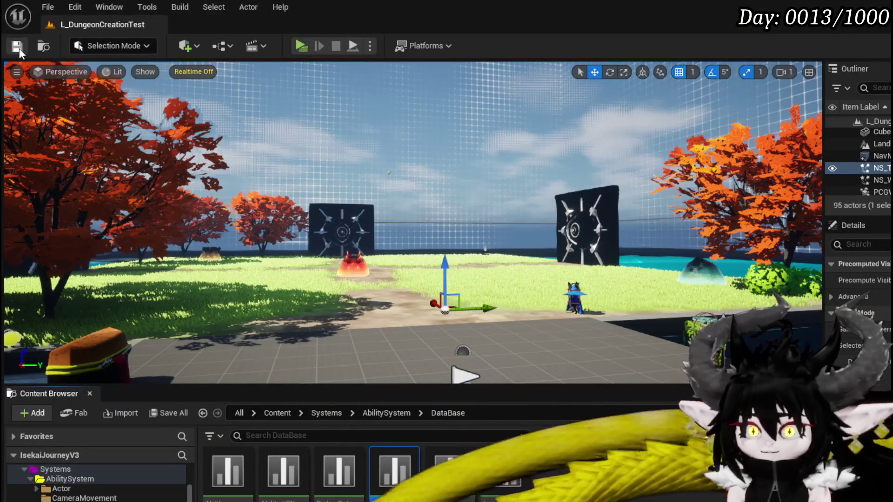
Rewire Set Targeting's execution output in InitialSetSummon and compile AbilityWorkBenchUI.
key(alt+Tab)
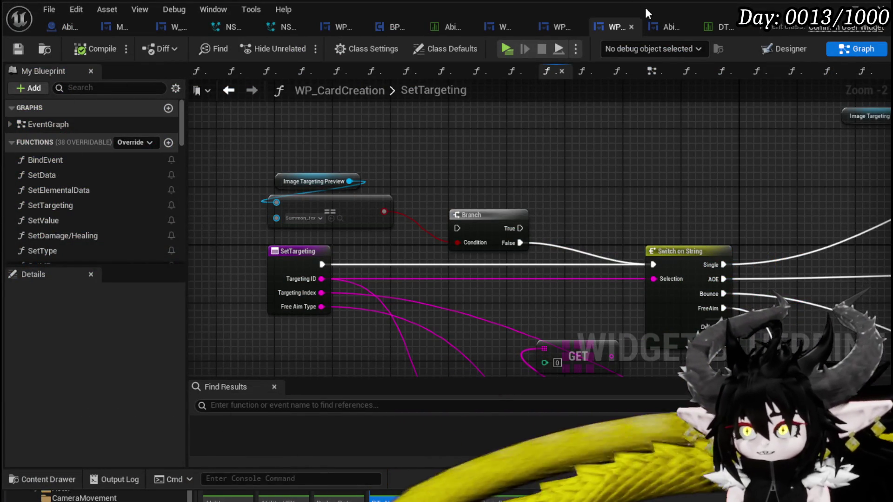
click(670, 26)
mouse_move(595, 239)
mouse_down()
mouse_move(630, 242)
mouse_move(451, 230)
mouse_move(309, 244)
mouse_move(519, 247)
mouse_move(494, 238)
mouse_up()
click(85, 50)
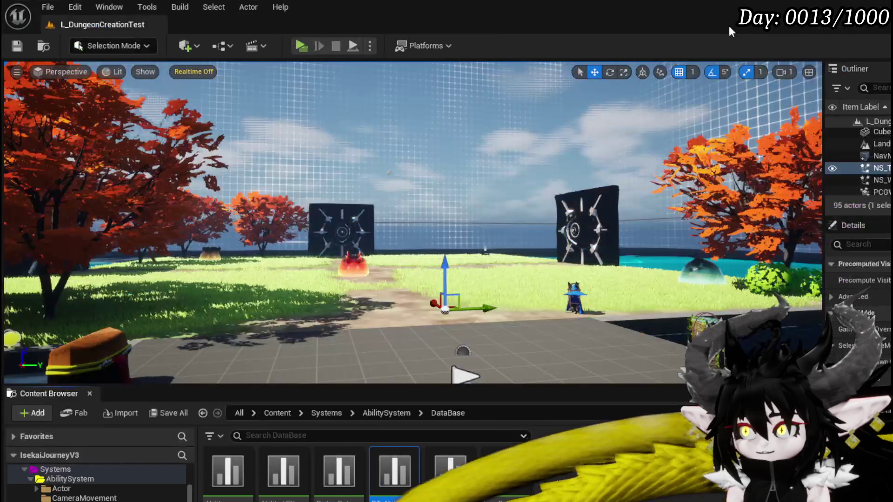
Play again, pick the Magic ability and open Giga Ball to verify its summon panel.
click(300, 47)
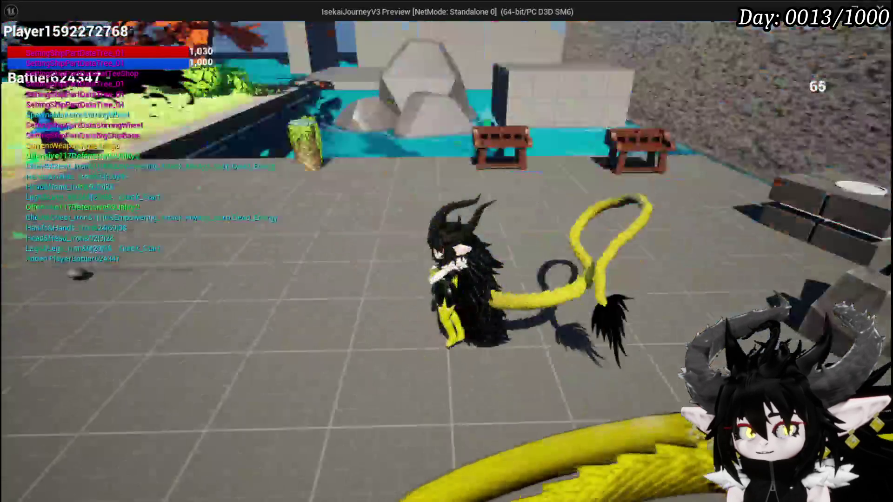
key(Tab)
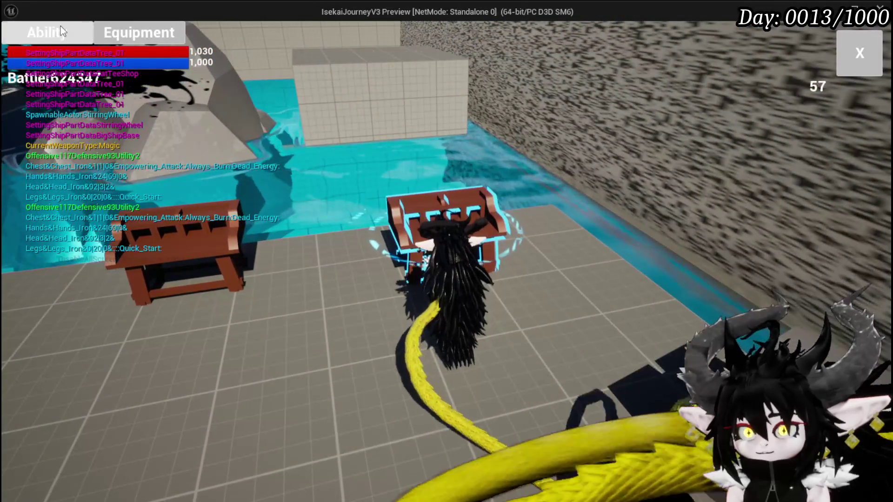
click(107, 95)
click(107, 117)
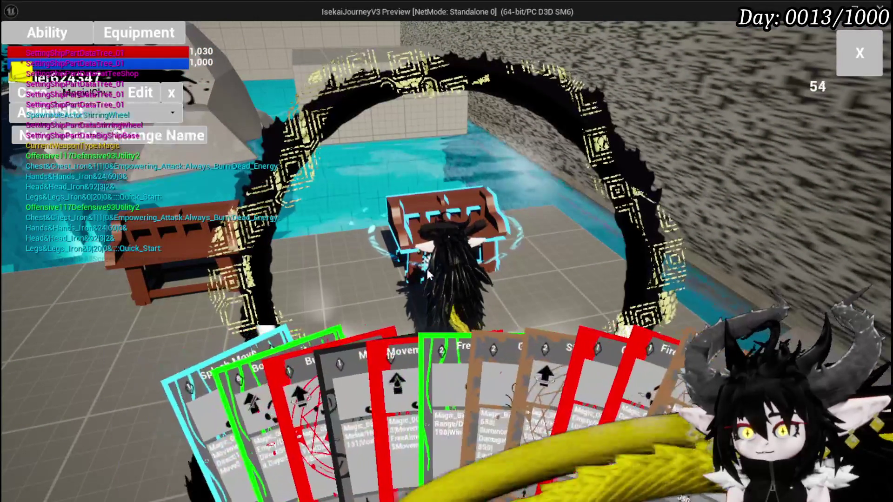
click(543, 398)
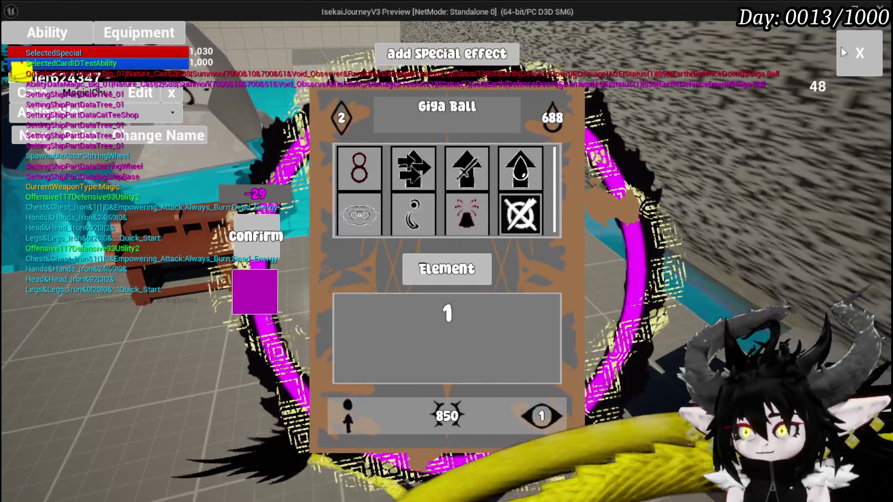
key(Tab)
key(Escape)
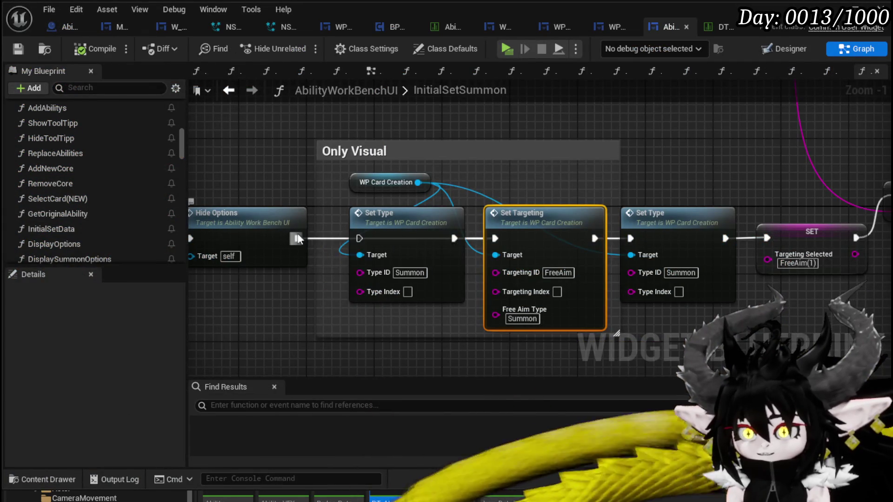
Wire Hide Options to the first Set Type, save, then open Giga Ball's details under the magic summon ability.
drag(297, 238, 359, 238)
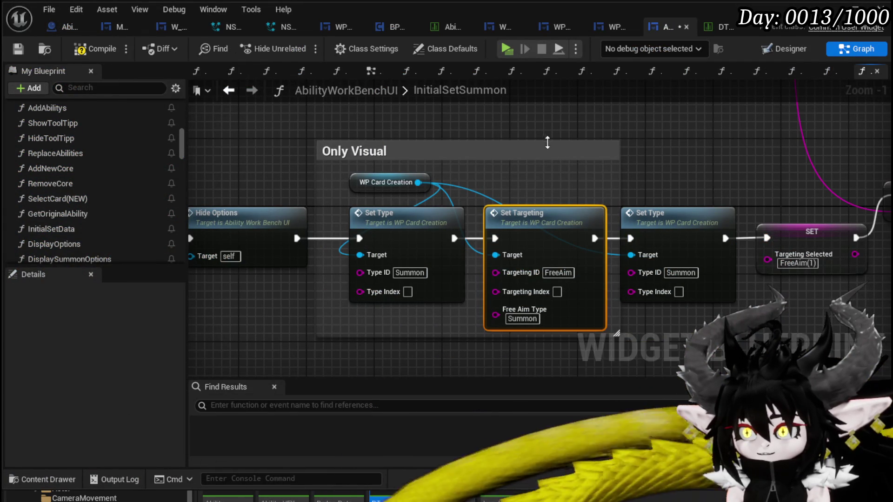
click(21, 49)
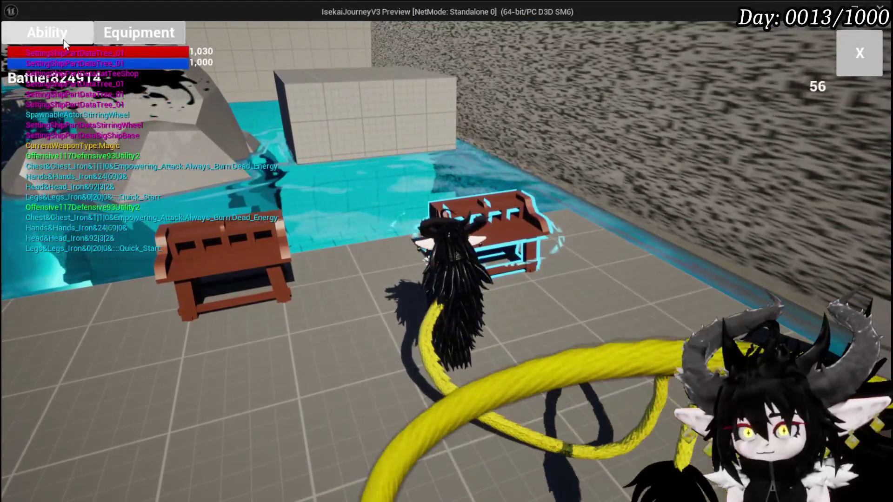
click(47, 33)
click(121, 113)
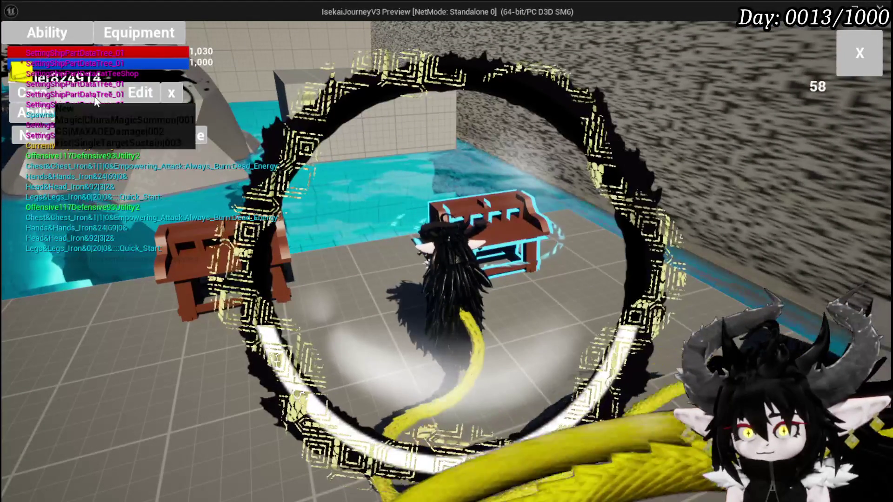
click(131, 120)
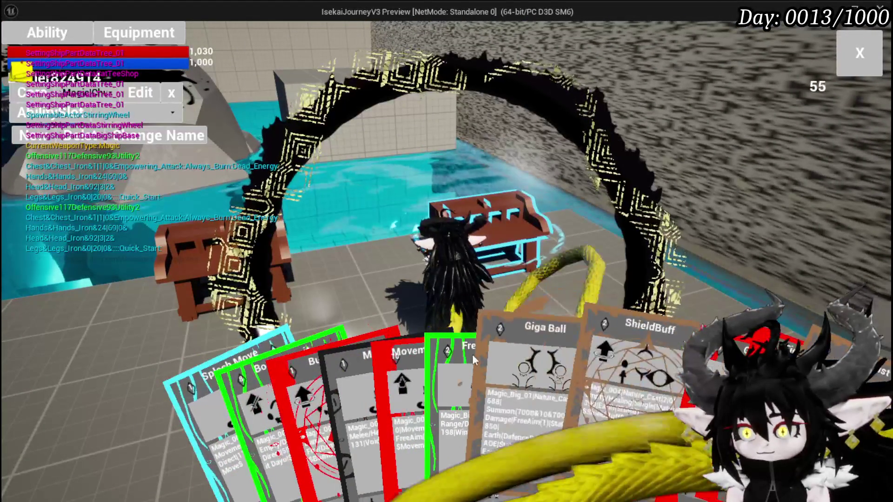
click(544, 335)
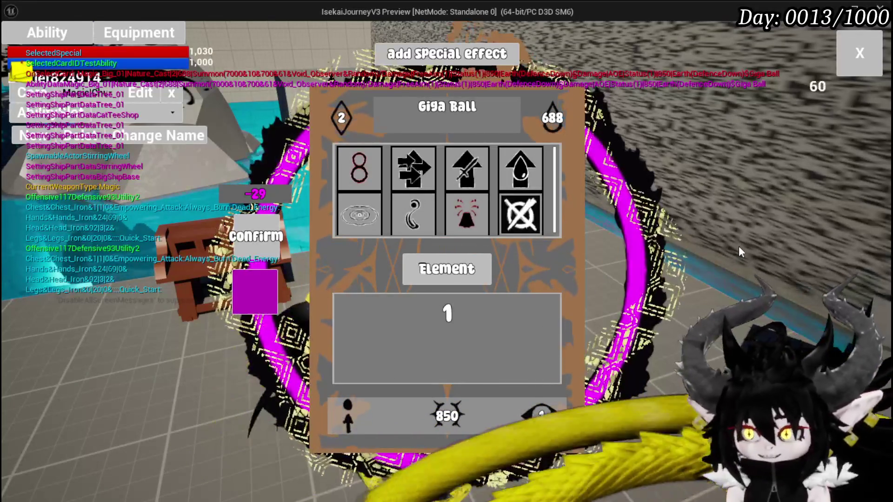
Stop the play session, save all assets, and survey InitialSetSummon's entry, Set Type and Set Targeting nodes.
key(Escape)
click(19, 46)
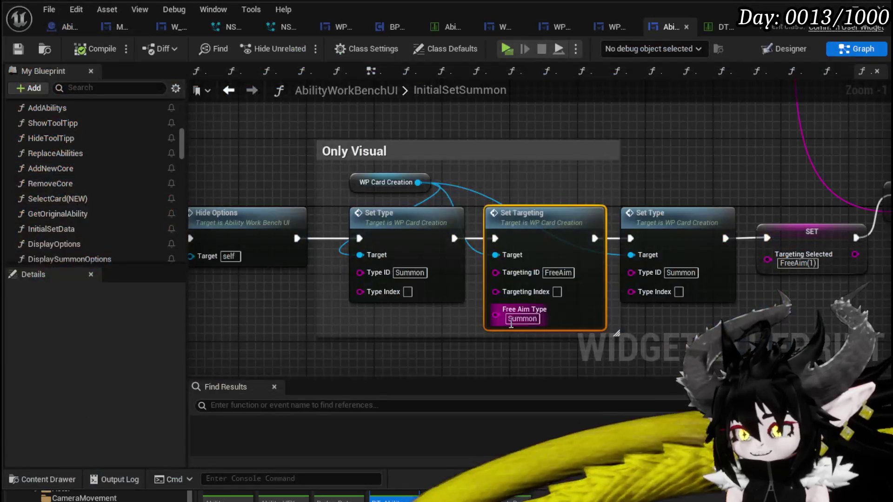
scroll(329, 319, down, 2)
mouse_move(329, 319)
mouse_down()
mouse_move(313, 319)
mouse_move(535, 316)
mouse_up()
drag(441, 316, 619, 322)
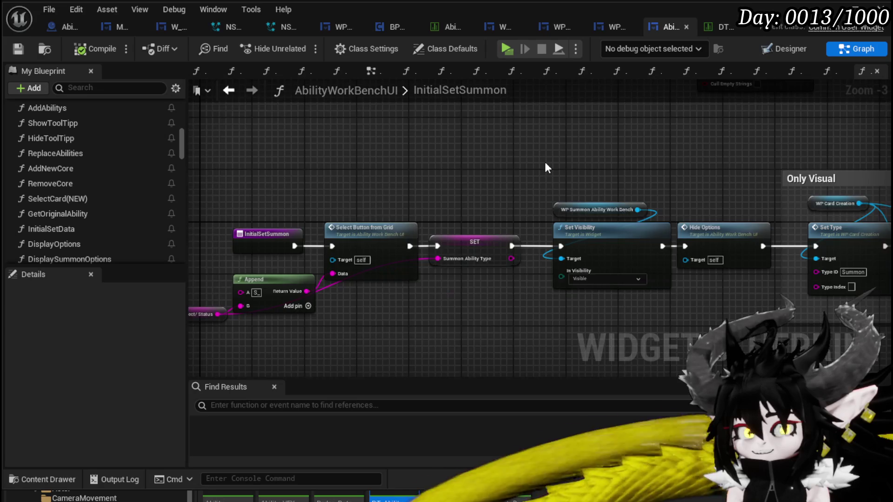
drag(545, 162, 226, 142)
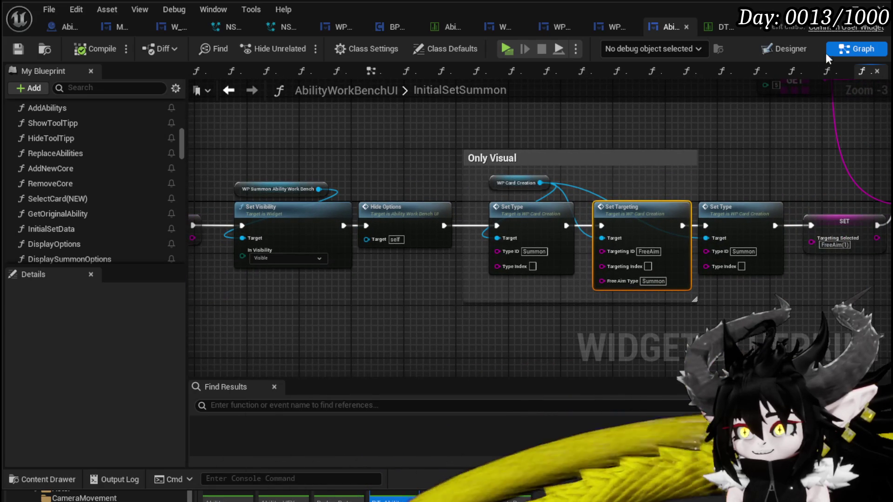
In WP_CardCreation's SetTargeting graph, select the targeting preview check and Branch nodes.
click(609, 26)
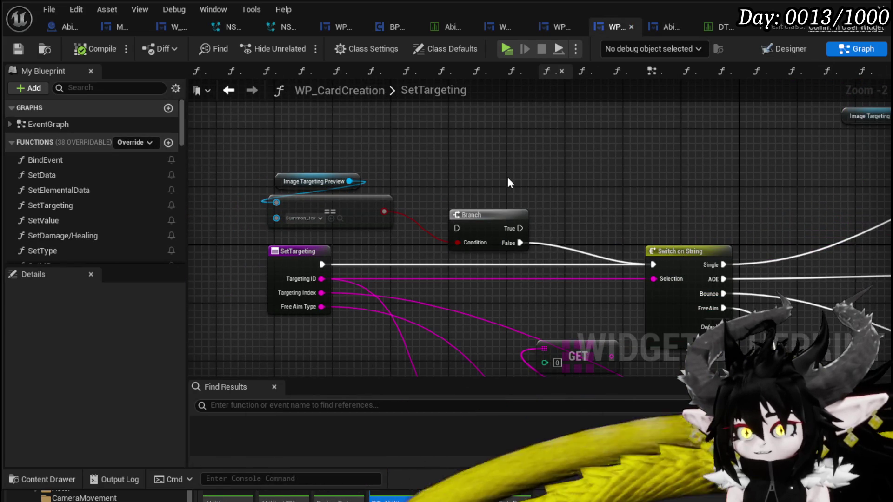
mouse_move(462, 149)
mouse_down()
mouse_move(400, 200)
mouse_move(272, 219)
mouse_up()
scroll(376, 161, down, 2)
mouse_move(376, 161)
mouse_down()
mouse_move(472, 139)
mouse_move(420, 217)
mouse_move(444, 136)
mouse_move(468, 211)
mouse_move(451, 191)
mouse_move(510, 223)
mouse_up()
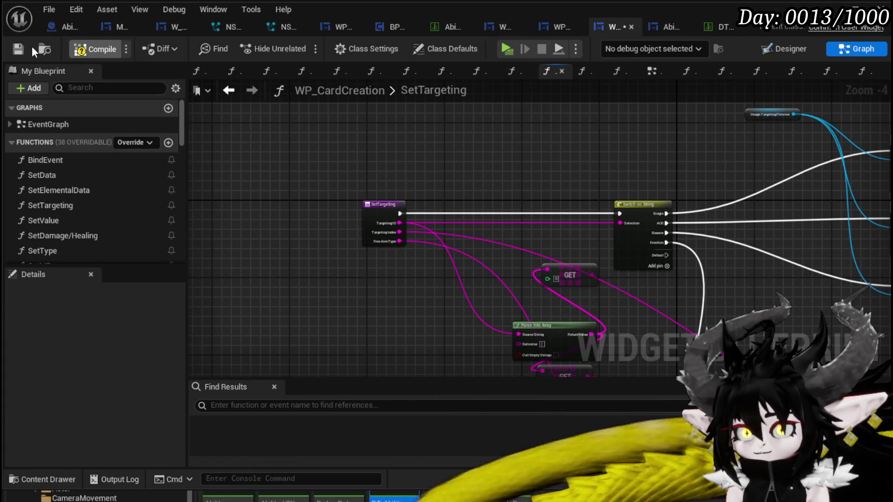
Return to the workbench's InitialSetSummon graph and pan back to its entry node.
click(553, 20)
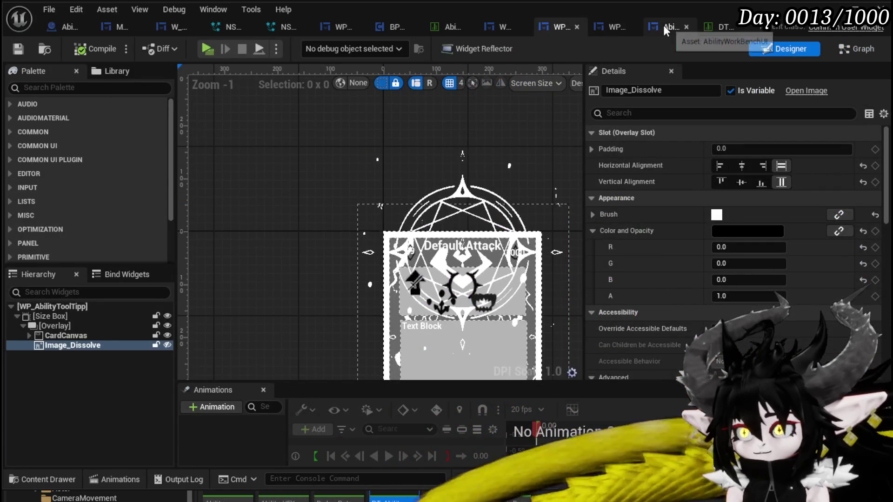
click(665, 26)
mouse_move(449, 169)
mouse_down()
mouse_move(226, 151)
mouse_move(686, 172)
mouse_up()
drag(146, 214, 411, 225)
Retest the magic summon ability in game by opening and closing the Giga Ball card details.
right_click(410, 229)
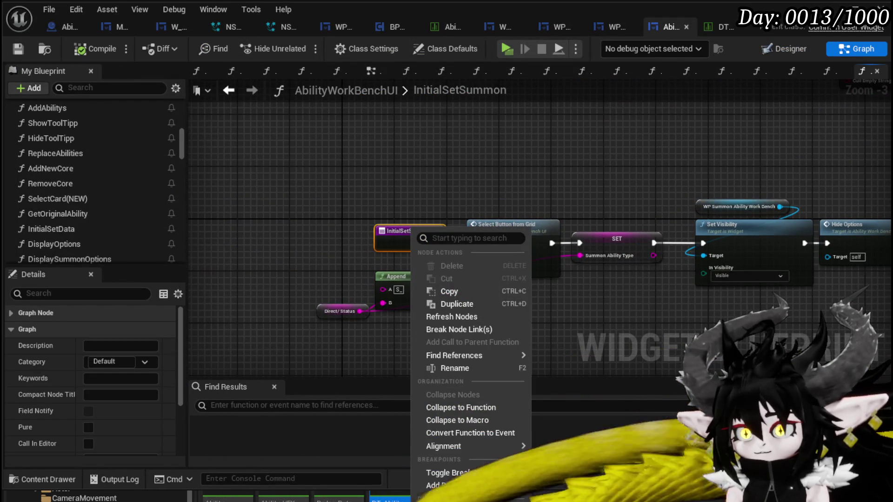
key(Escape)
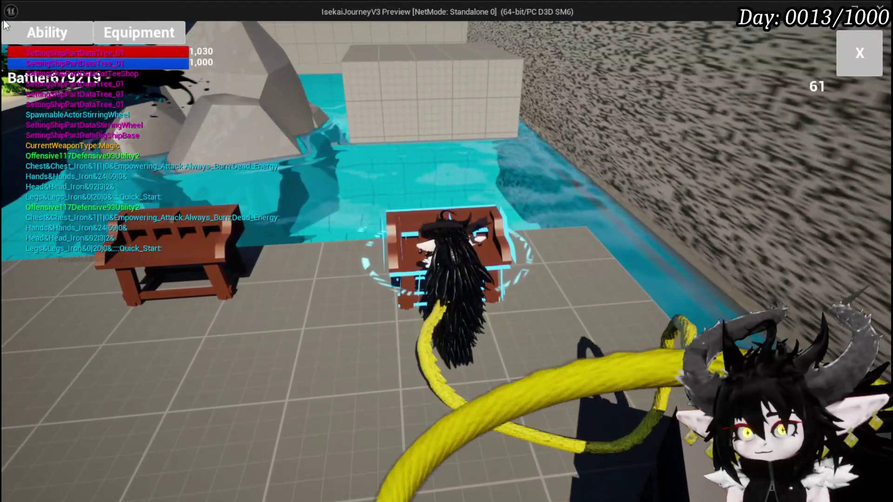
click(47, 32)
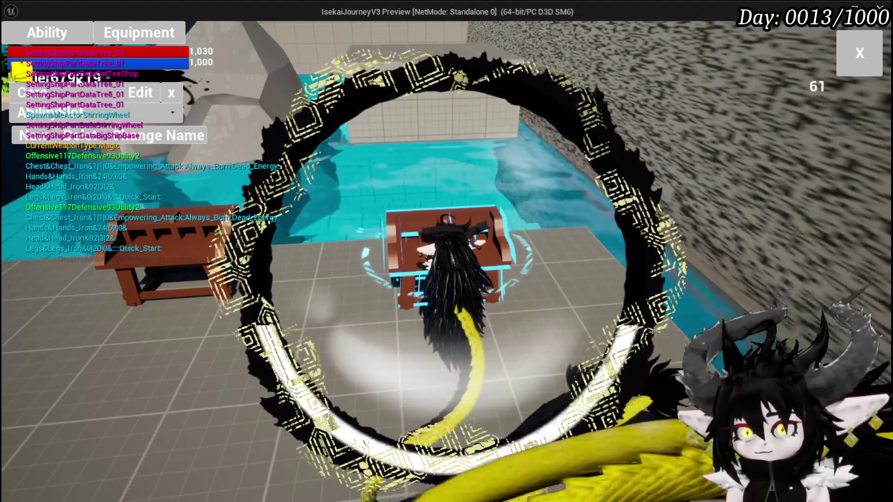
click(118, 119)
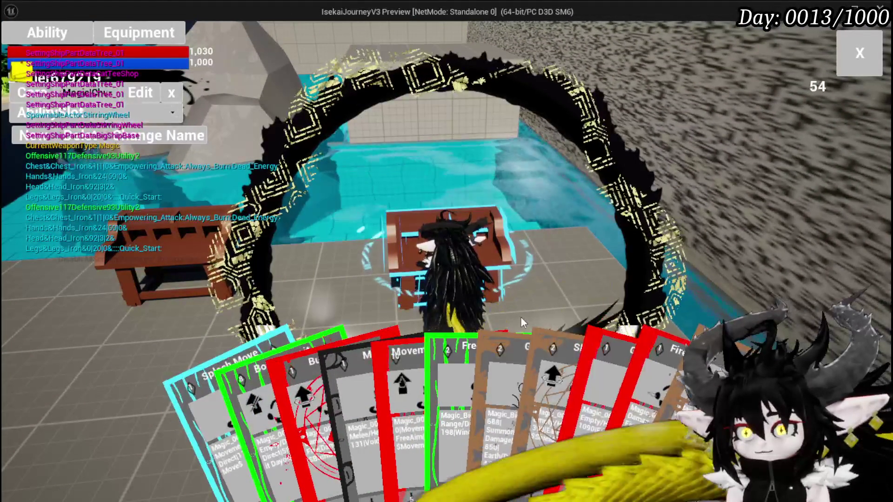
click(524, 369)
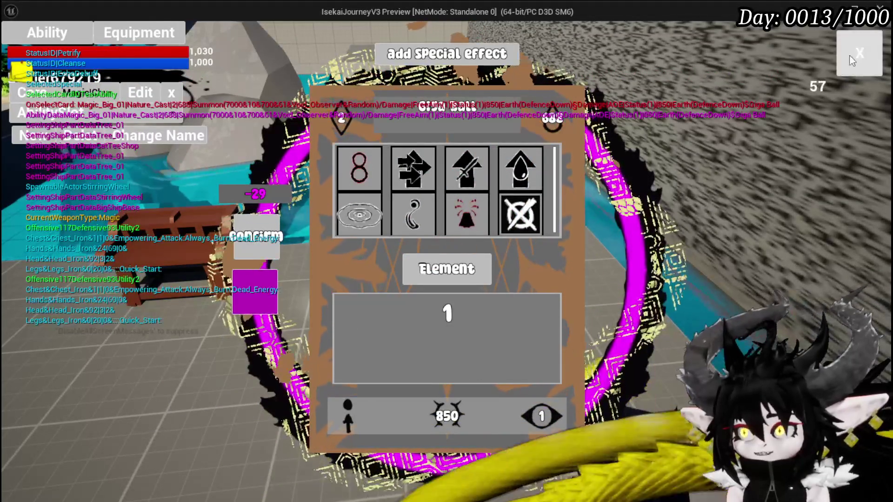
click(521, 214)
Stop play, save the level, and open SelectCard(NEW), moving the Summon comparison node aside.
key(Escape)
key(ctrl+s)
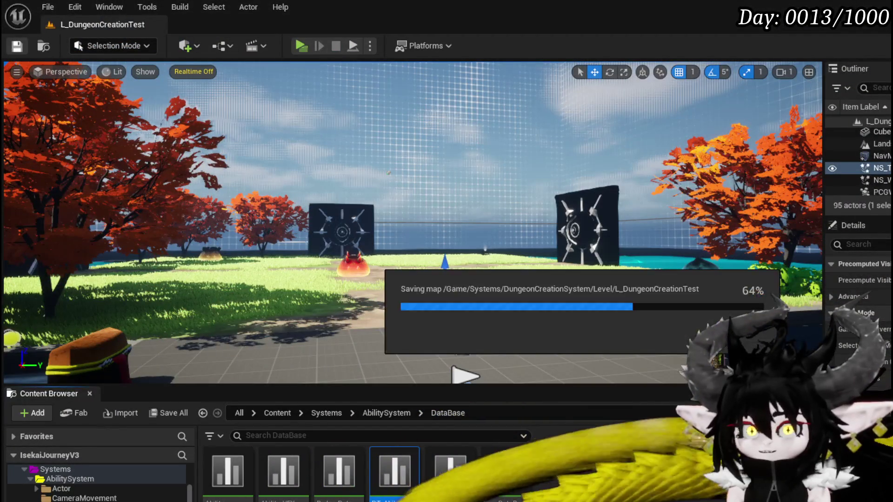
key(alt+Tab)
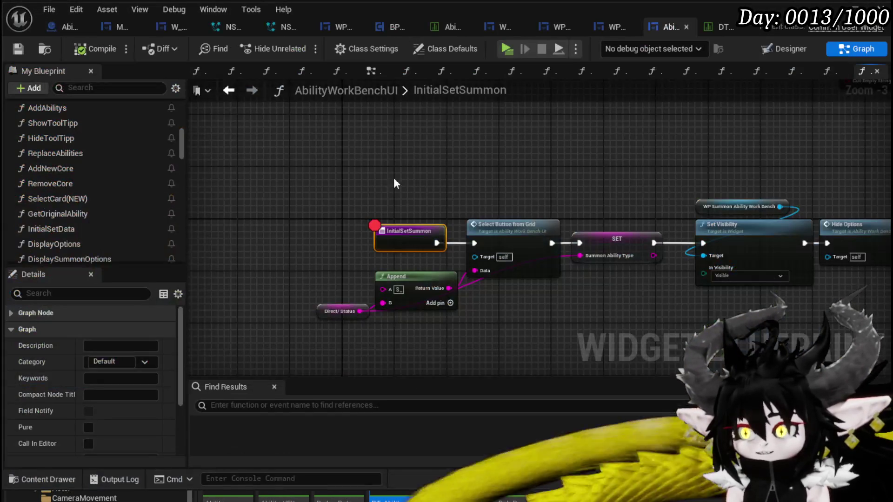
double_click(73, 203)
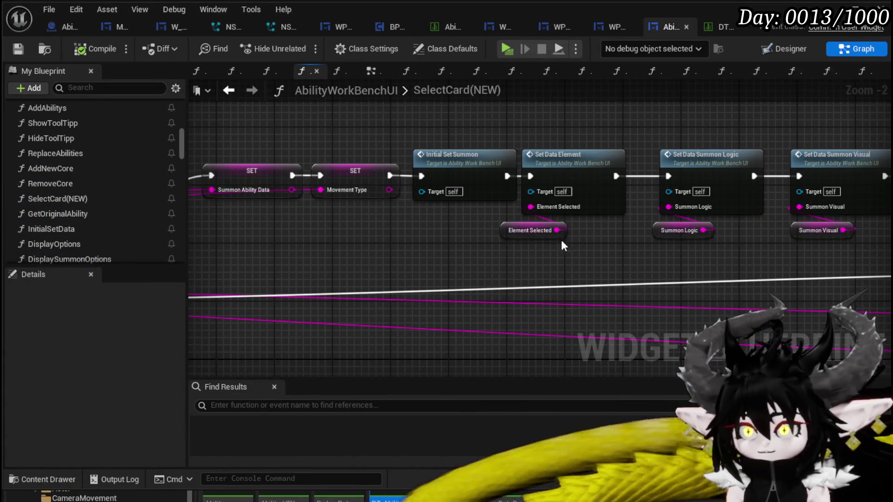
scroll(584, 240, up, 2)
mouse_move(641, 221)
mouse_down()
mouse_move(651, 170)
mouse_move(730, 161)
mouse_move(548, 273)
mouse_move(288, 245)
mouse_move(597, 231)
mouse_up()
mouse_move(486, 298)
mouse_down()
mouse_move(425, 193)
mouse_move(454, 189)
mouse_move(298, 233)
mouse_move(584, 251)
mouse_up()
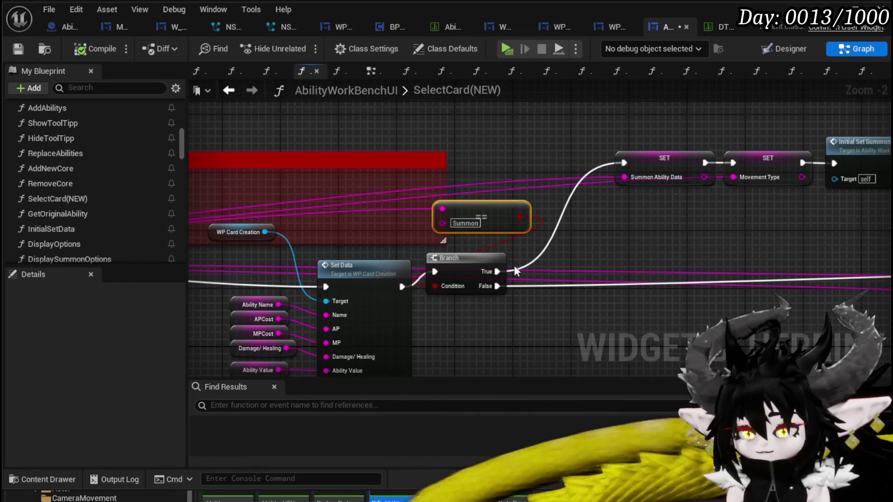
Add a breakpoint to the Summon-checking Branch node and start play from the level editor.
right_click(454, 263)
click(540, 484)
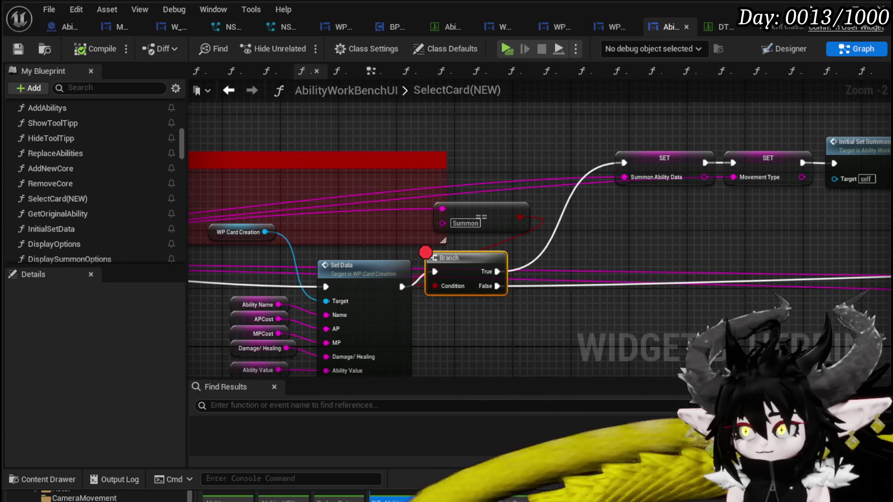
key(alt+Tab)
click(303, 47)
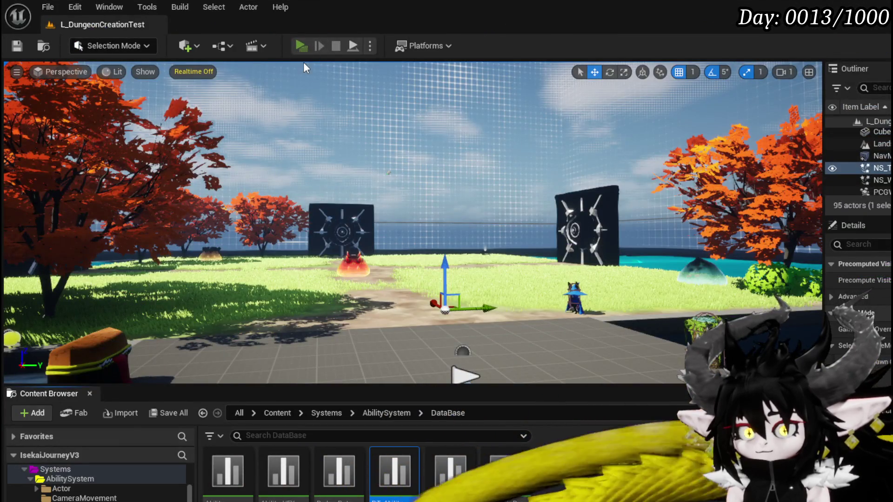
Select the Giga Ball card under the magic summon ability to hit the breakpoint and inspect wire values.
key(w)
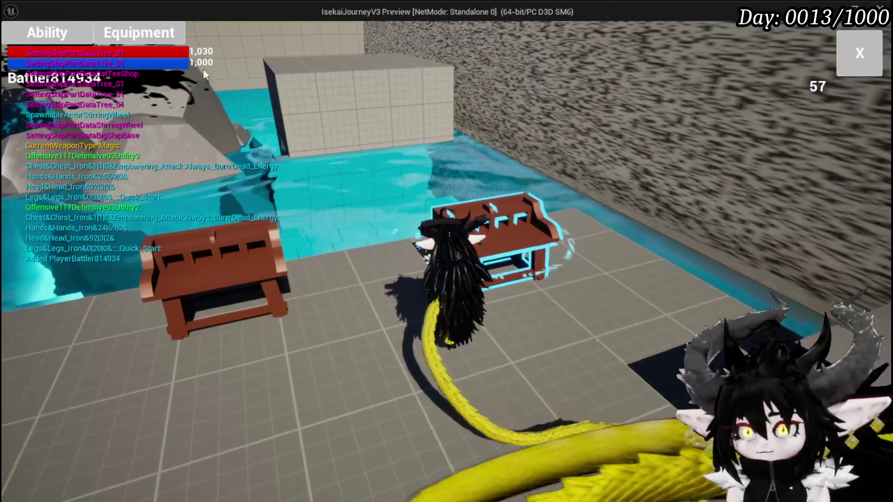
click(112, 116)
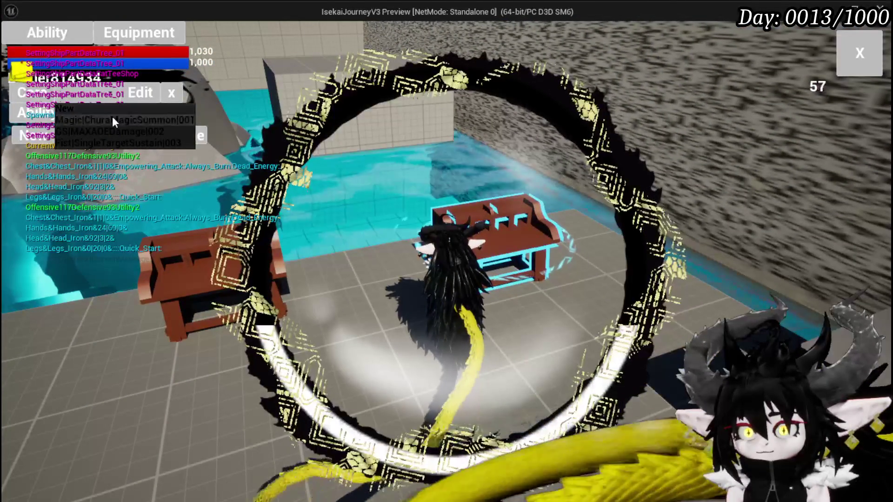
click(112, 117)
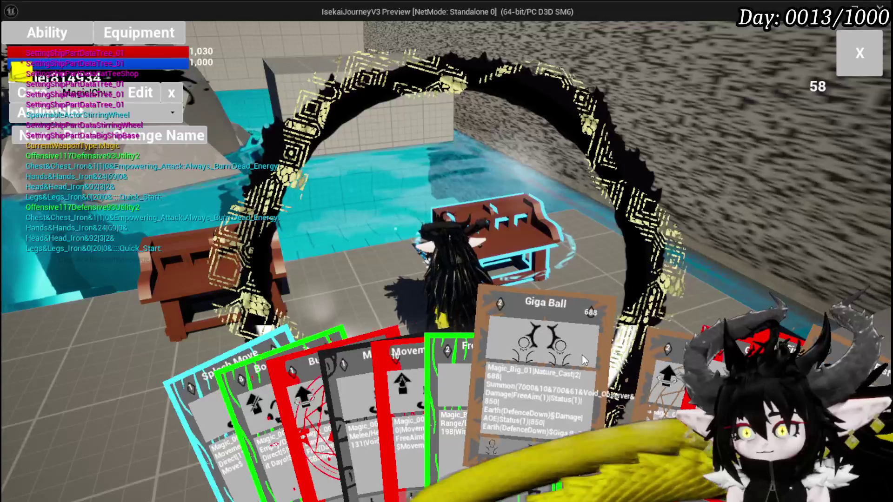
click(582, 354)
mouse_move(631, 157)
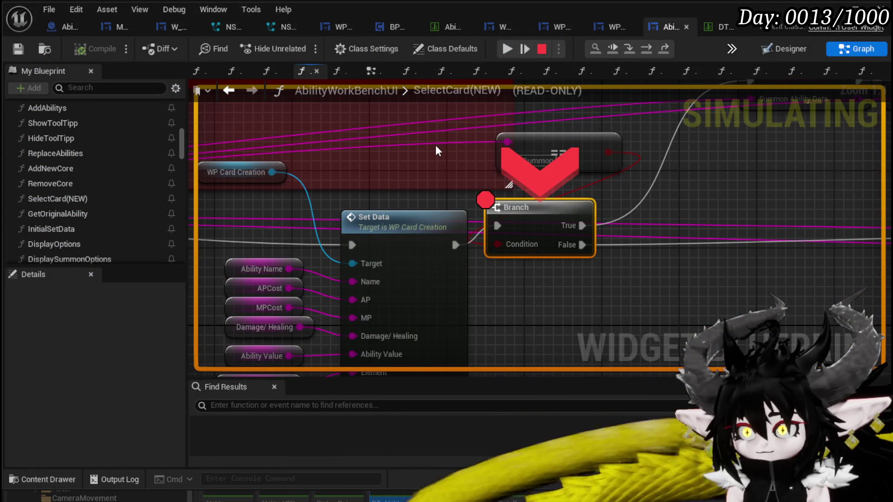
mouse_move(438, 144)
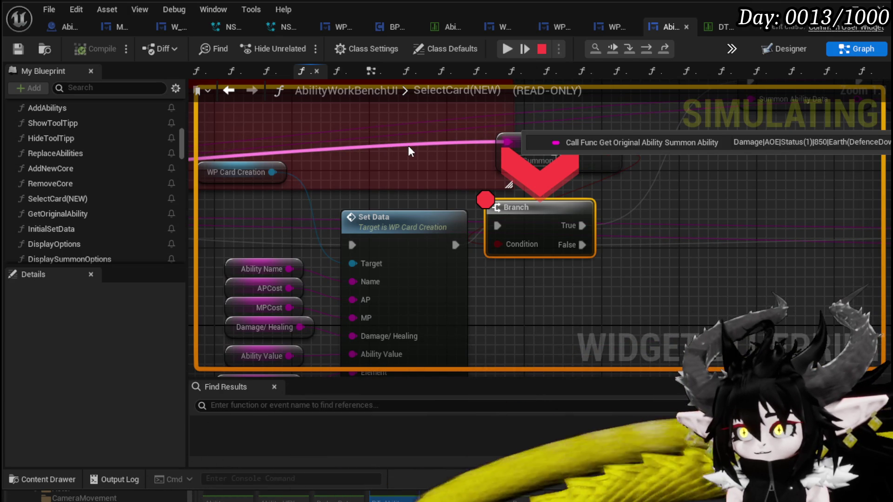
Resume execution, close the Giga Ball detail panel, and return to the SelectCard(NEW) graph.
scroll(408, 151, down, 3)
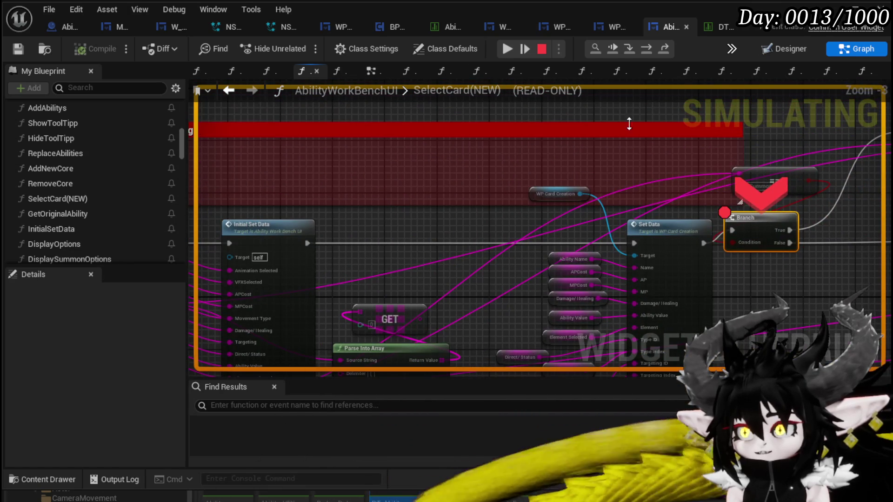
click(507, 48)
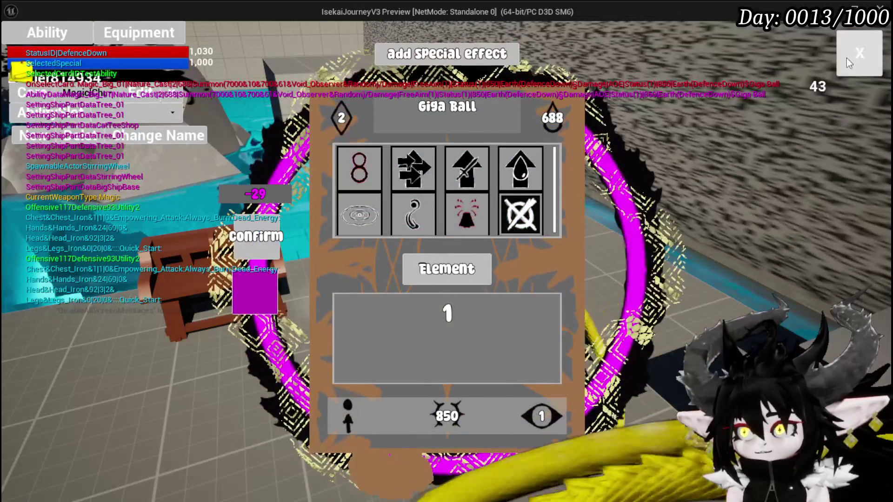
click(858, 55)
key(e)
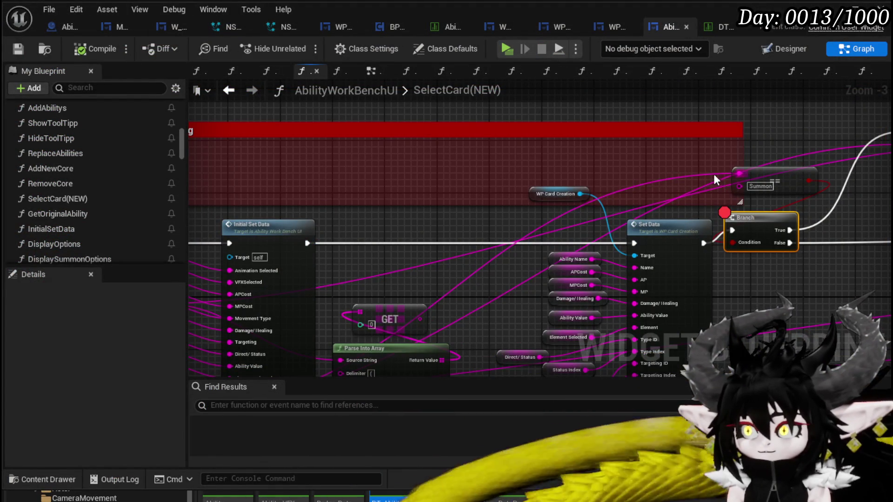
Follow the summon ability wire into GetOriginalAbility, inspect its GET and Parse Into Array nodes, then go back.
double_click(710, 173)
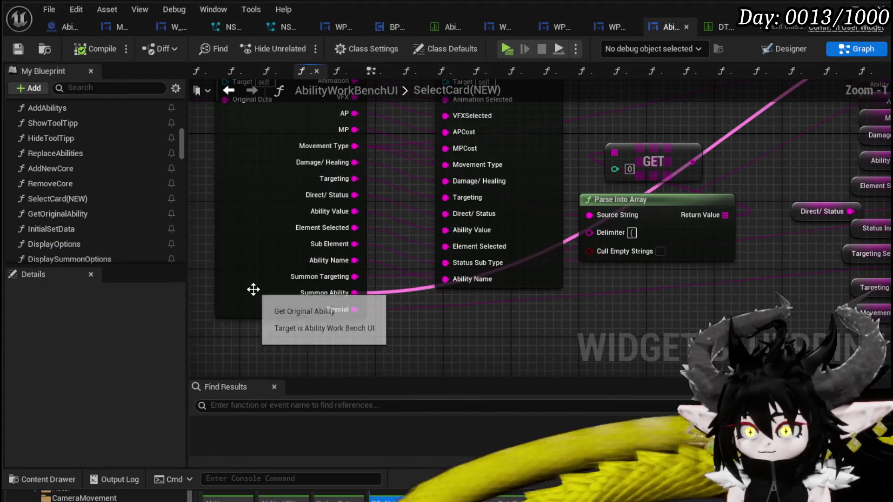
double_click(253, 289)
scroll(326, 276, up, 2)
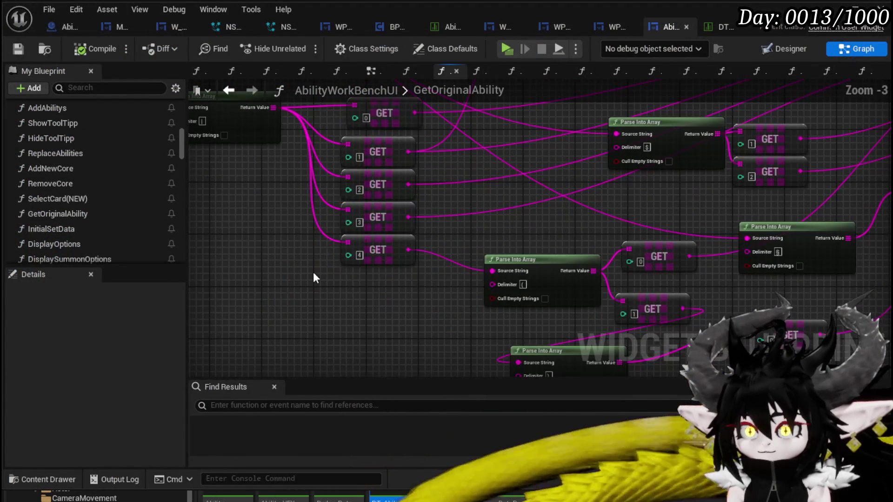
scroll(642, 243, down, 2)
scroll(642, 272, up, 4)
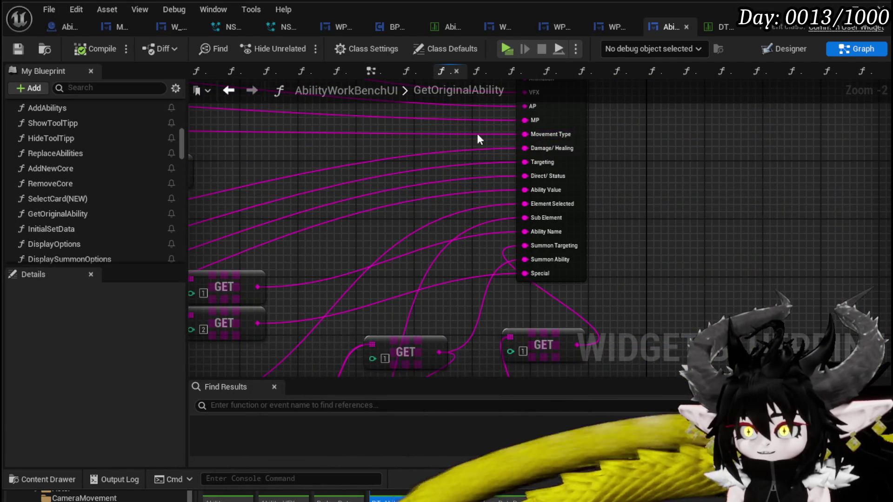
scroll(509, 133, down, 2)
scroll(339, 165, up, 2)
mouse_move(337, 159)
mouse_down()
mouse_move(396, 78)
mouse_move(412, 125)
mouse_move(669, 242)
mouse_move(718, 145)
mouse_up()
drag(508, 173, 460, 225)
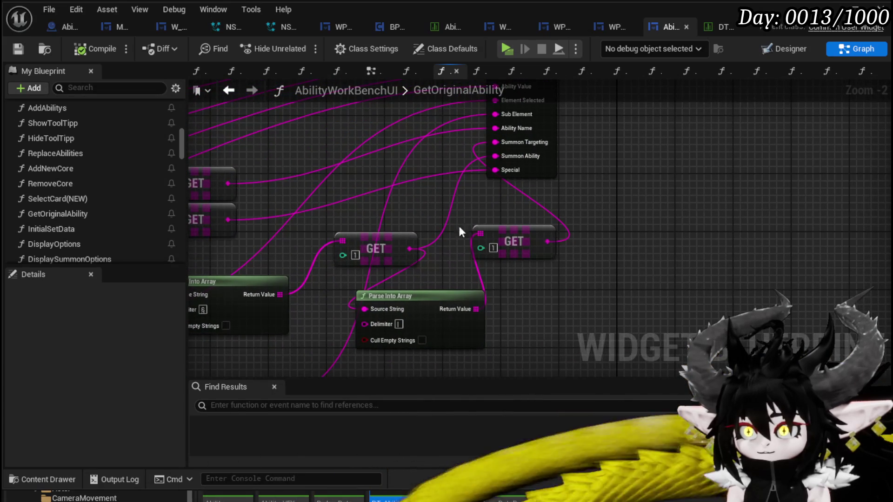
drag(532, 235, 545, 238)
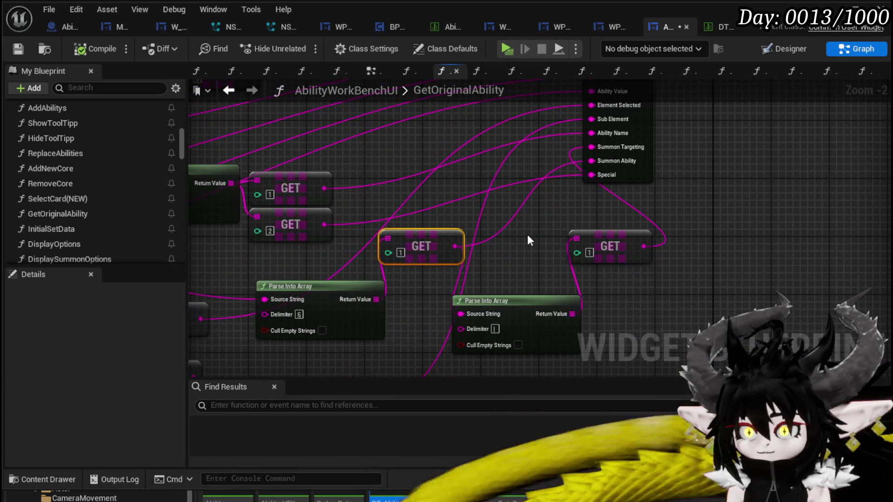
mouse_move(527, 240)
mouse_down()
mouse_move(693, 219)
mouse_move(434, 270)
mouse_up()
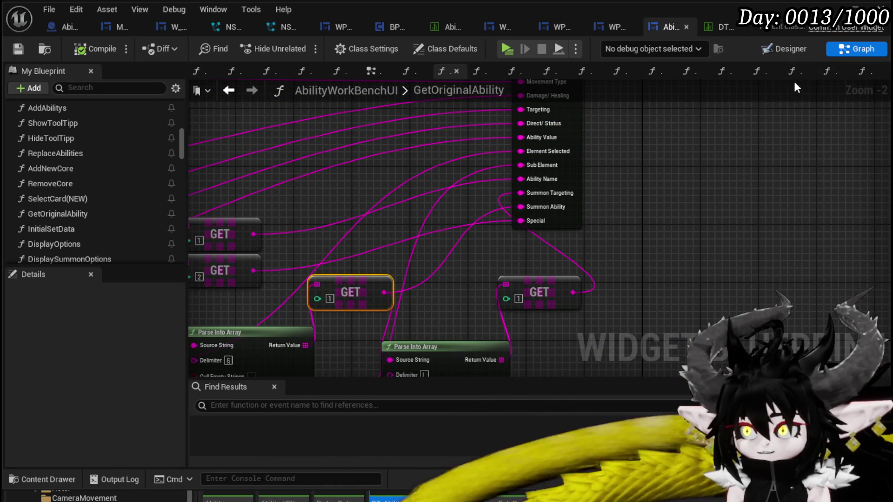
click(229, 90)
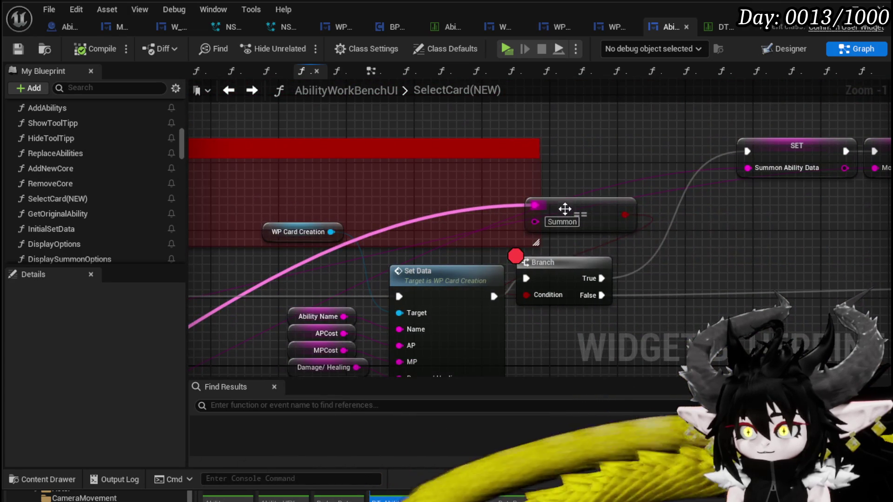
Add an Is Empty check on the Summon string, wire it into the Branch Condition, and save.
drag(539, 204, 484, 181)
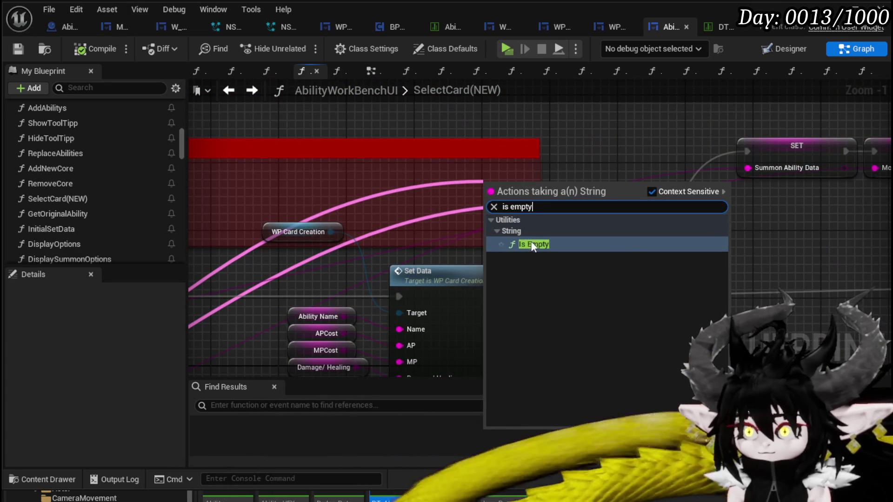
click(534, 243)
mouse_move(489, 176)
mouse_down()
mouse_move(622, 219)
mouse_move(496, 180)
mouse_up()
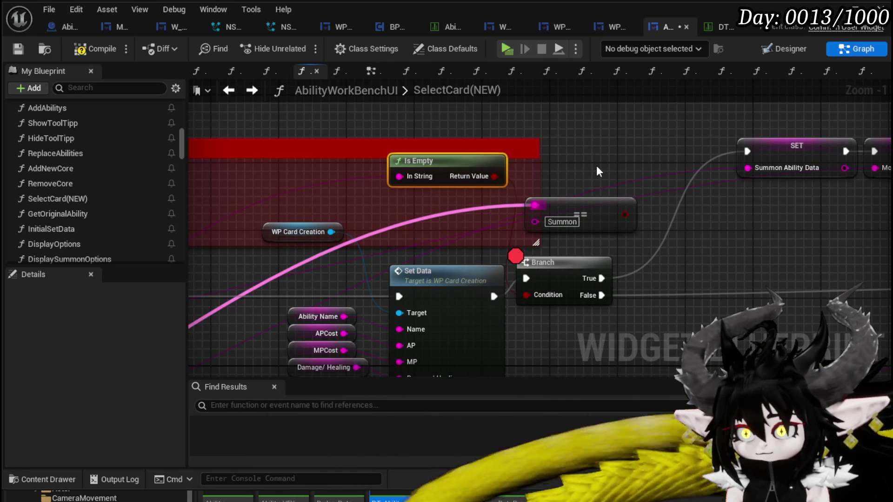
click(17, 49)
Play-test by selecting a workbench card to hit the Branch breakpoint, then stop the session.
key(alt+Tab)
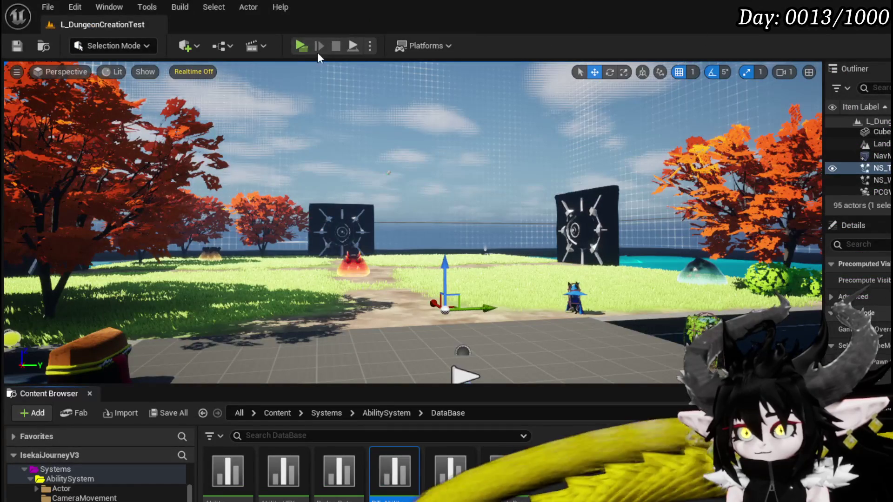
click(296, 49)
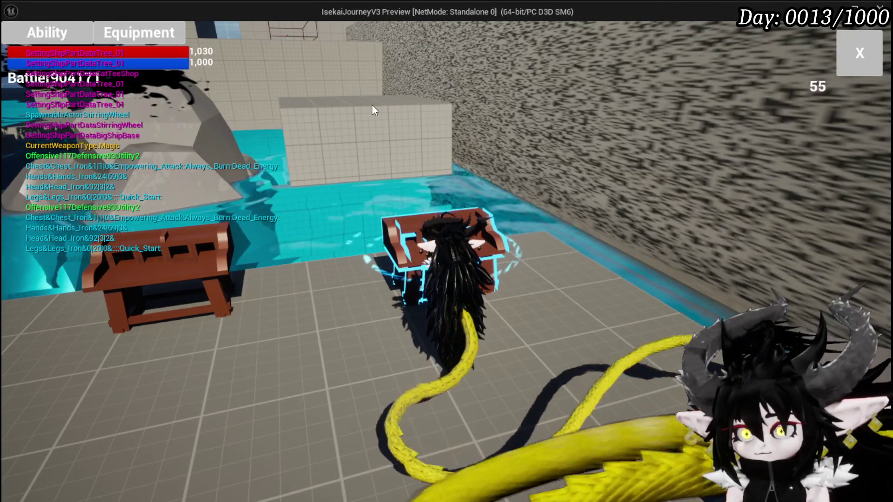
click(38, 30)
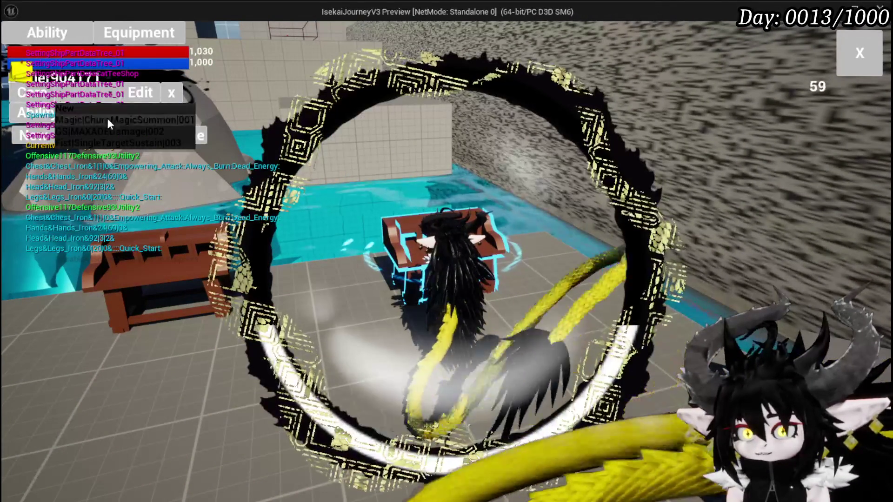
click(509, 335)
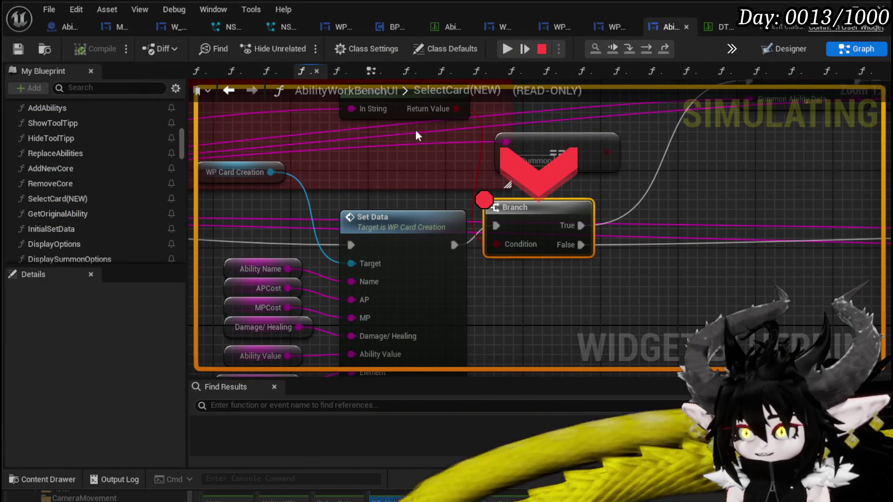
mouse_move(309, 112)
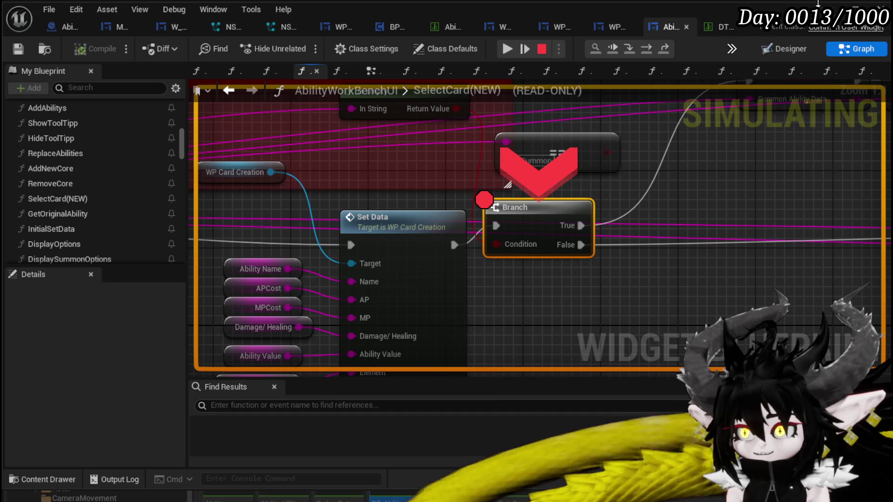
click(541, 49)
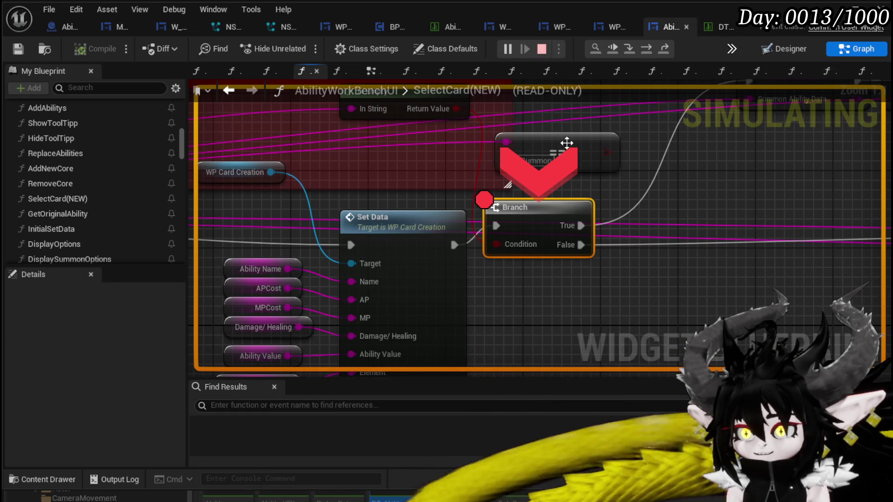
drag(454, 176, 525, 165)
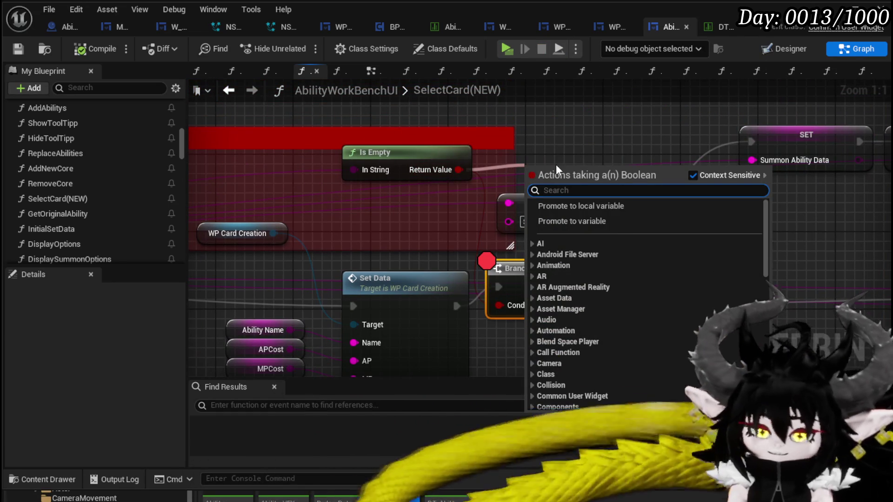
Insert a NOT node after Is Empty, feed it into the Branch Condition, and compile and save.
text(not)
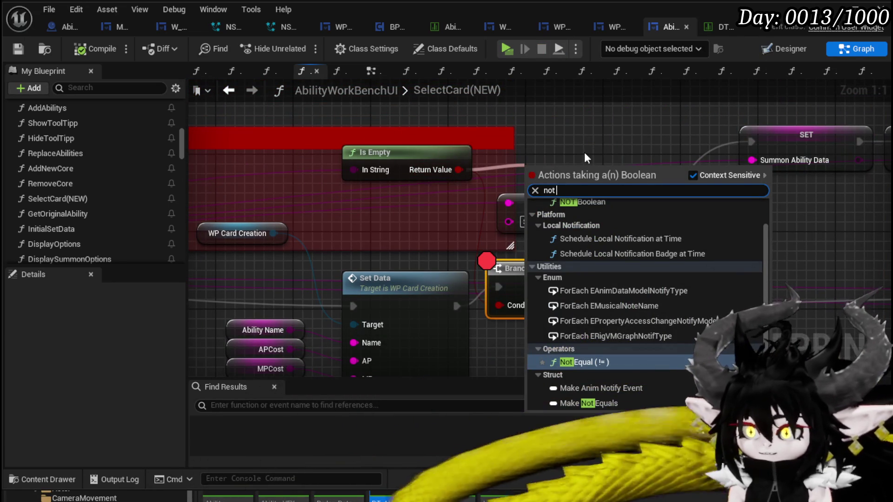
click(596, 203)
mouse_move(570, 175)
mouse_down()
mouse_move(551, 165)
mouse_move(507, 314)
mouse_move(499, 305)
mouse_up()
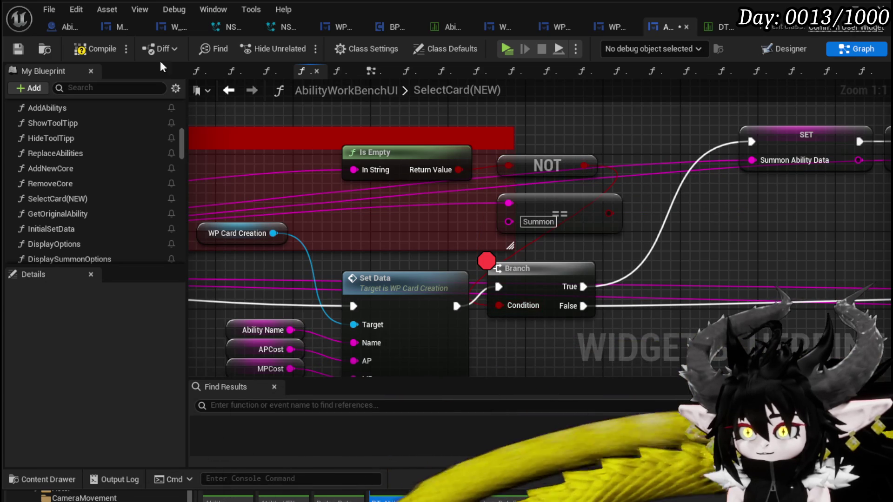
click(19, 49)
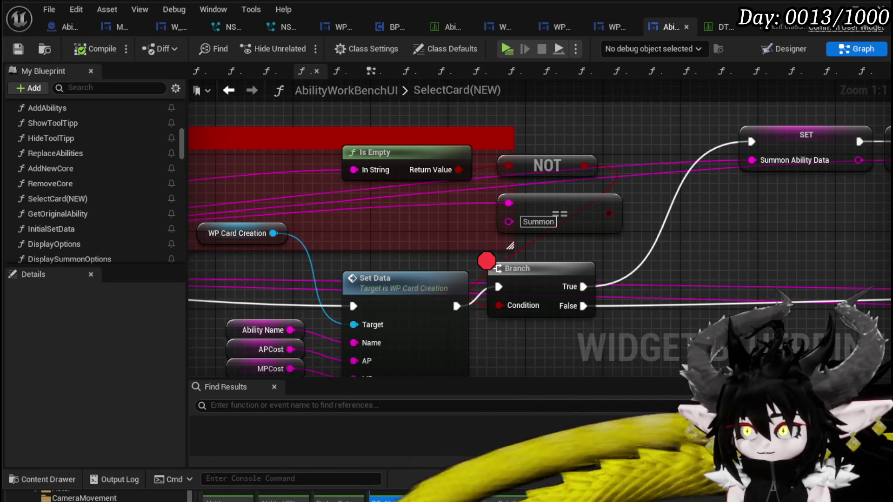
Play-test by picking a summon card from the hand, resuming past the breakpoint, and closing its effect screen.
key(alt+Tab)
click(309, 49)
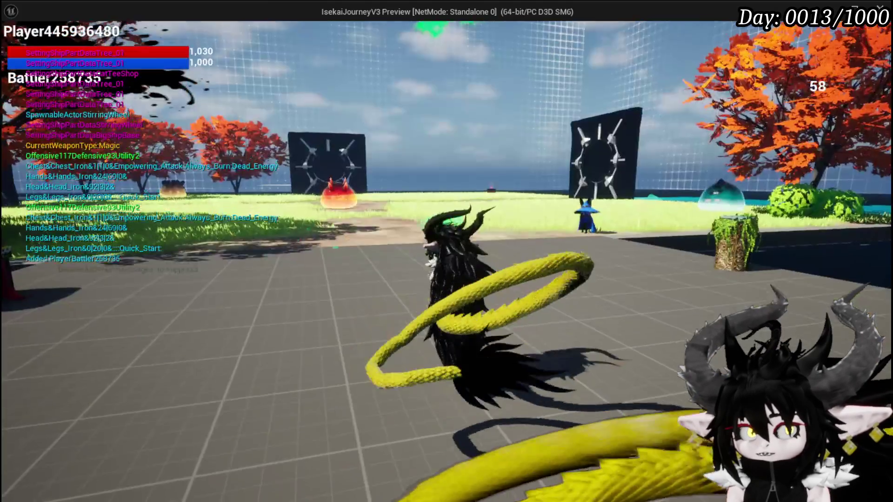
key(w)
key(e)
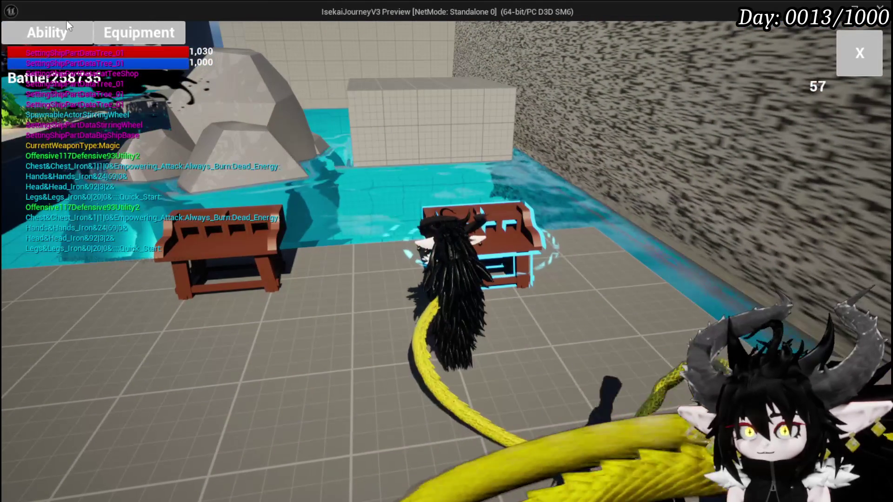
key(Tab)
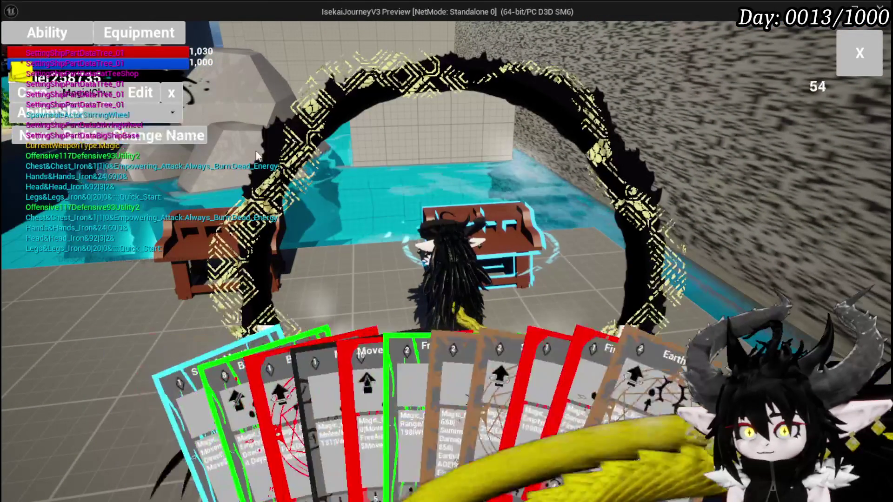
click(483, 375)
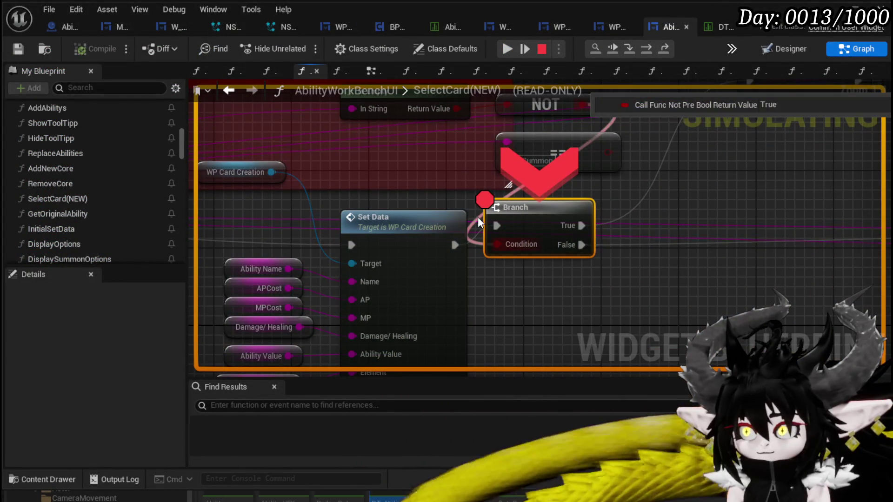
click(508, 44)
mouse_move(623, 258)
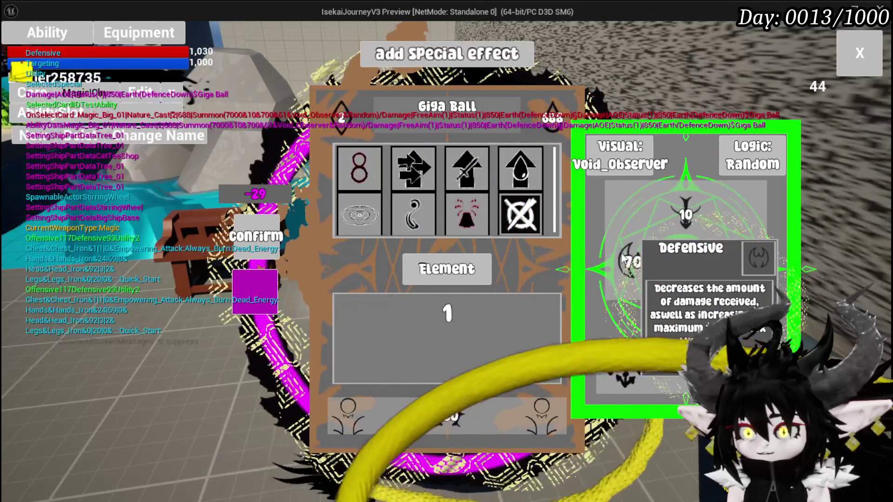
click(844, 52)
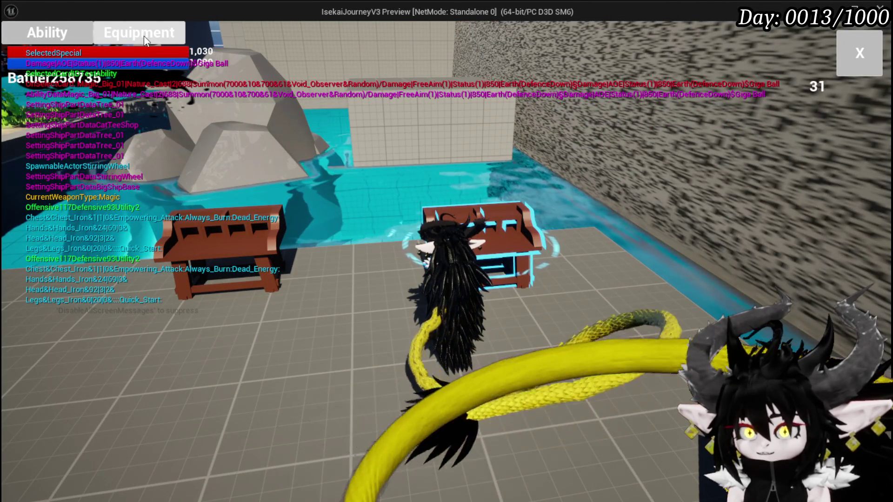
Select the MovementExplosion card and resume past the breakpoint to show its editor.
click(65, 38)
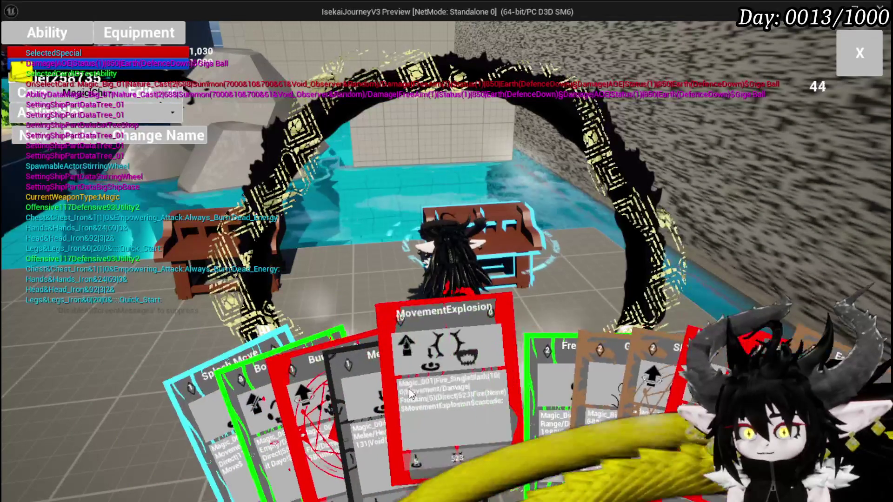
click(425, 367)
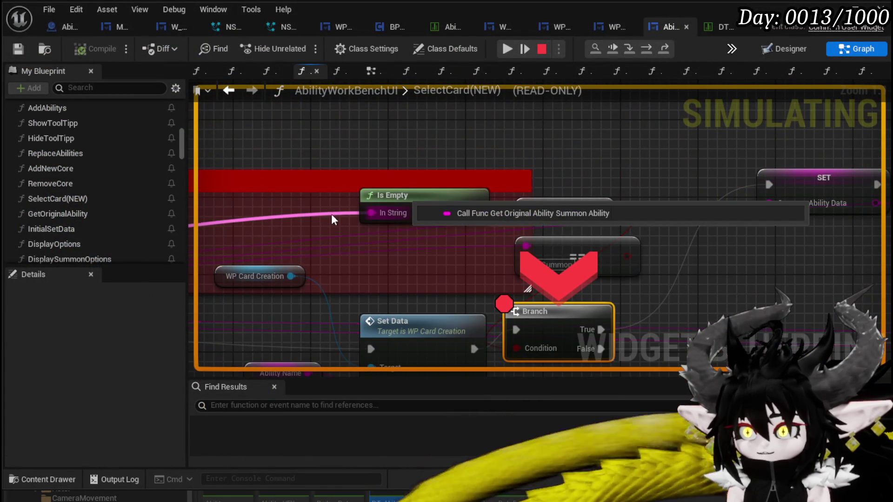
click(508, 49)
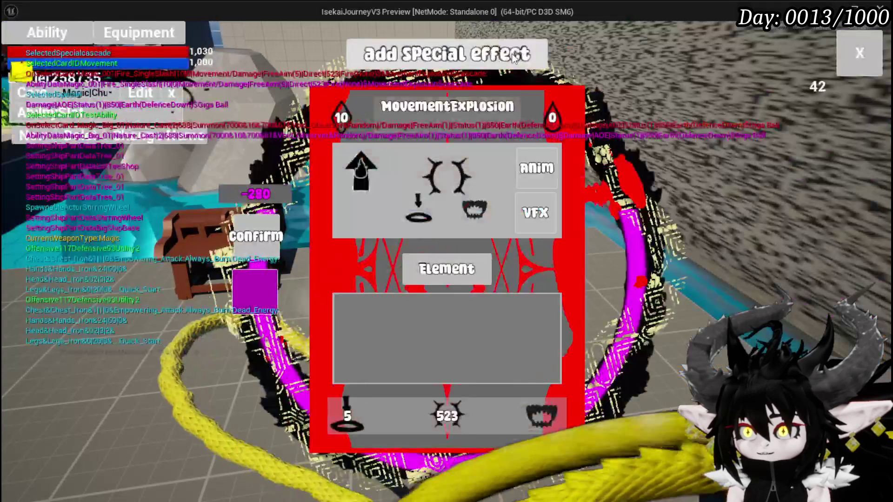
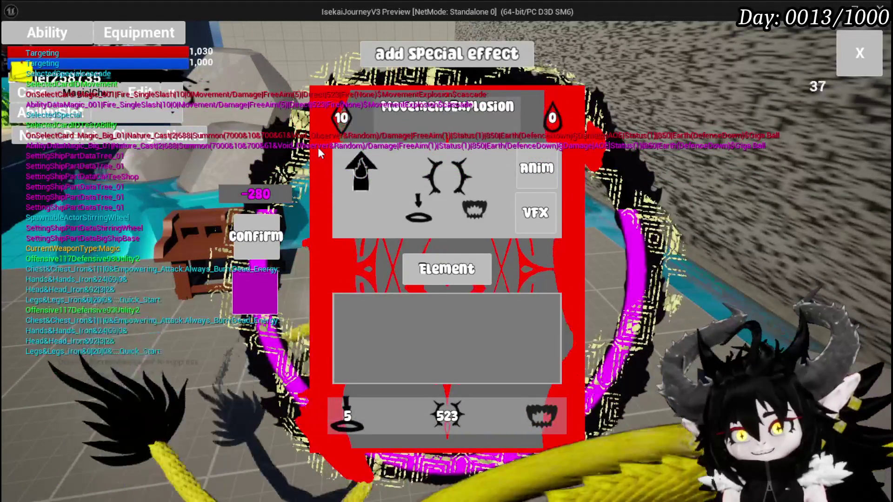
Close the in-game Add Special Effect dialog and Ability menu to return to the game world.
mouse_move(329, 139)
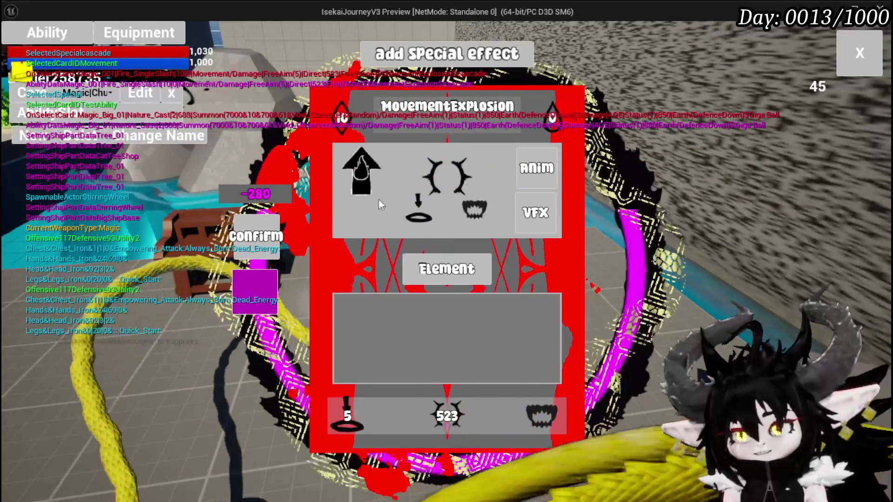
click(859, 53)
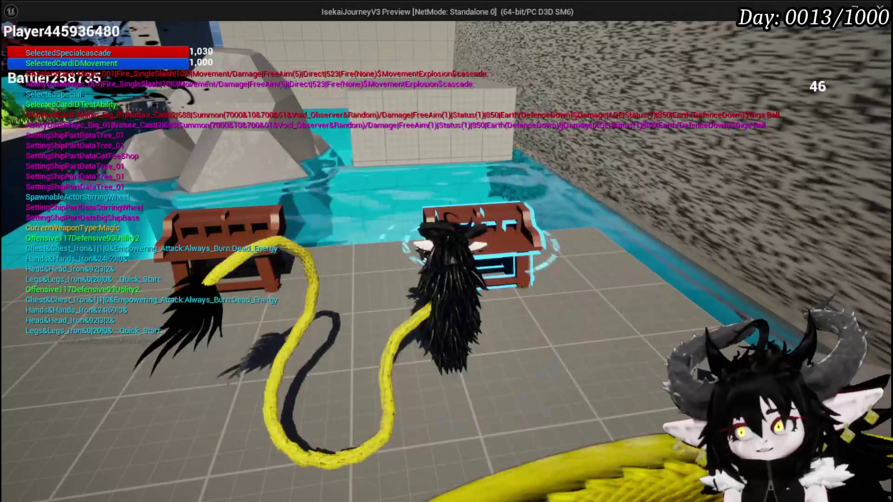
Stop the game preview, save AbilityWorkBenchUI, and pan SelectCard(NEW) to the Is Empty node.
key(Escape)
click(15, 42)
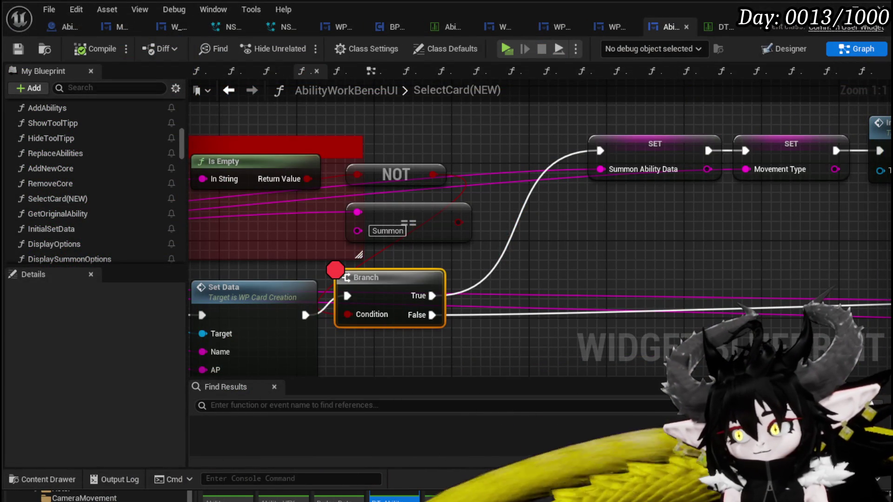
drag(671, 251, 725, 245)
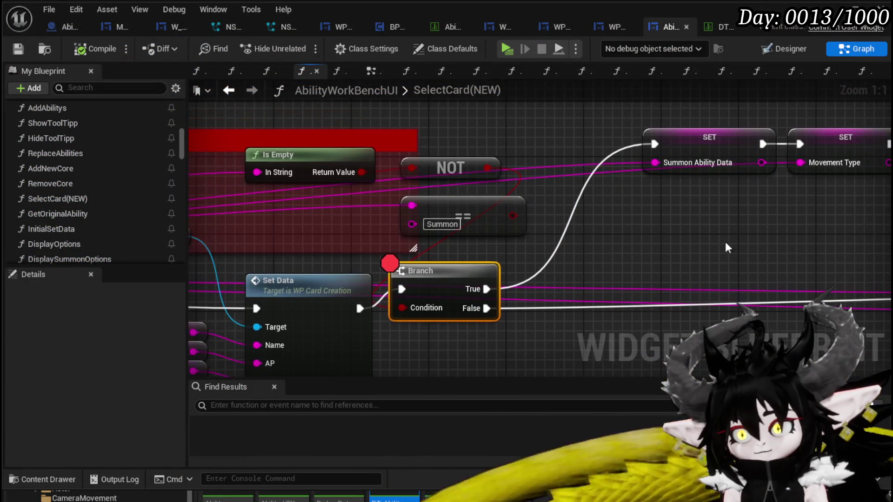
drag(409, 219, 427, 254)
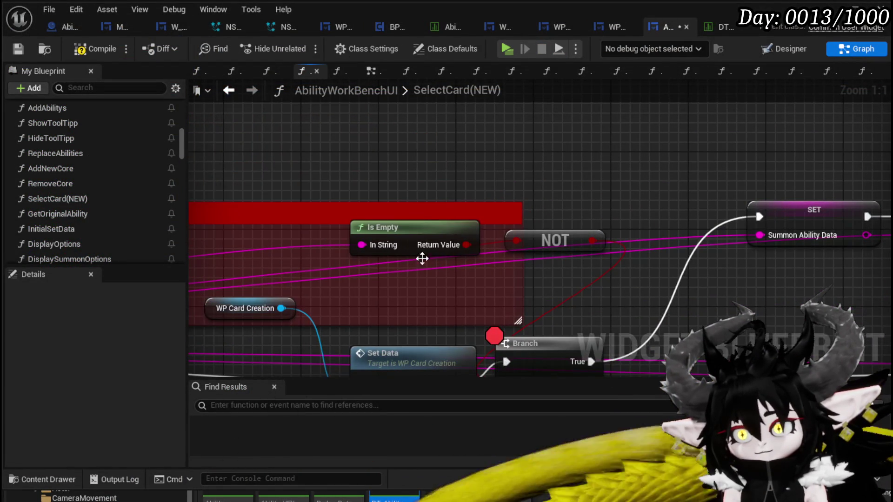
Lift the Is Empty and NOT nodes above the red comment, save, and show the Designer layout.
drag(545, 238, 565, 151)
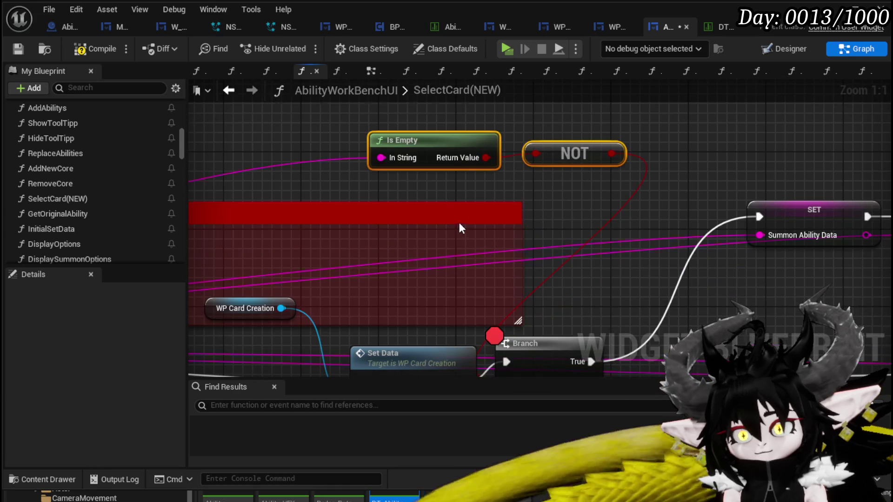
scroll(460, 228, down, 2)
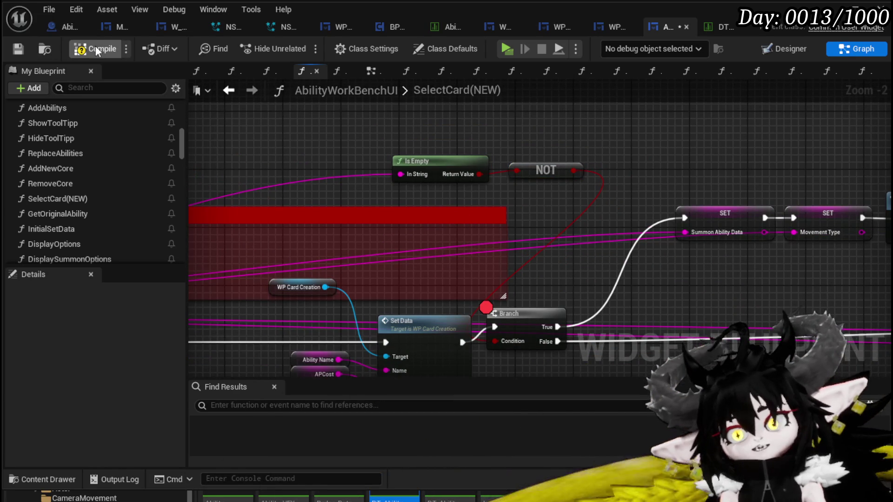
click(14, 49)
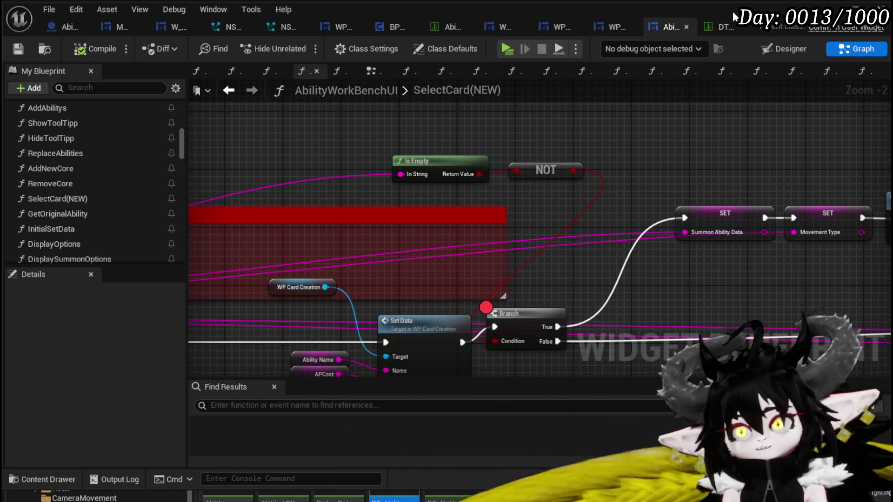
click(785, 48)
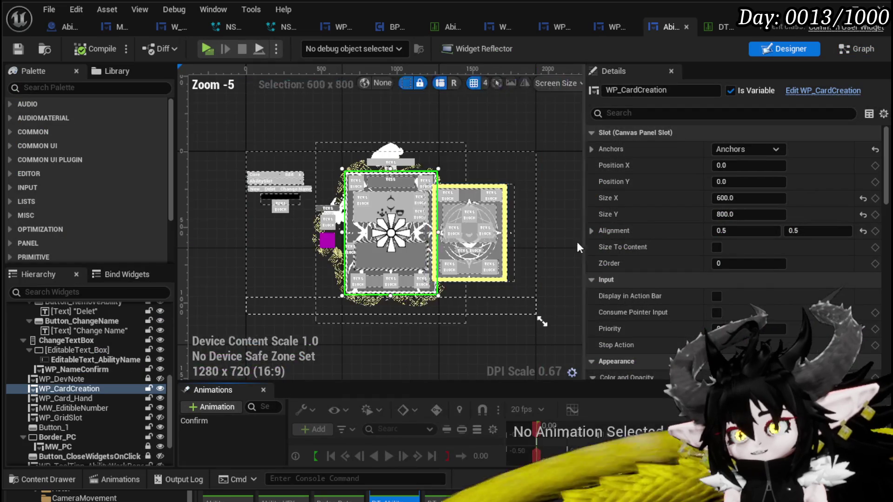
Open WP_Summon_AbilityWorkBench in its own editor and view its SetElementEffect function graph.
scroll(484, 226, up, 4)
click(484, 226)
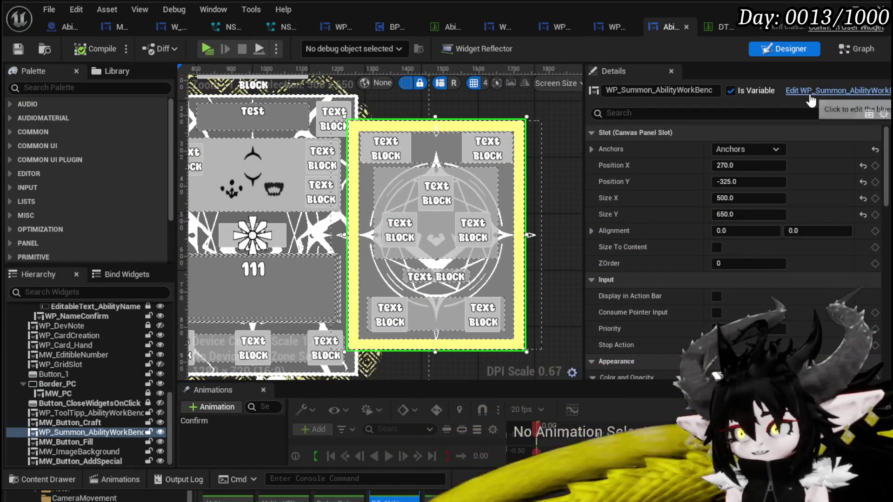
click(810, 97)
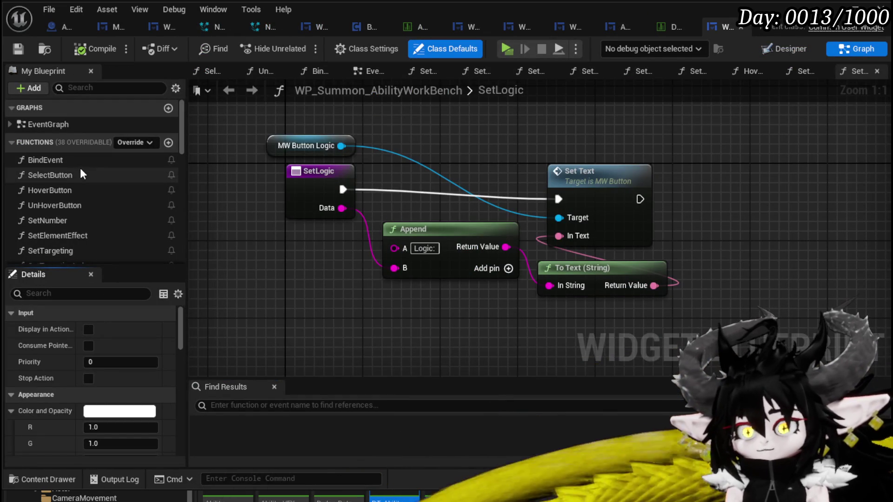
double_click(88, 234)
scroll(450, 179, down, 3)
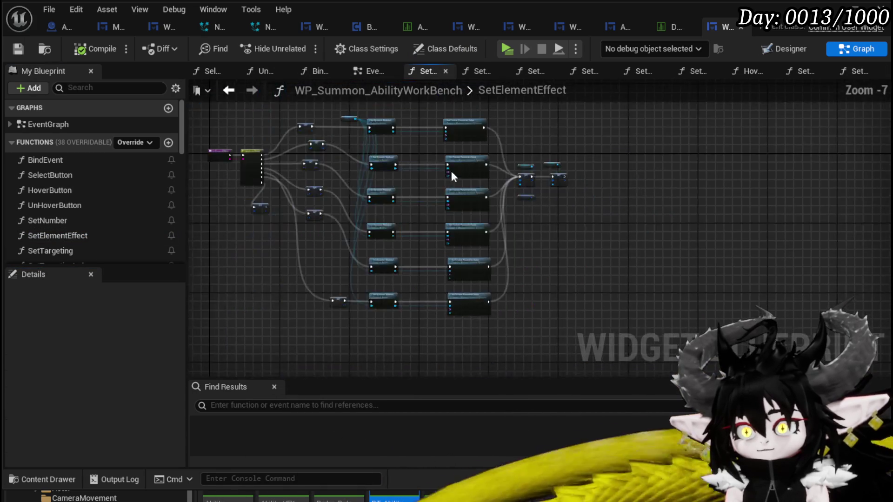
drag(450, 178, 553, 194)
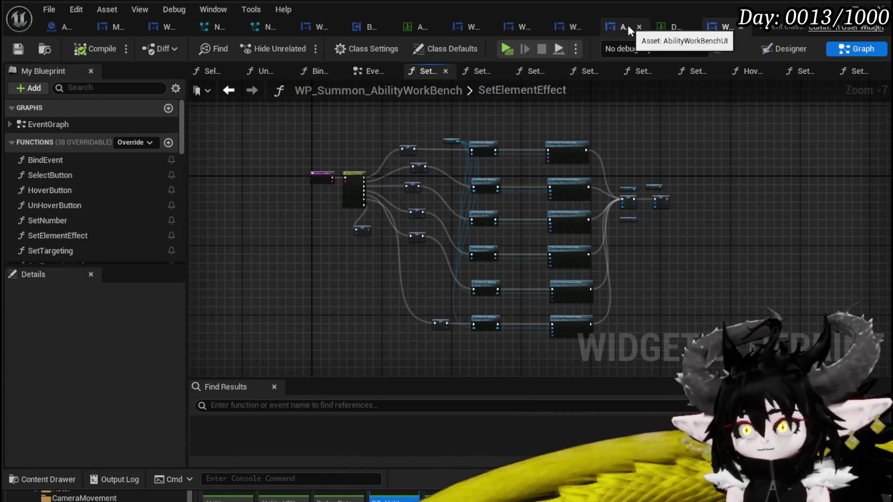
Inspect the SetCardVisual function graph in the WP_CardCreation blueprint.
click(627, 26)
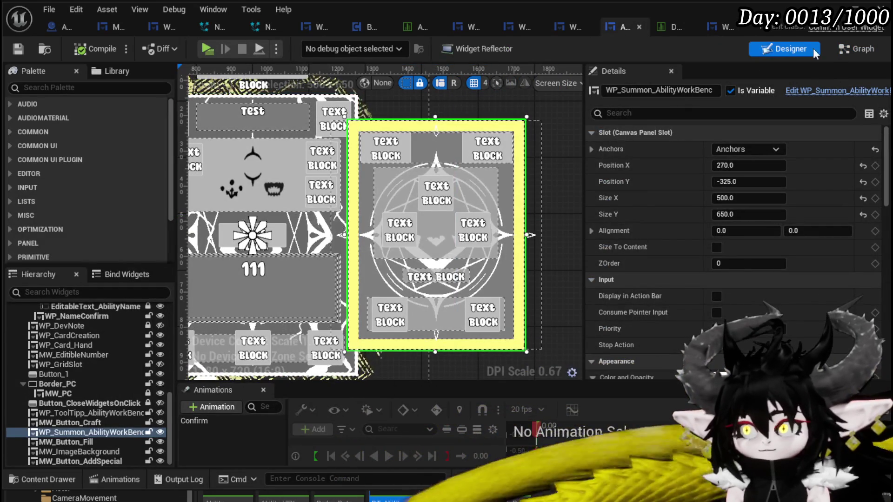
click(564, 24)
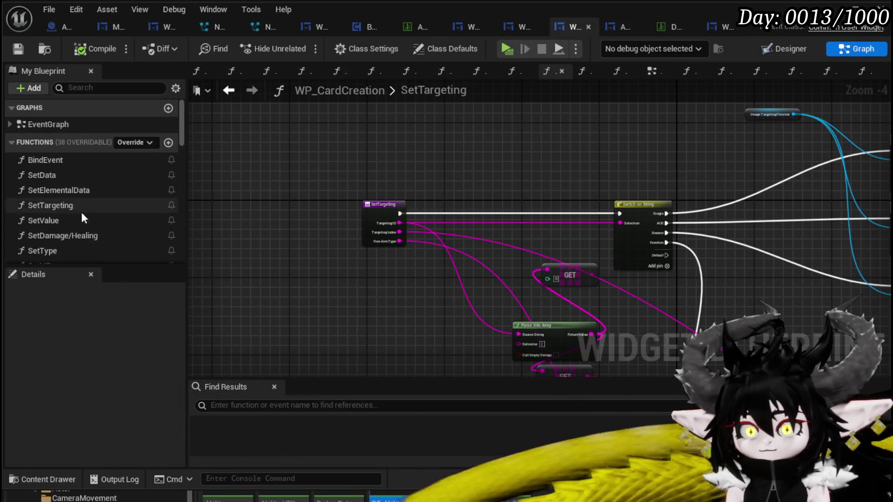
scroll(85, 200, down, 3)
scroll(82, 213, down, 3)
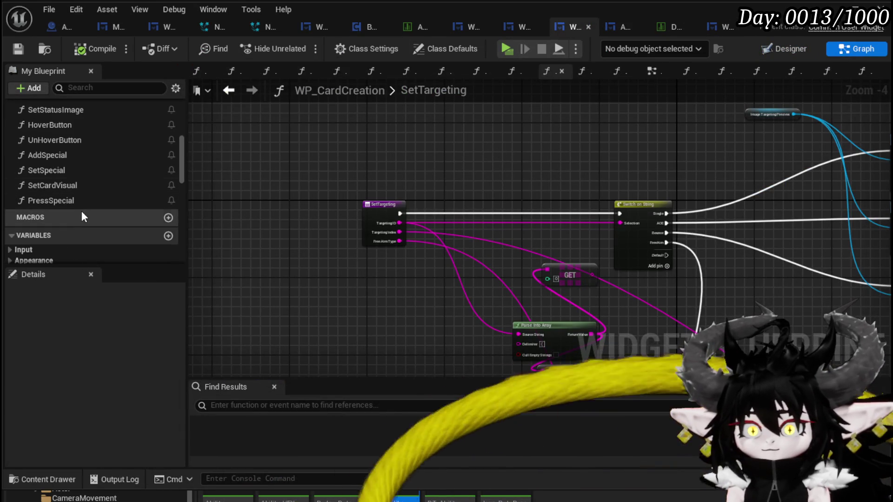
double_click(68, 186)
scroll(421, 189, down, 3)
scroll(493, 175, up, 3)
scroll(379, 116, down, 2)
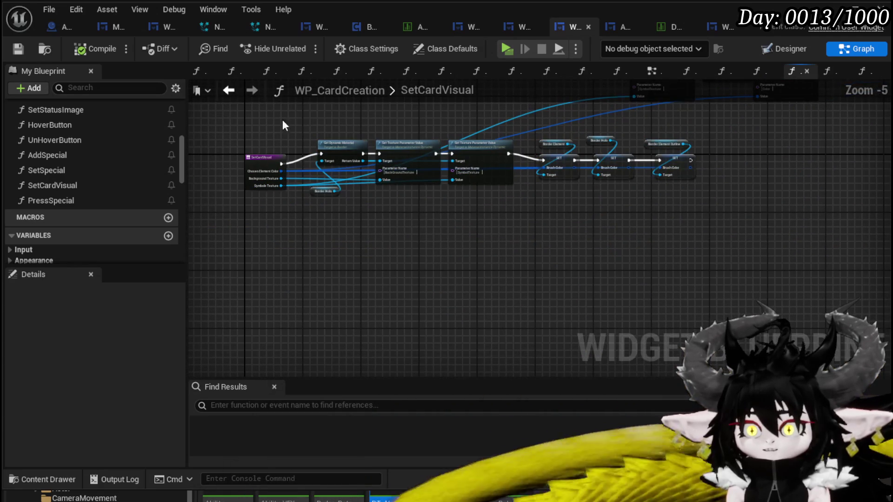
click(526, 227)
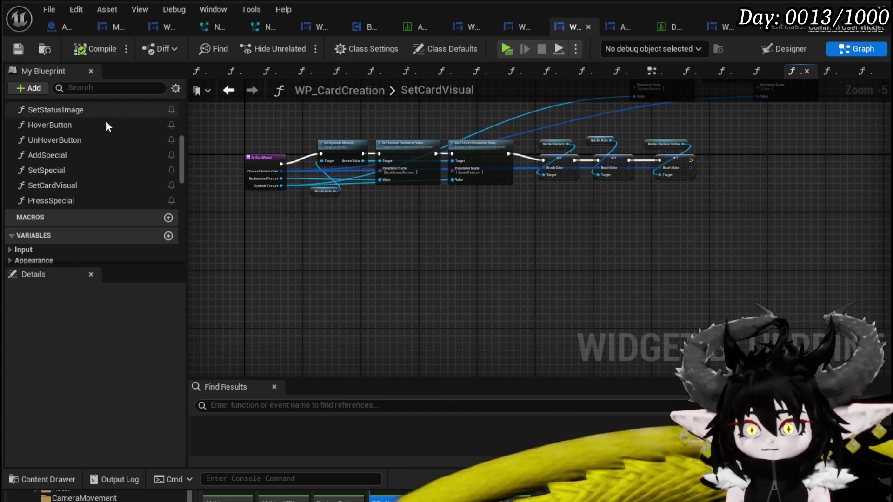
scroll(83, 147, up, 3)
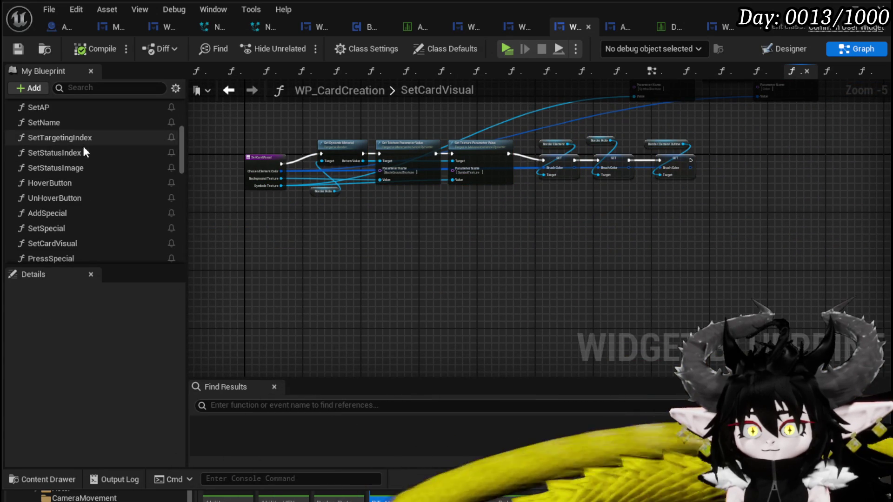
scroll(55, 164, up, 5)
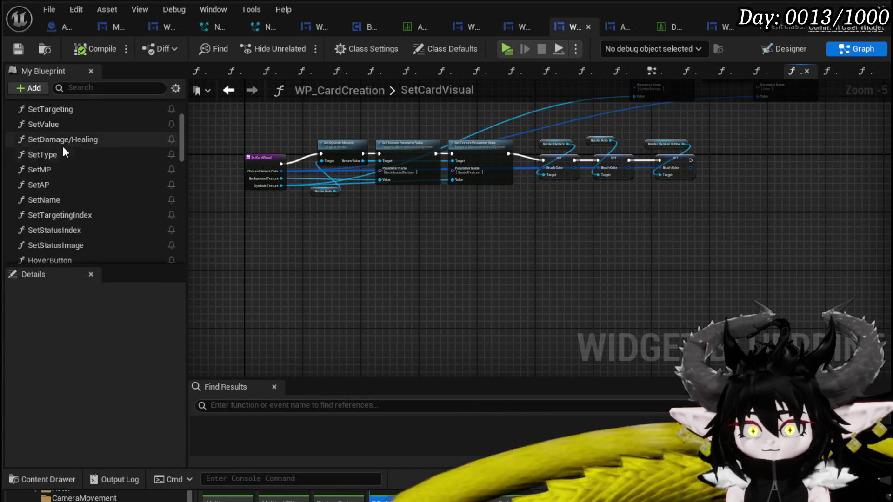
scroll(70, 147, up, 3)
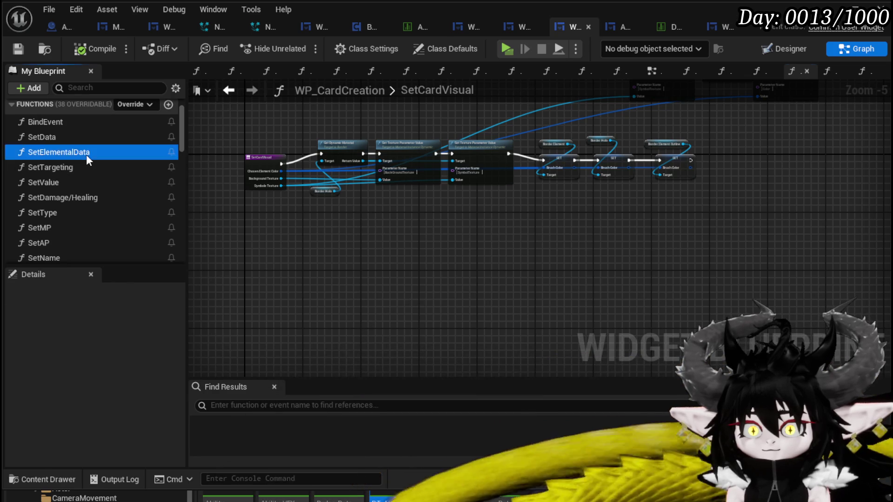
Select the Fire Set Card Visual node in WP_CardCreation's SetElementalData graph.
double_click(86, 153)
click(535, 154)
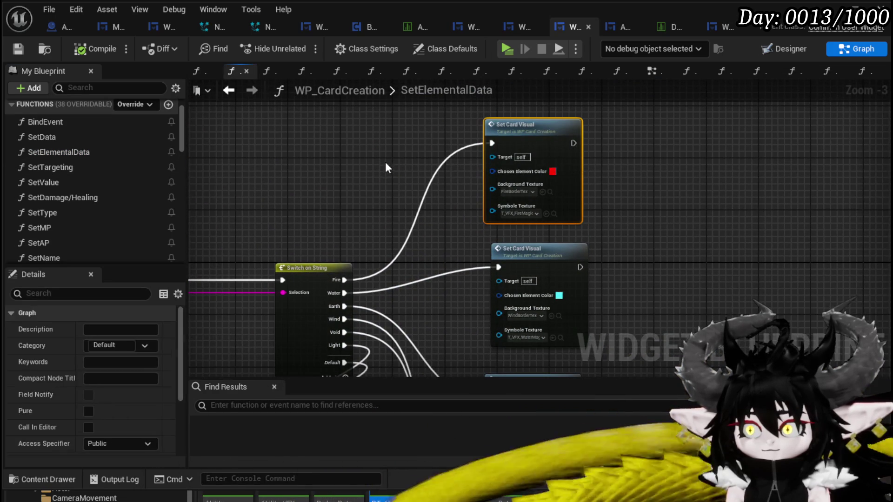
click(721, 27)
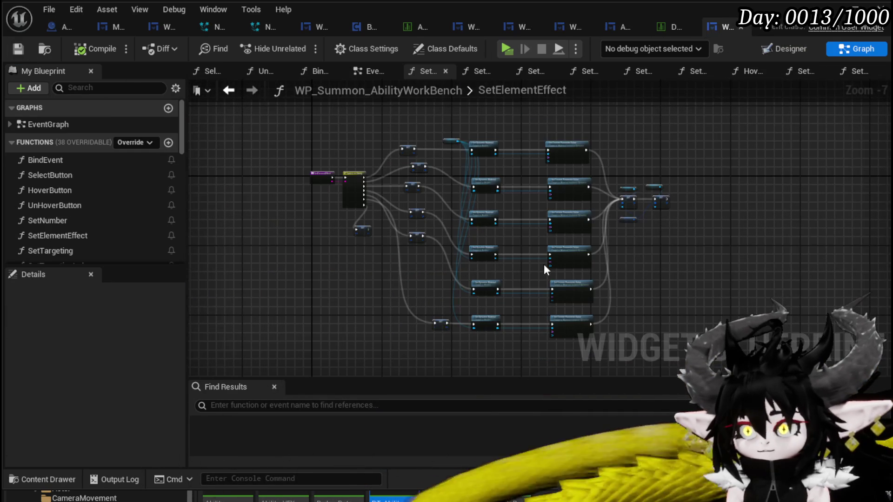
scroll(482, 225, up, 4)
Paste Set Card Visual into SetElementEffect, fixing its context by creating a matching SetCardVisual function.
key(ctrl+v)
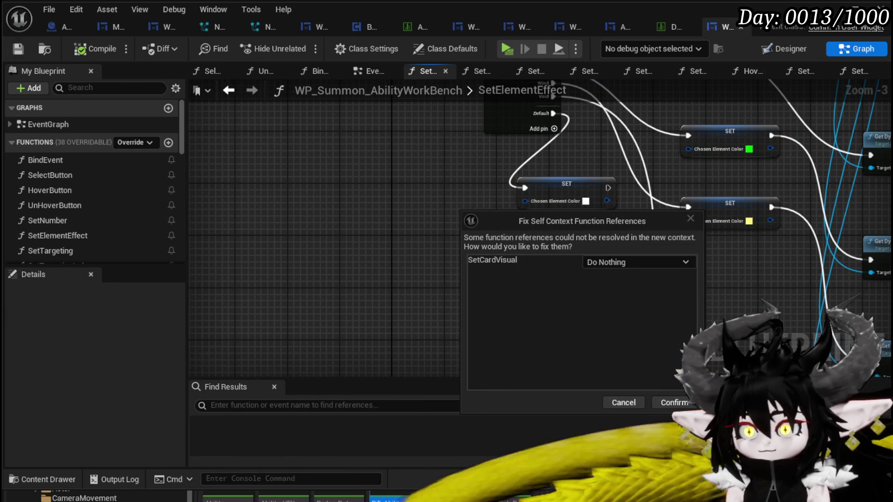
click(626, 263)
click(621, 287)
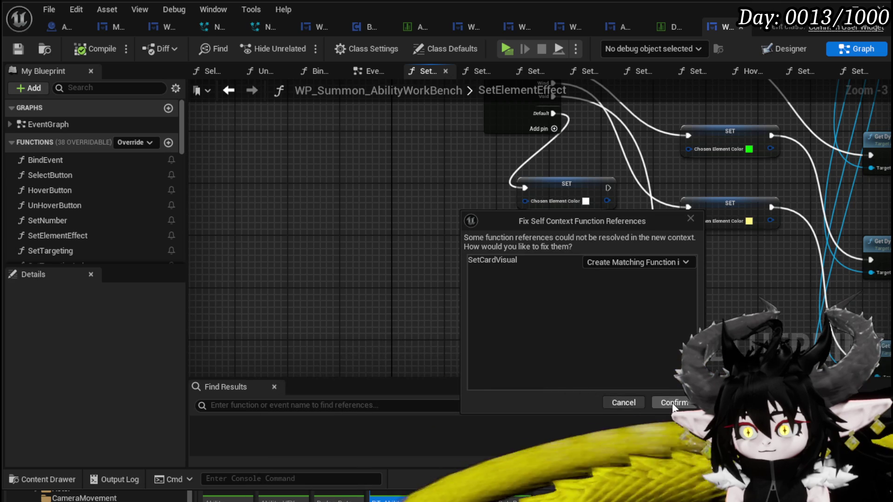
click(660, 403)
scroll(540, 269, up, 3)
scroll(522, 202, down, 3)
click(522, 202)
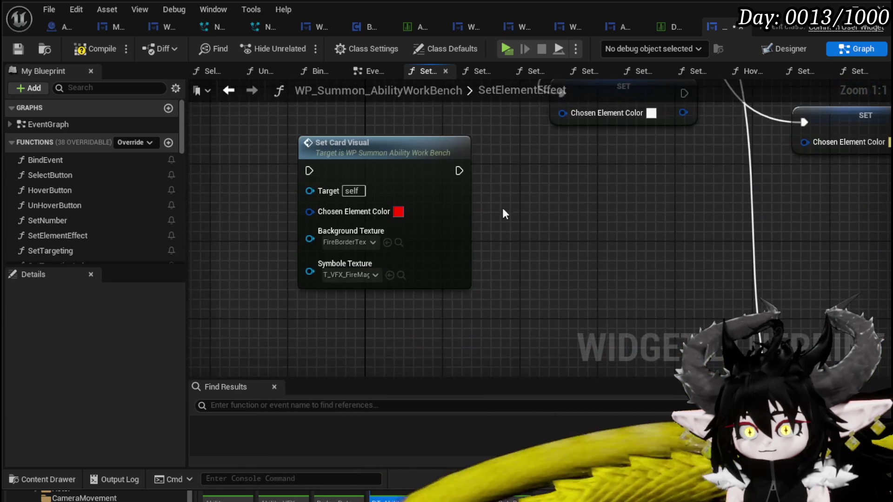
Paste the colour and material nodes into SetCardVisual, placing the SET nodes beside Set Texture Parameter Value.
scroll(300, 312, down, 3)
scroll(386, 173, up, 2)
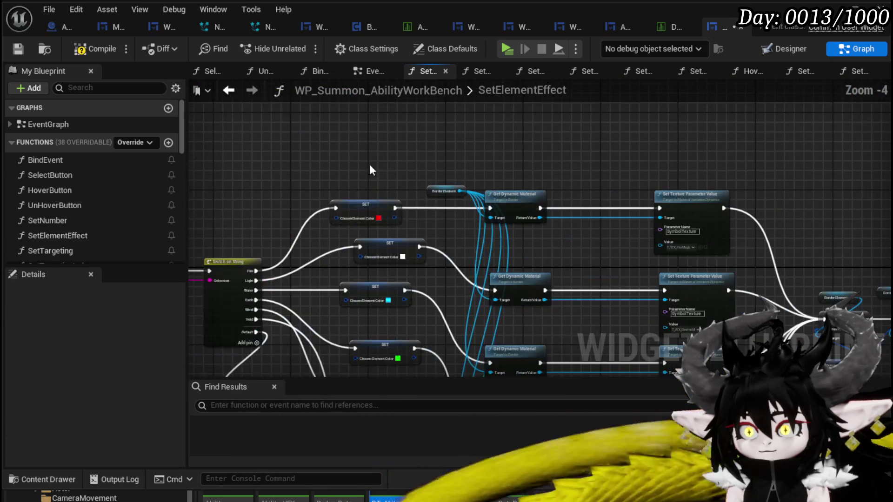
drag(385, 175, 722, 216)
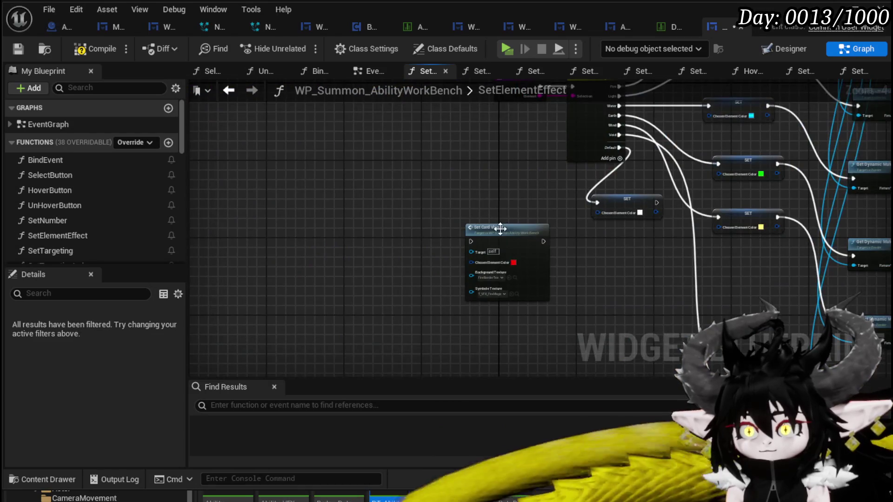
double_click(500, 229)
scroll(449, 234, down, 3)
key(ctrl+v)
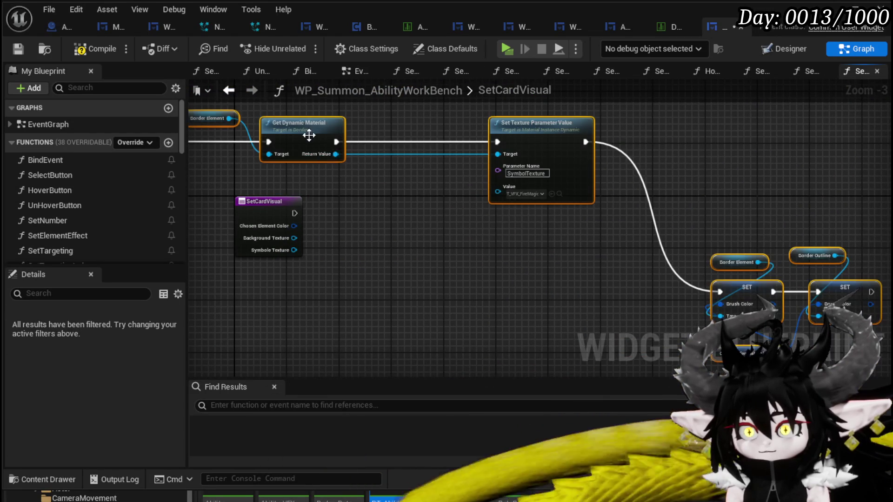
drag(310, 140, 596, 228)
drag(563, 345, 839, 173)
drag(659, 265, 570, 118)
Wire Chosen Element Color and Symbole Texture into the setters and border colours, delete the extra getter, compile and save.
mouse_move(488, 204)
mouse_down()
mouse_move(508, 219)
mouse_move(603, 230)
mouse_move(749, 230)
mouse_up()
mouse_move(346, 176)
mouse_down()
mouse_move(389, 179)
mouse_move(343, 163)
mouse_move(386, 163)
mouse_up()
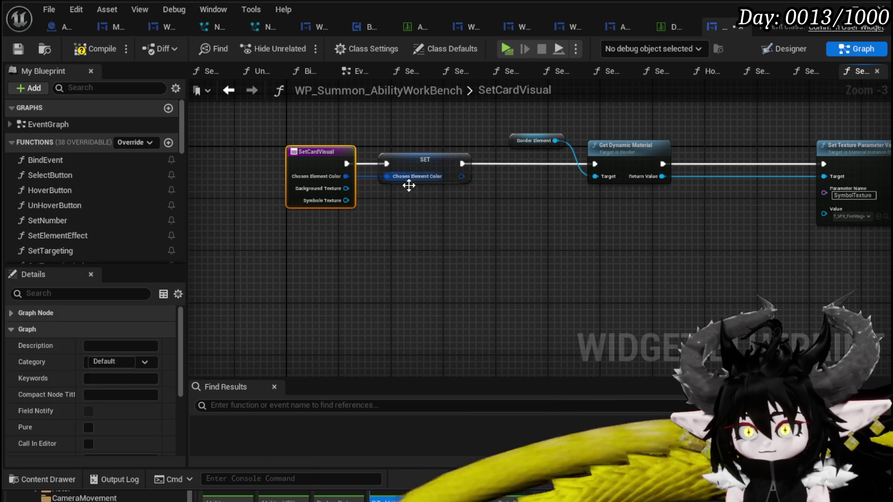
mouse_move(352, 205)
mouse_down()
mouse_move(227, 195)
mouse_move(657, 238)
mouse_move(699, 227)
mouse_move(717, 206)
mouse_up()
scroll(518, 223, down, 2)
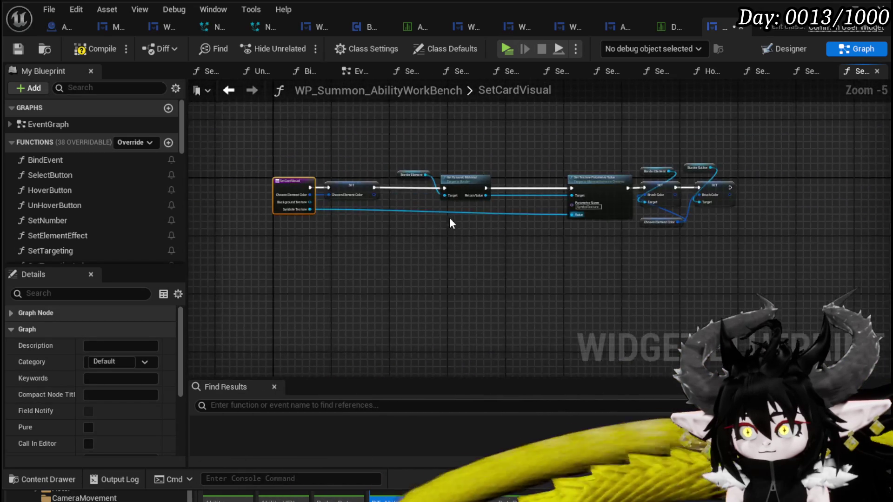
scroll(408, 223, up, 2)
mouse_move(270, 193)
mouse_down()
mouse_move(578, 200)
mouse_move(578, 208)
mouse_up()
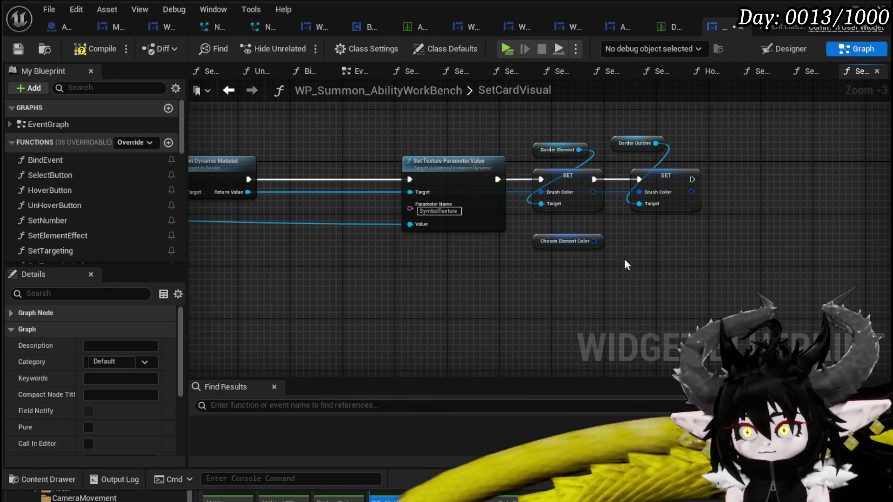
key(Delete)
scroll(478, 255, down, 2)
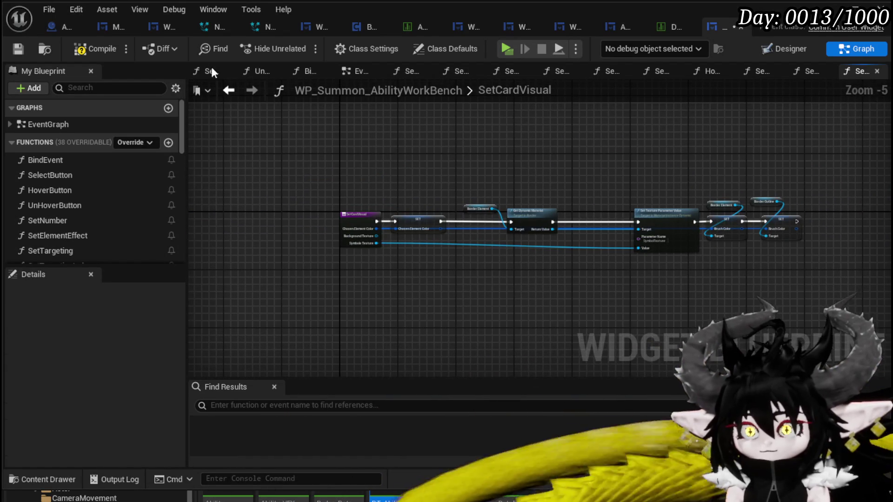
click(13, 51)
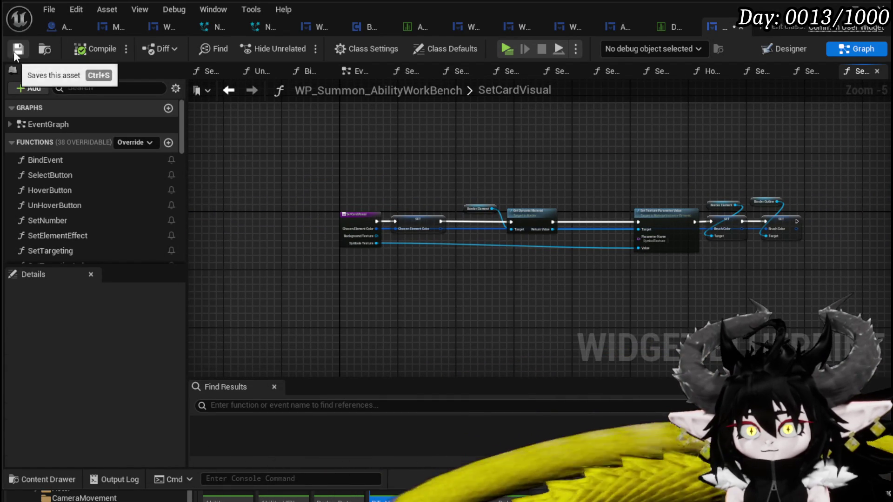
click(228, 92)
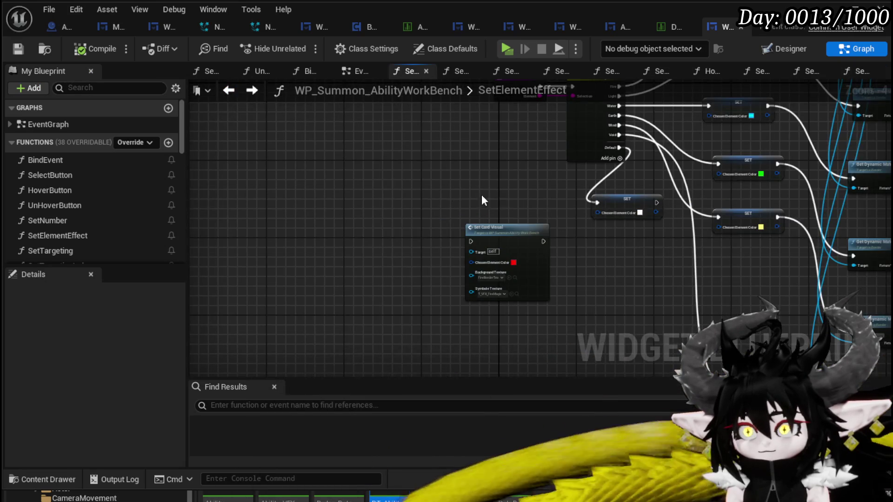
Delete the test Set Card Visual node, order switch cases Fire, Water, Earth, Wind, Light, Void, and compile-save.
key(Delete)
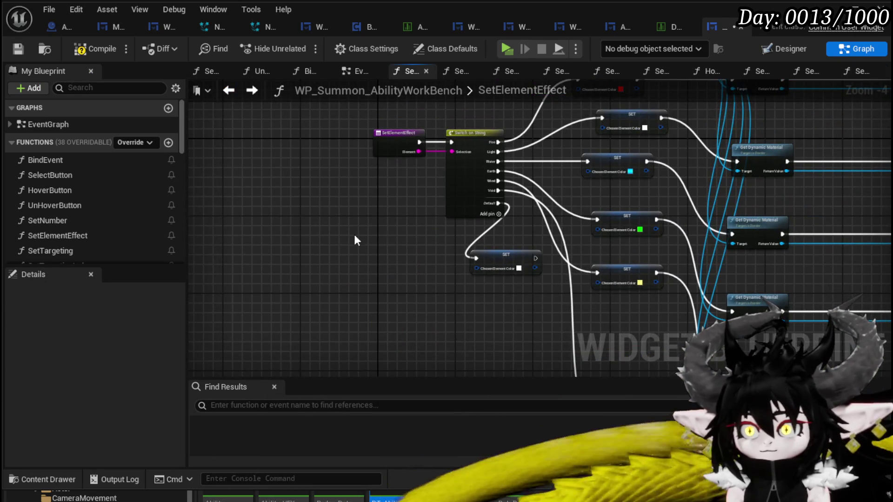
scroll(353, 234, up, 4)
click(496, 175)
drag(358, 234, 347, 270)
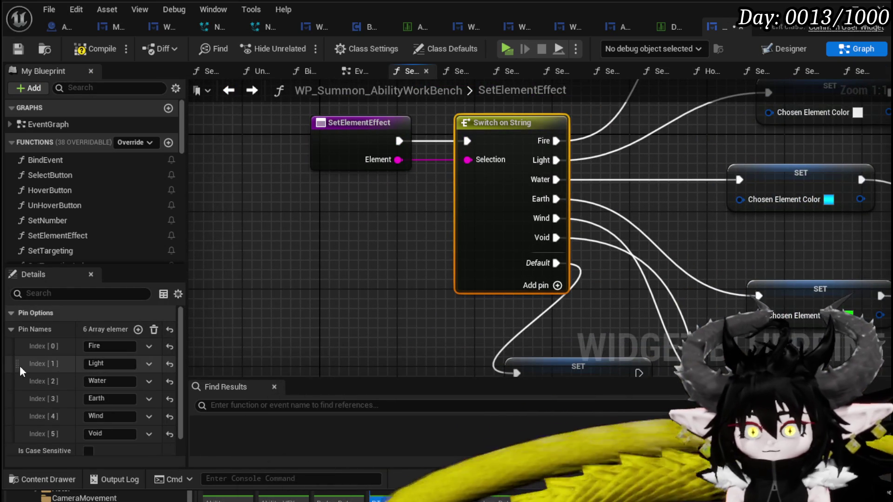
drag(27, 423, 26, 425)
click(366, 292)
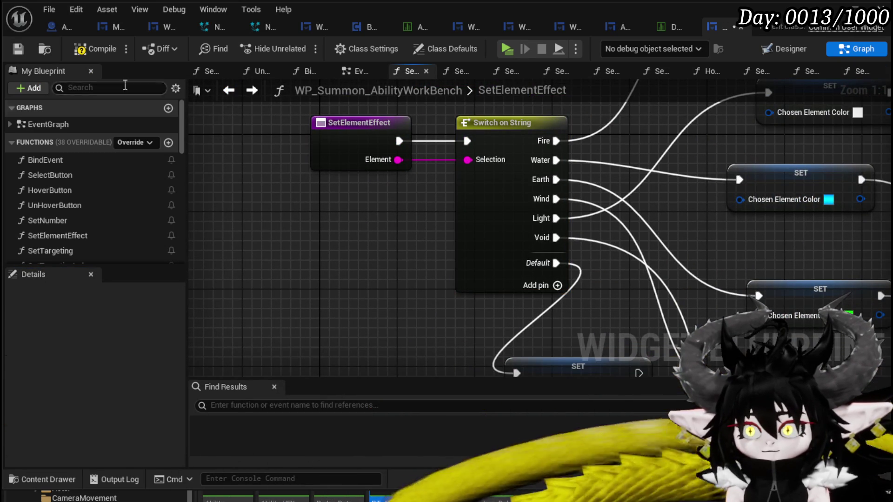
click(15, 49)
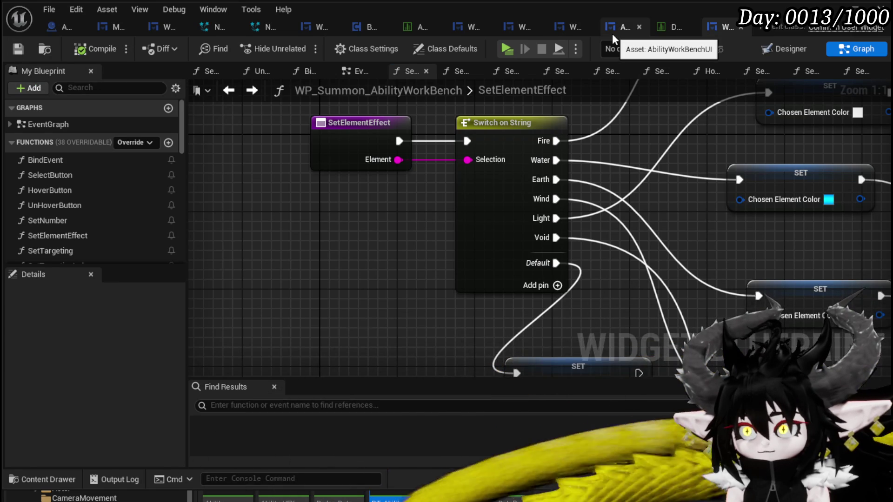
Select the four Set nodes and the small node in WP_AbilityToolTipp's ChoseElementColor graph.
click(798, 52)
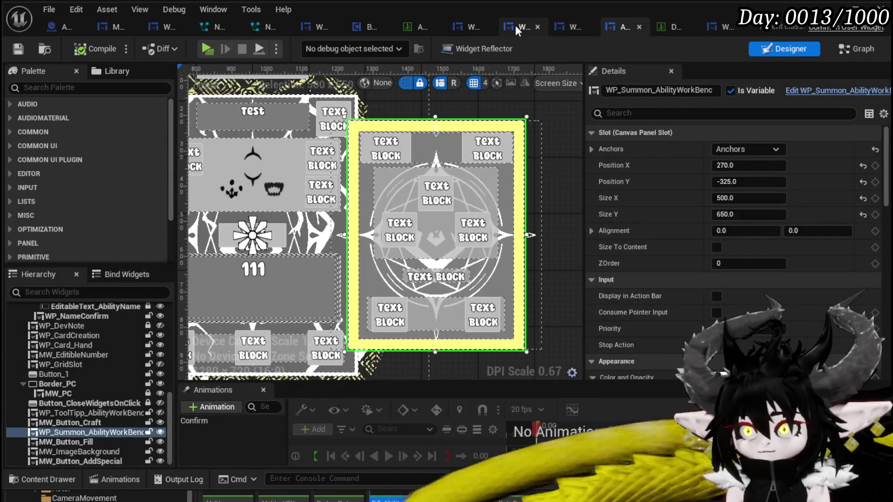
click(515, 25)
click(856, 48)
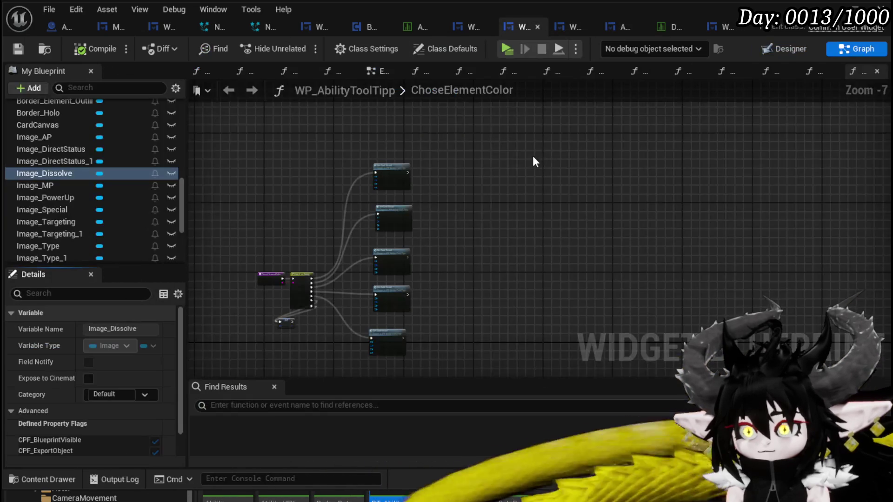
drag(359, 146, 467, 372)
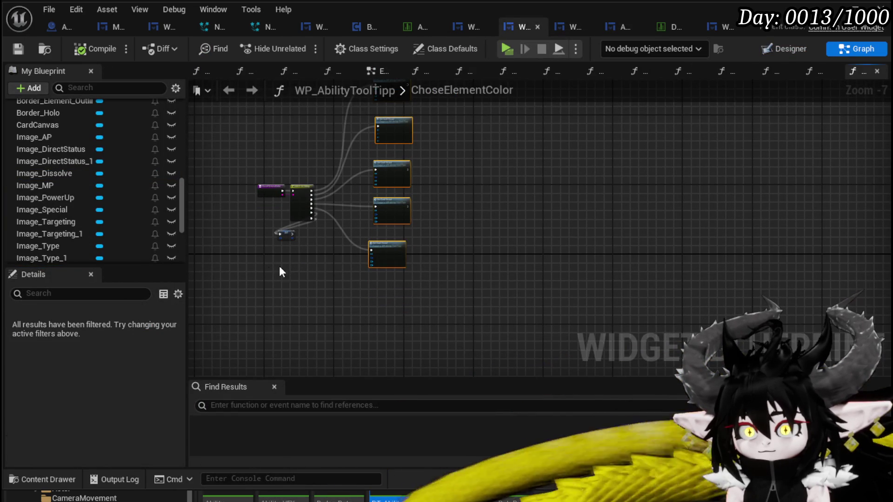
mouse_move(264, 273)
mouse_down()
mouse_move(333, 239)
mouse_move(423, 236)
mouse_up()
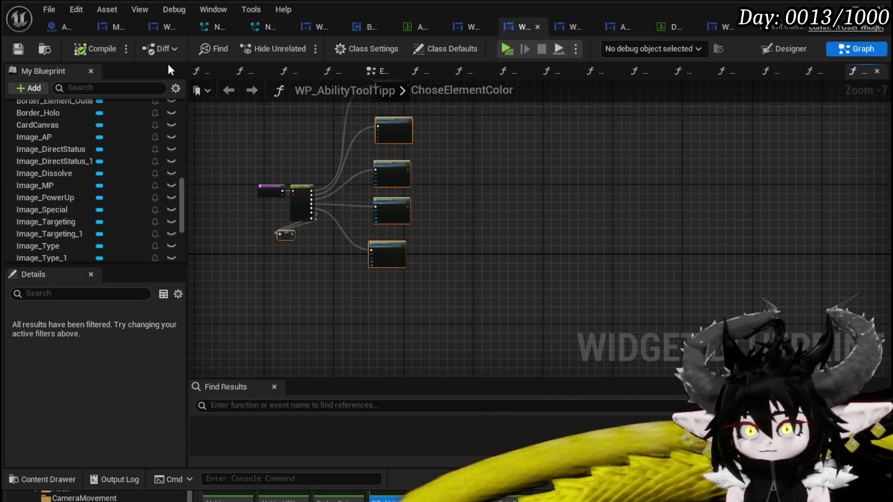
click(718, 26)
scroll(549, 187, down, 5)
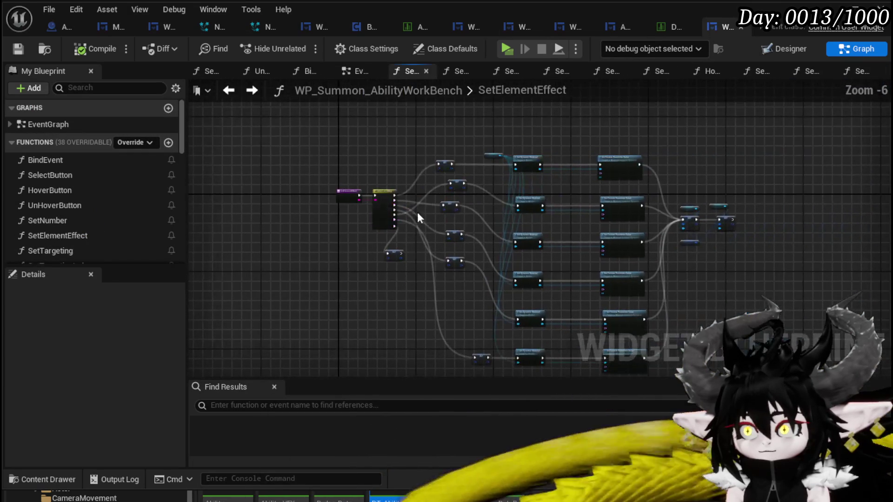
Delete the old cluster of Set nodes in SetElementEffect, keeping the Set Card Visual calls.
mouse_move(469, 157)
mouse_down()
mouse_move(730, 303)
mouse_move(587, 320)
mouse_up()
key(Delete)
drag(383, 266, 414, 239)
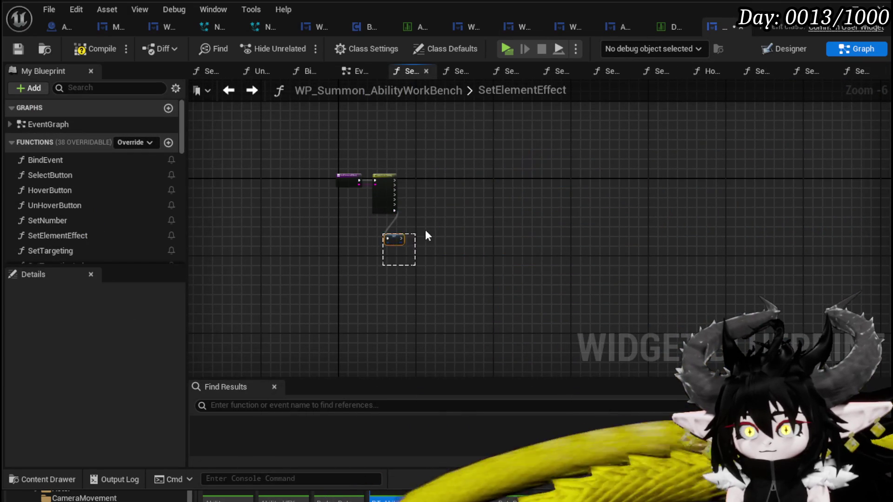
key(ctrl+z)
scroll(419, 189, up, 5)
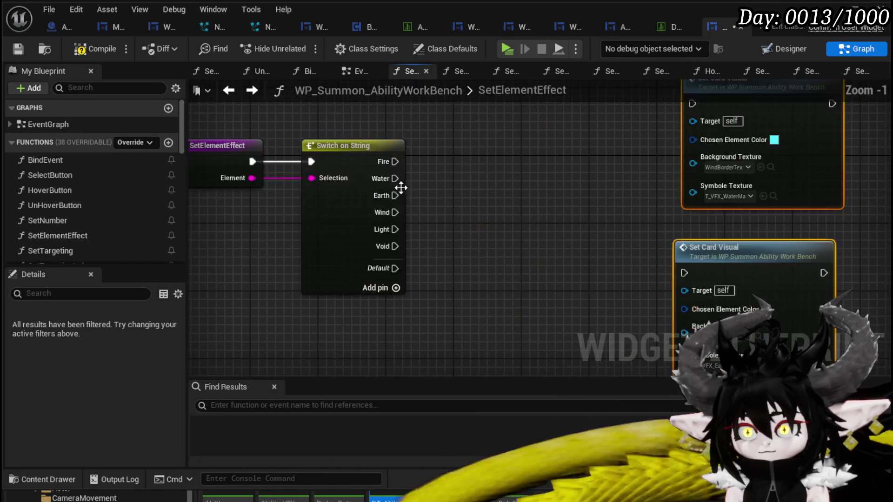
Connect the Fire, Water, Earth, Wind, Light and Void cases to their Set Card Visual calls.
mouse_move(391, 247)
mouse_down()
mouse_move(679, 124)
mouse_move(683, 168)
mouse_up()
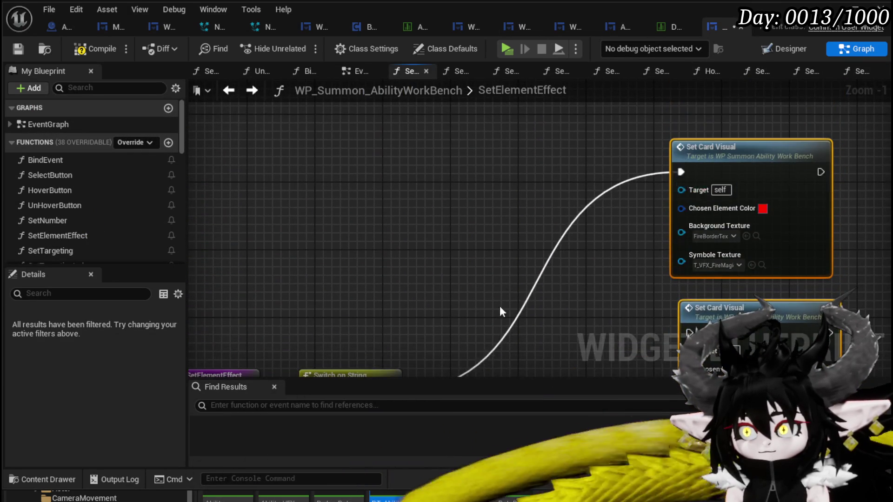
mouse_move(366, 258)
mouse_down()
mouse_move(547, 225)
mouse_move(663, 183)
mouse_up()
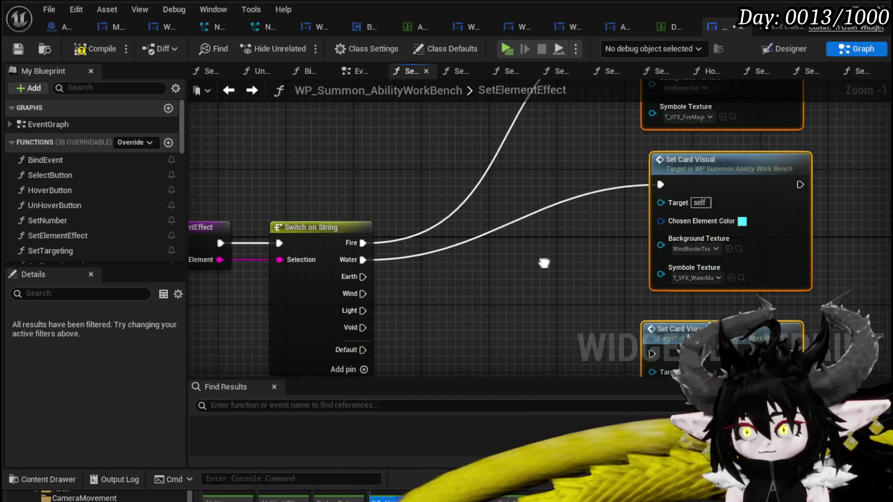
mouse_move(343, 173)
mouse_down()
mouse_move(550, 270)
mouse_move(633, 251)
mouse_up()
mouse_move(320, 124)
mouse_down()
mouse_move(477, 272)
mouse_move(608, 328)
mouse_up()
mouse_move(320, 140)
mouse_down()
mouse_move(421, 349)
mouse_move(592, 345)
mouse_move(386, 56)
mouse_move(377, 250)
mouse_up()
mouse_move(320, 176)
mouse_down()
mouse_move(424, 439)
mouse_move(576, 268)
mouse_move(593, 275)
mouse_up()
Swap the Light and Void cases, link Light to the white-colour SET node, and compile.
click(328, 116)
drag(16, 416, 19, 444)
mouse_move(386, 118)
mouse_down()
mouse_move(262, 409)
mouse_move(299, 155)
mouse_move(312, 372)
mouse_move(303, 384)
mouse_move(295, 384)
mouse_move(308, 282)
mouse_up()
click(418, 233)
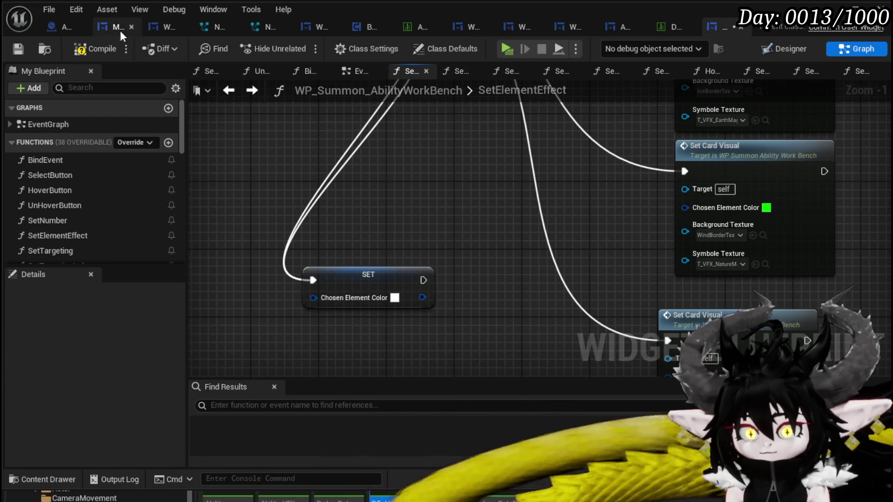
click(92, 48)
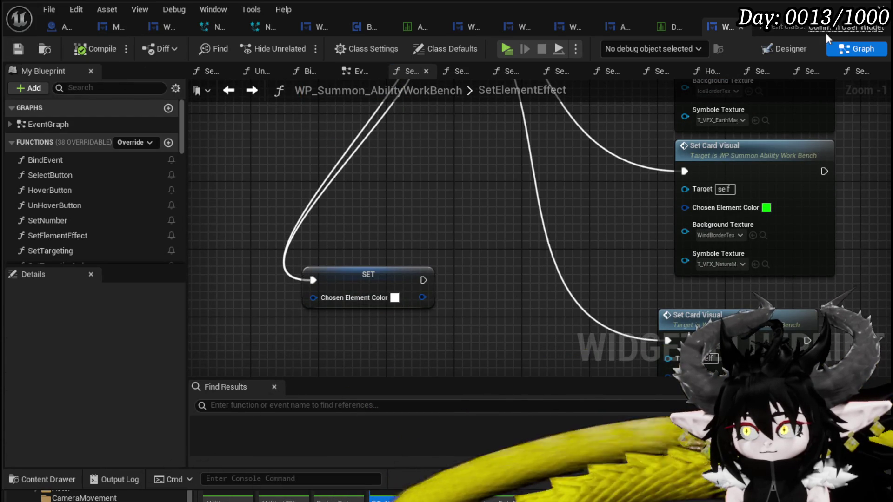
key(alt+Tab)
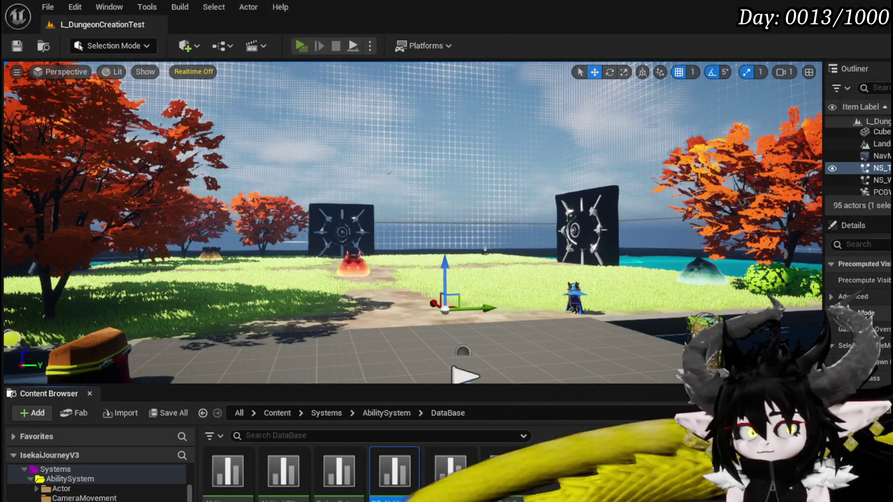
Launch the standalone preview, close it, save all packages, and start play-testing again.
click(301, 46)
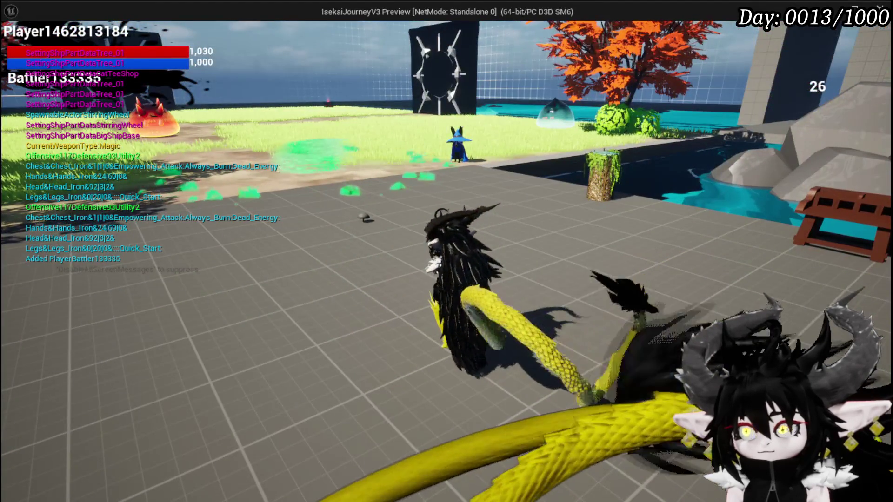
key(Escape)
click(18, 46)
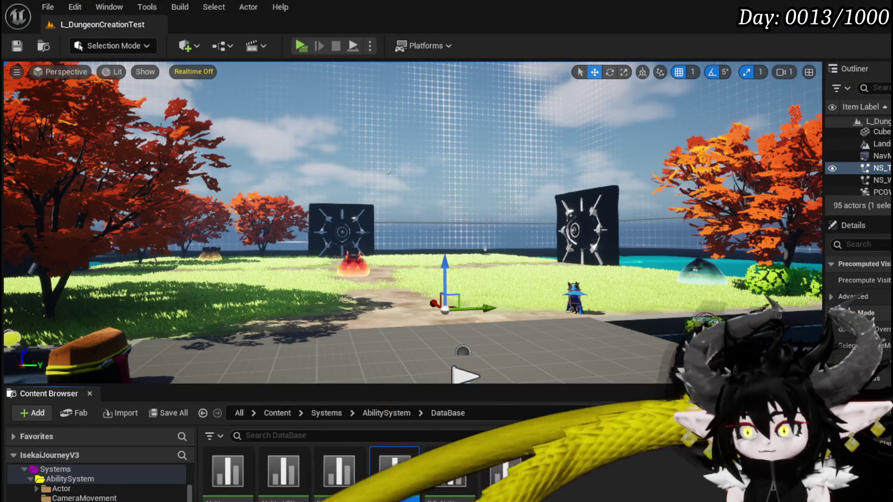
click(300, 46)
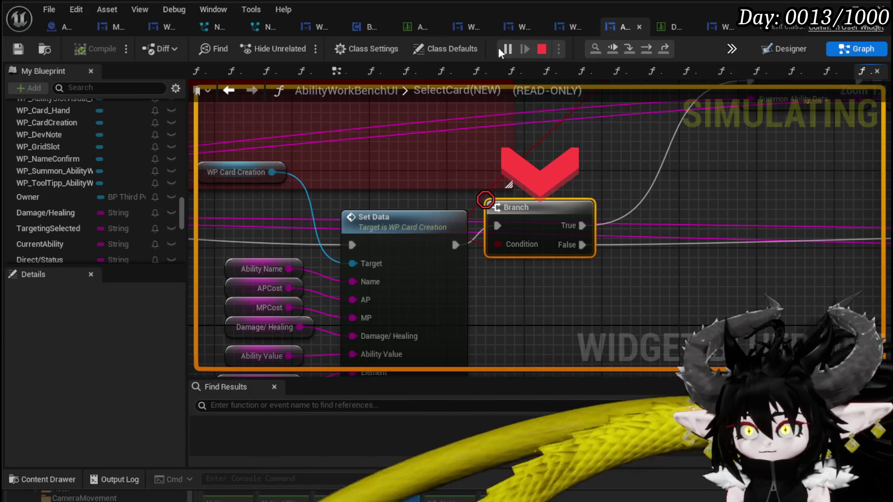
Disable the InitialSetSummon breakpoint and resume the game past it.
click(501, 48)
right_click(532, 218)
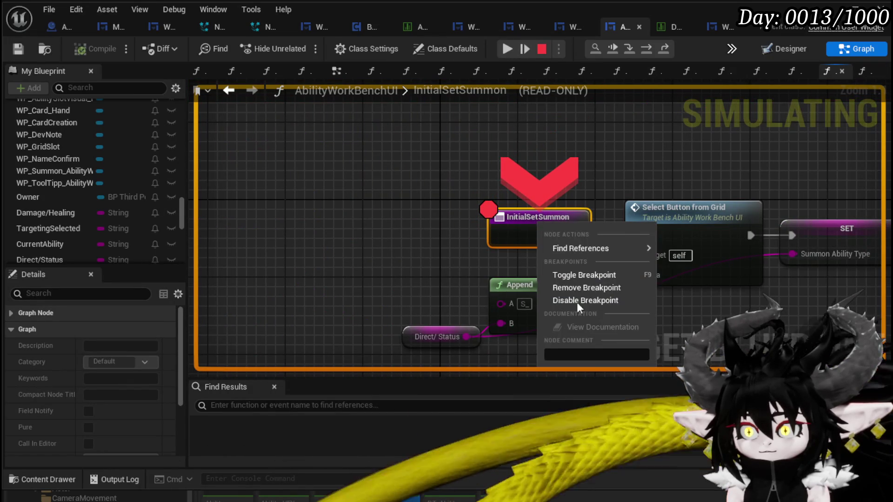
click(582, 300)
click(509, 51)
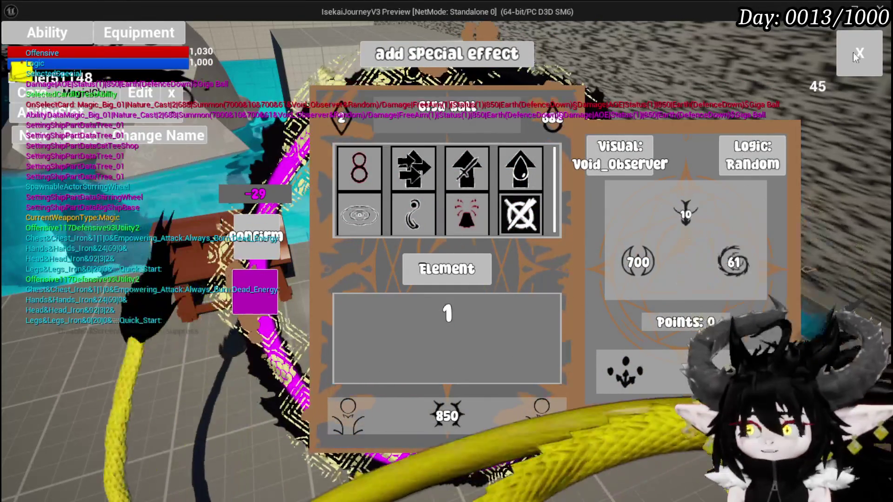
Close the special effect editor, stop the simulation, pan to the Only Visual group, and save.
click(866, 53)
click(541, 50)
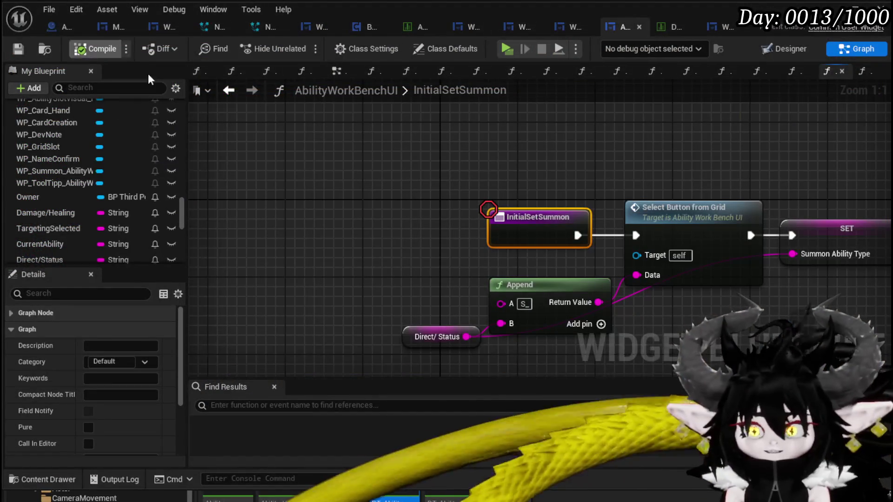
mouse_move(630, 182)
mouse_down()
mouse_move(319, 173)
mouse_move(461, 177)
mouse_move(270, 195)
mouse_up()
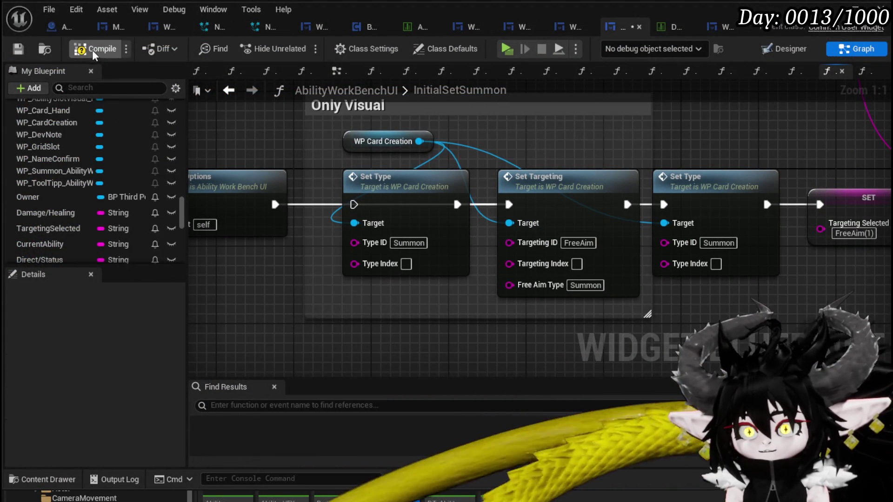
click(27, 52)
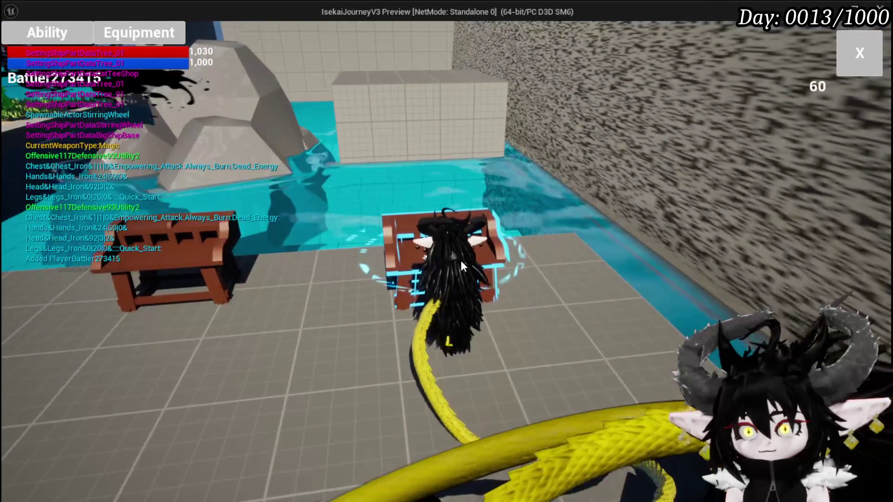
Open the Giga Ball card under ChuraMagicSummon in the Ability list and show its Anim/VFX effect preview.
click(51, 32)
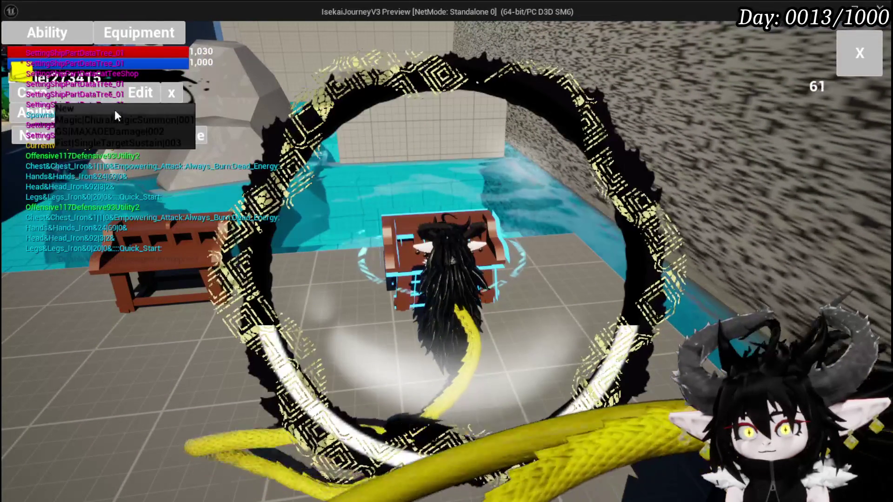
click(112, 120)
click(494, 366)
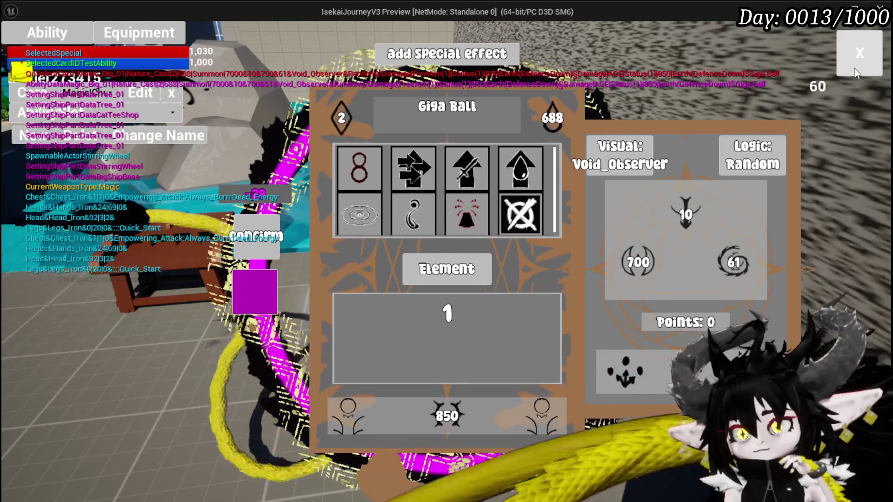
click(856, 72)
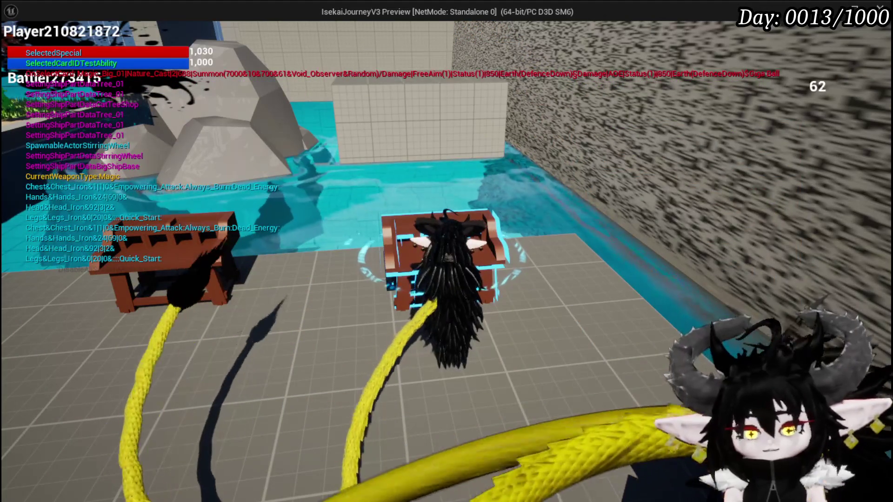
key(Tab)
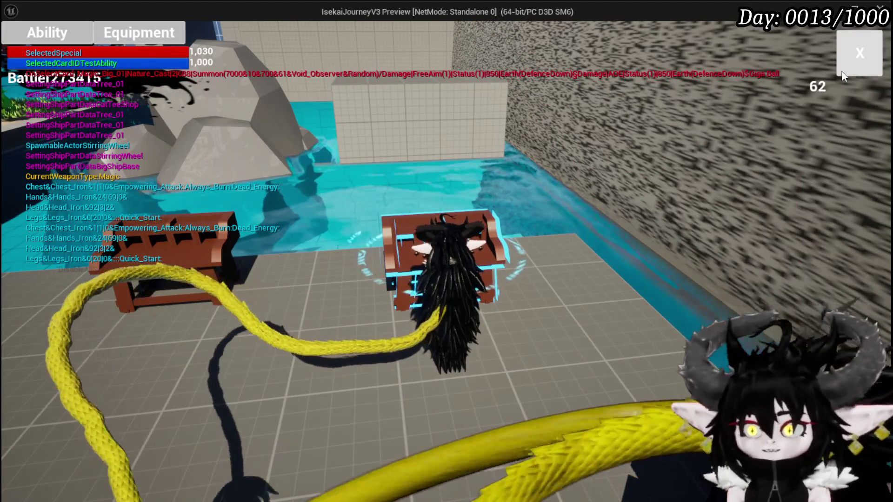
click(72, 29)
click(109, 108)
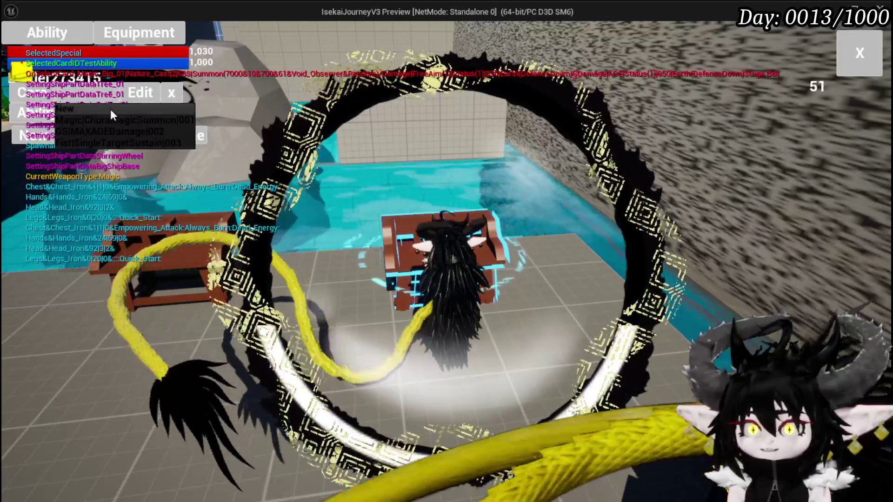
click(113, 120)
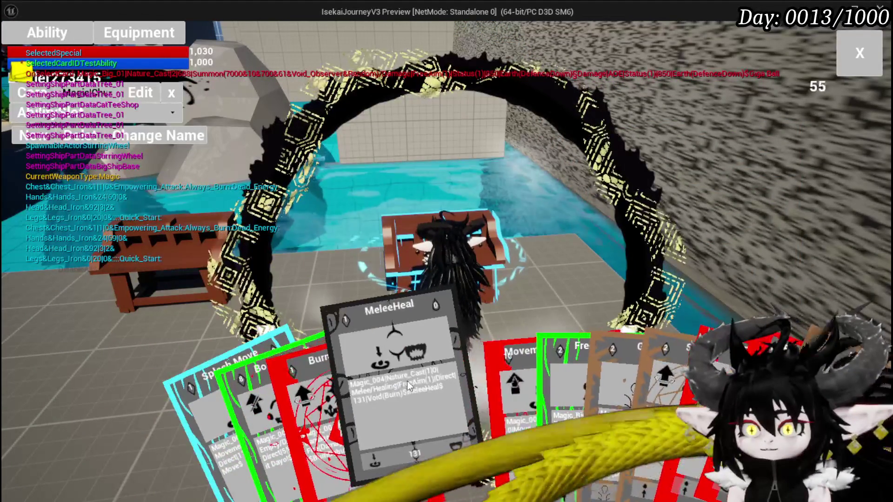
click(576, 367)
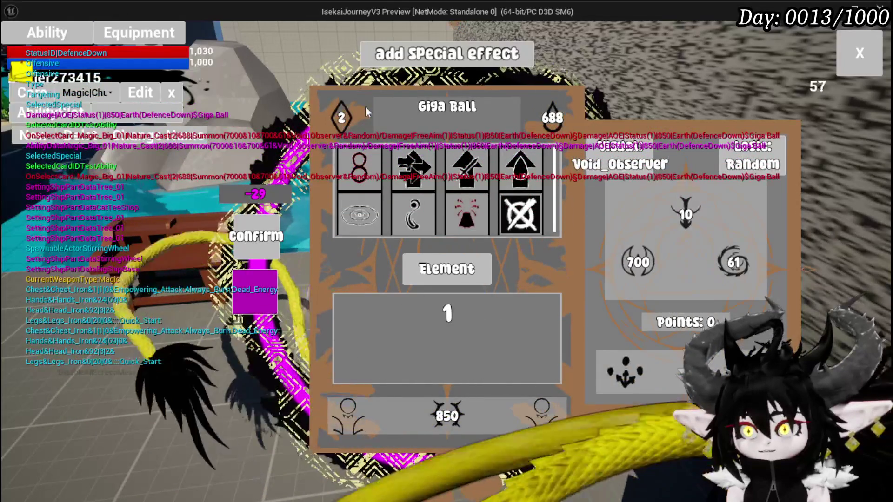
click(441, 108)
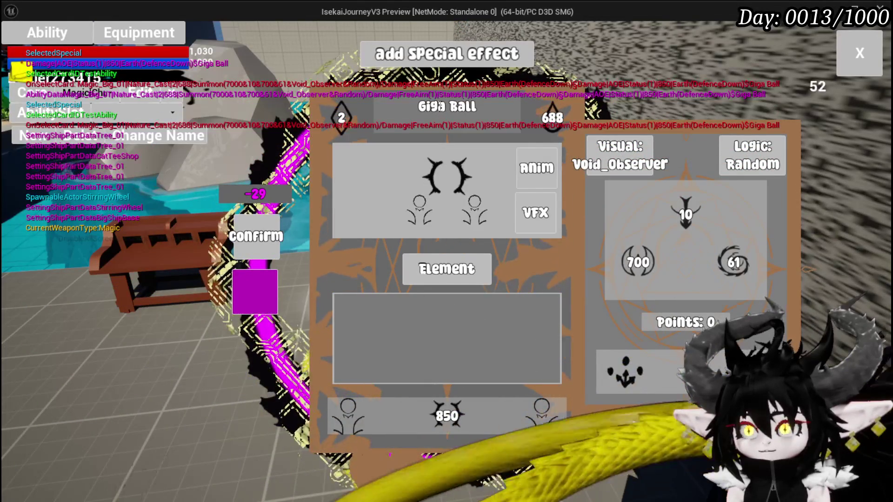
Add an arrow effect to the card's first slot and enter 400 as the element value.
mouse_move(538, 224)
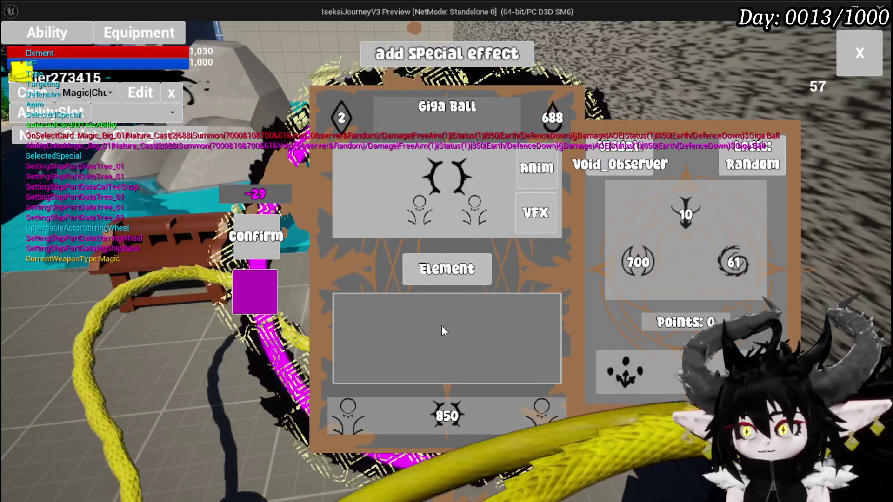
mouse_move(324, 109)
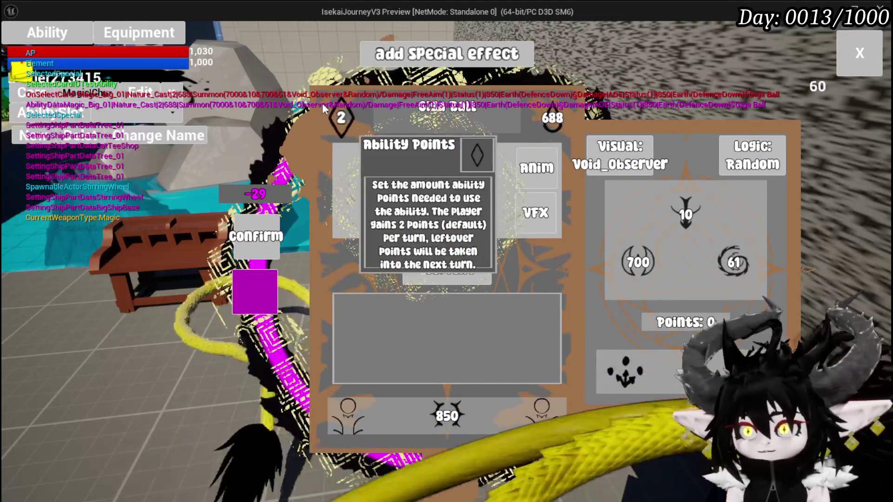
click(353, 182)
click(358, 168)
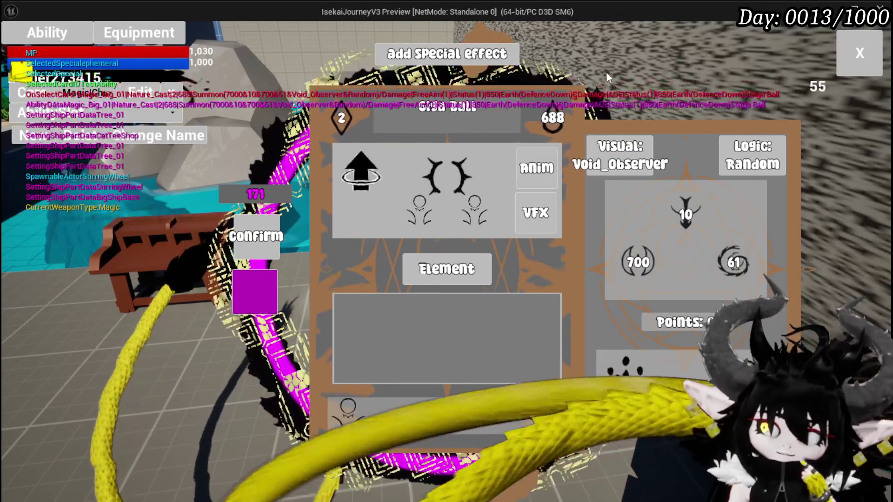
click(323, 311)
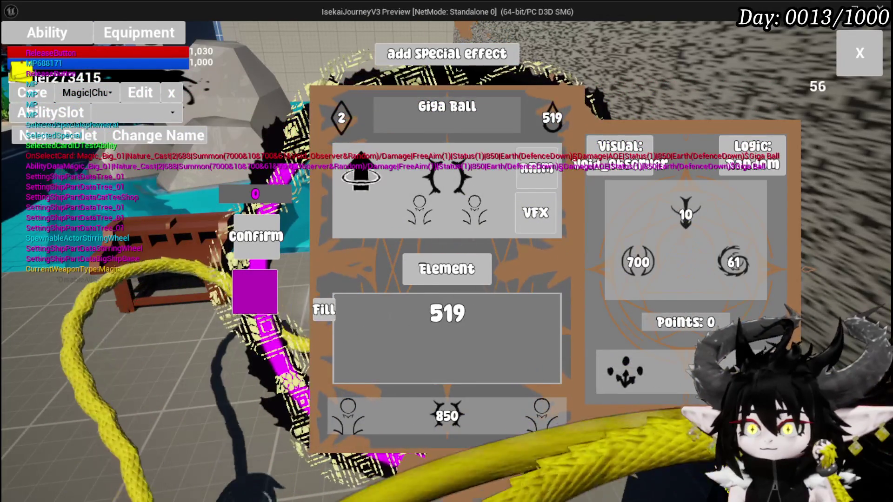
click(447, 416)
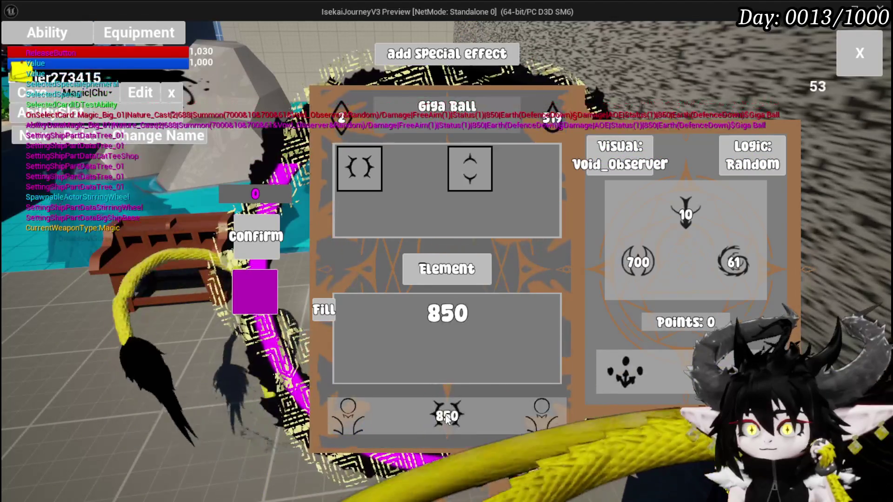
double_click(447, 313)
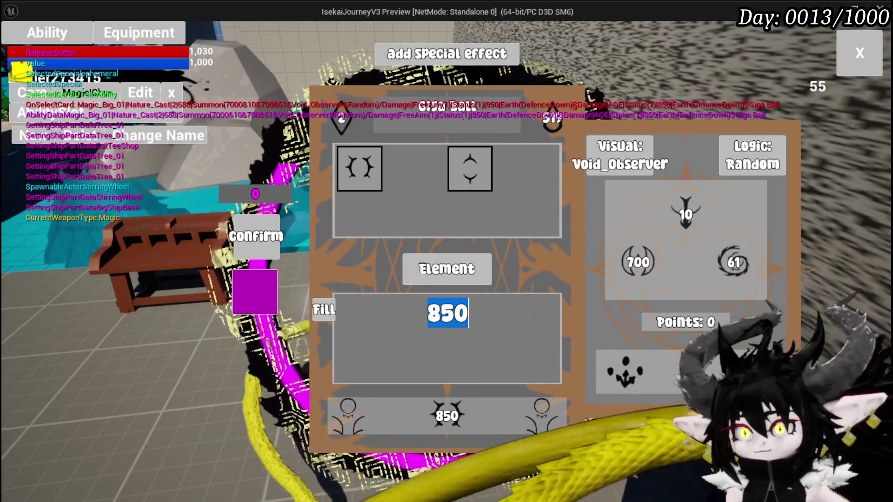
text(400)
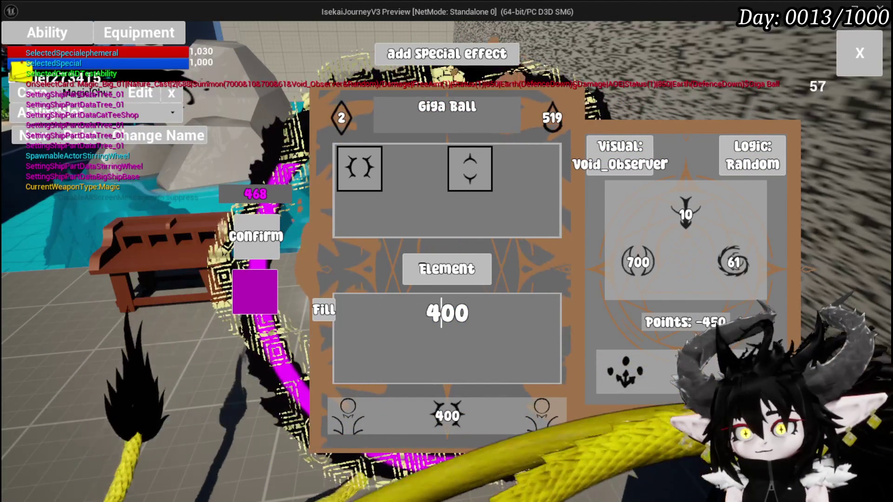
Fill the element value from the 519 mana points, setting the fill amount to 100.
click(558, 122)
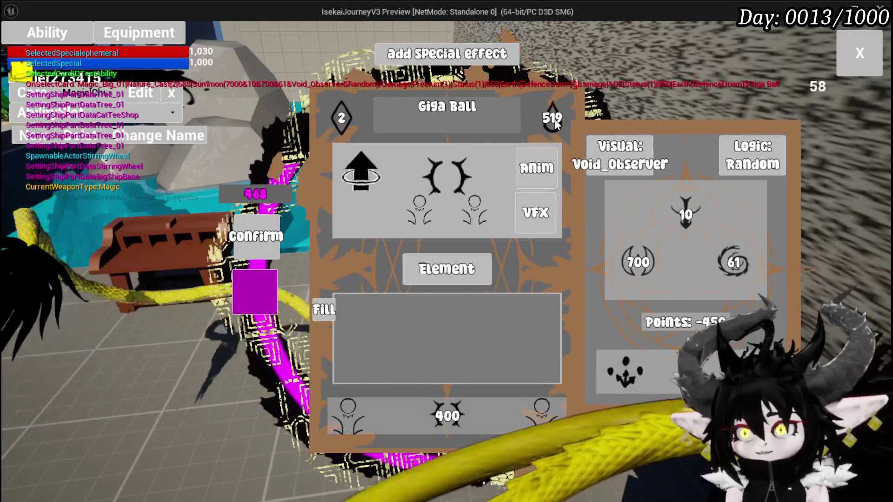
click(557, 123)
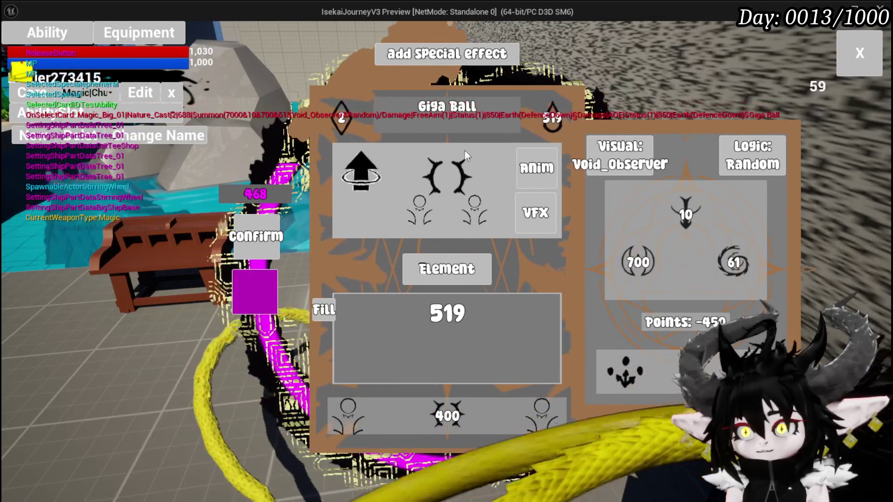
click(321, 312)
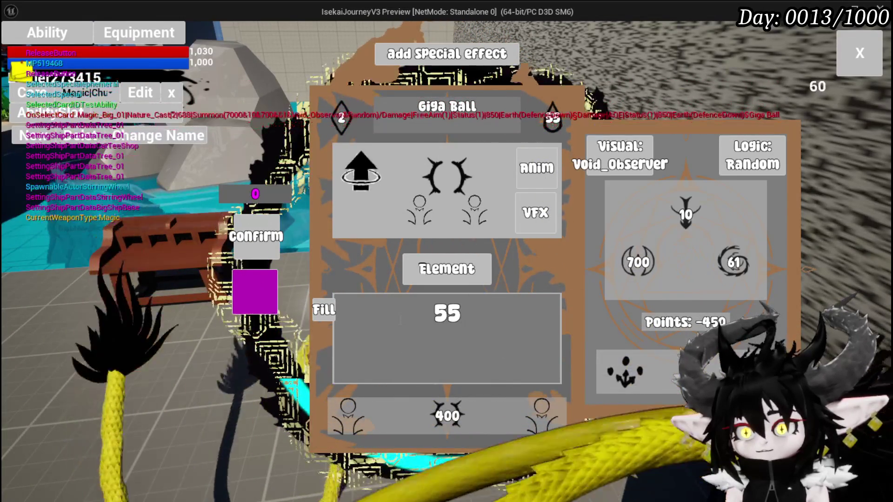
key(BackSpace)
key(BackSpace)
text(100)
key(Return)
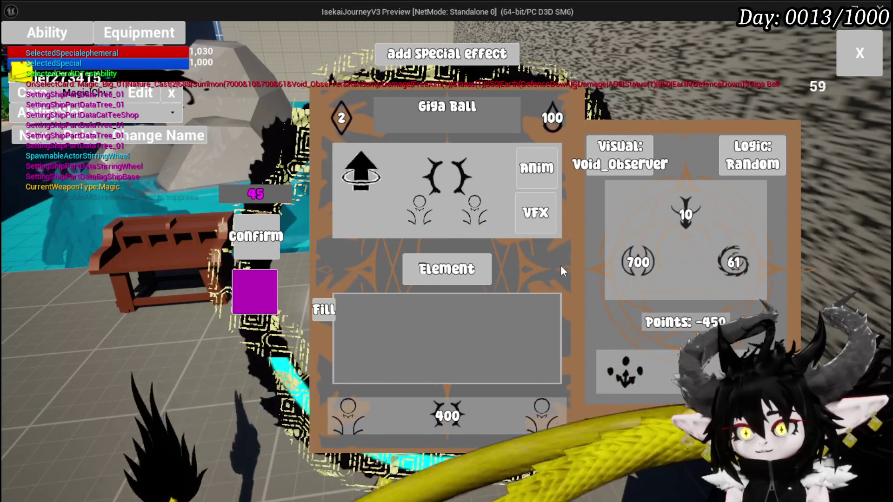
Raise the element value from 400 to 443 and then to 700.
click(469, 370)
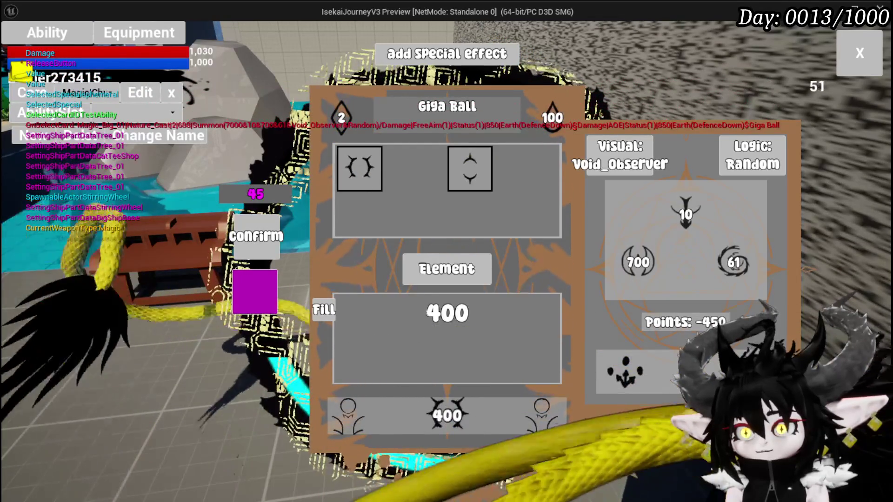
click(325, 310)
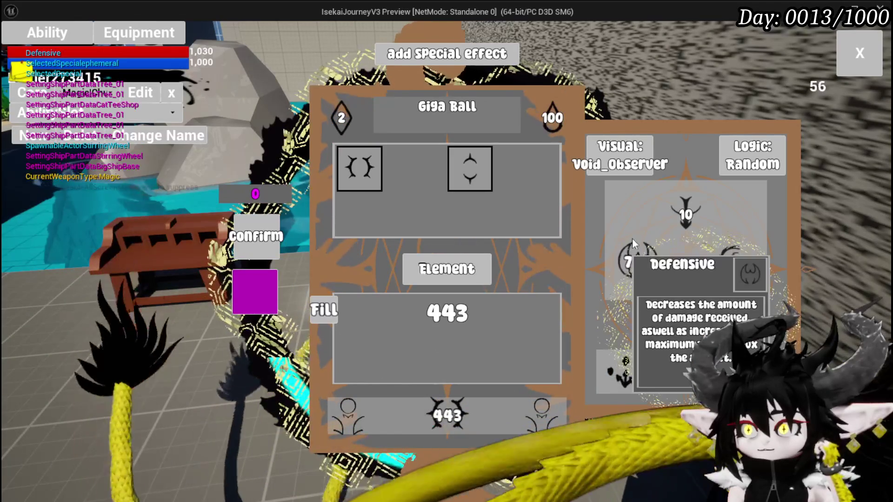
click(639, 264)
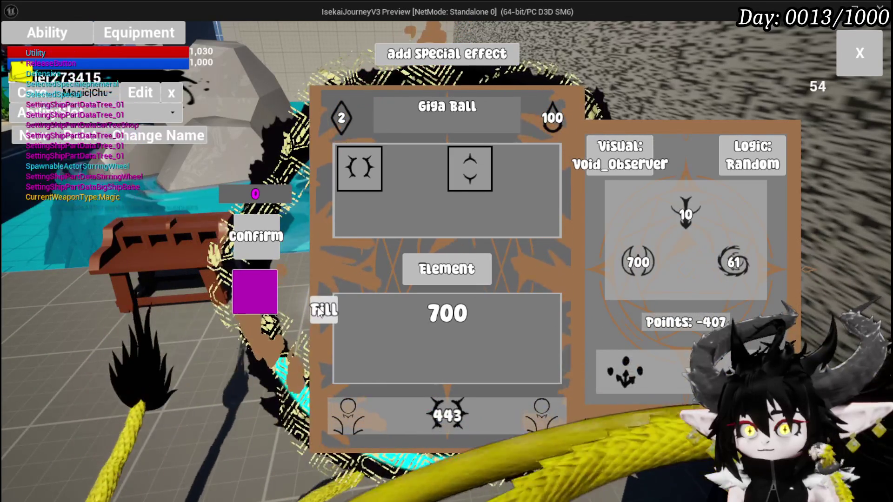
click(321, 311)
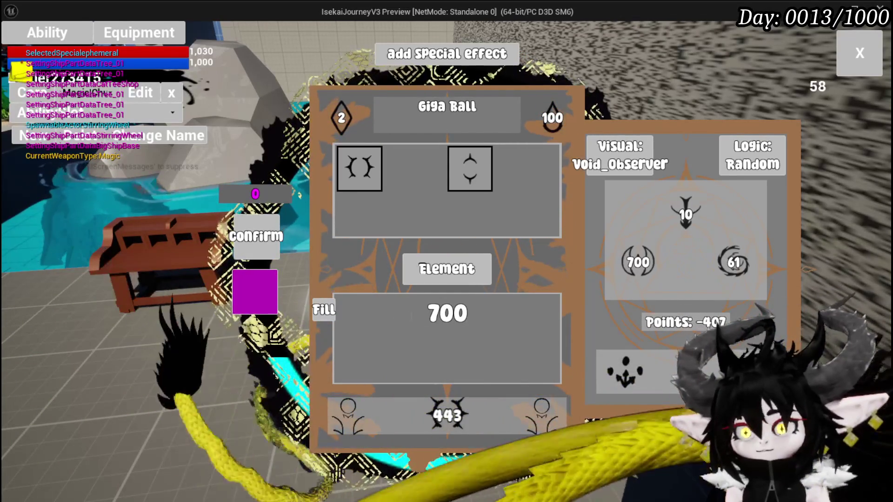
Add a third effect, pick the summon's 700 defensive stat, and drag it onto the Fill box.
click(640, 375)
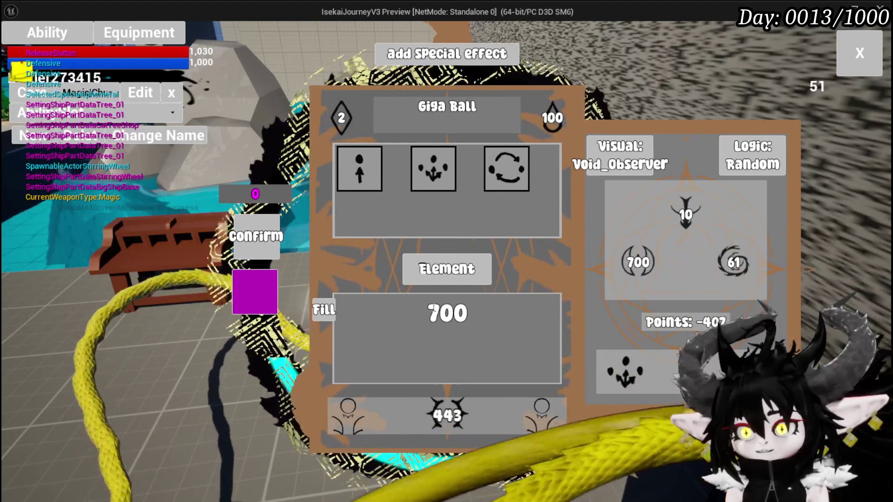
click(443, 165)
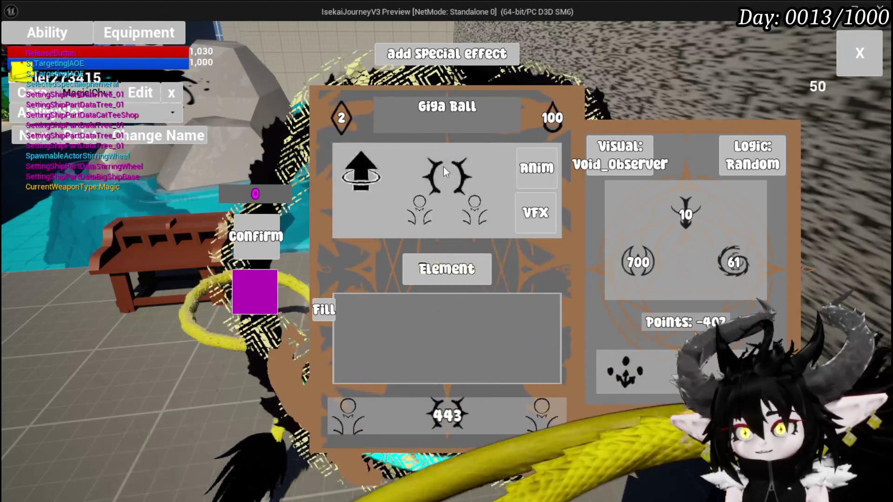
mouse_move(644, 274)
drag(644, 274, 351, 300)
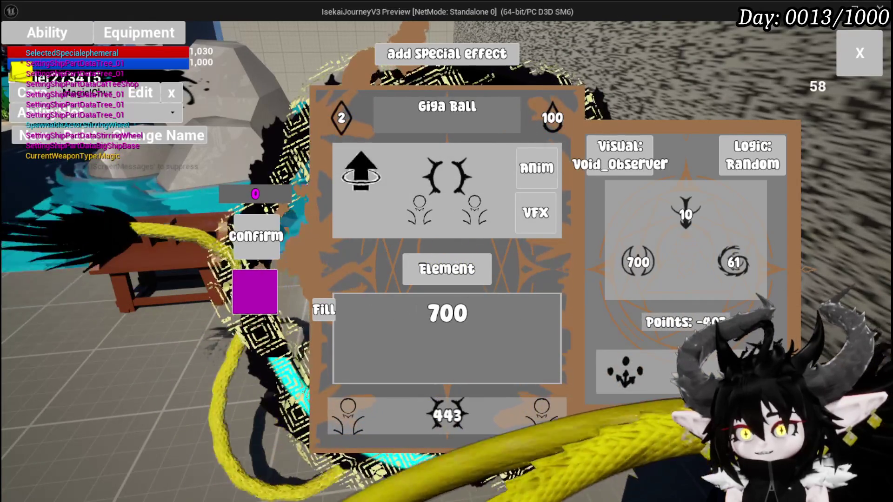
Change the 700 stat to 294 so Points reads 0, confirm the Giga Ball ability, and close the editor.
click(448, 312)
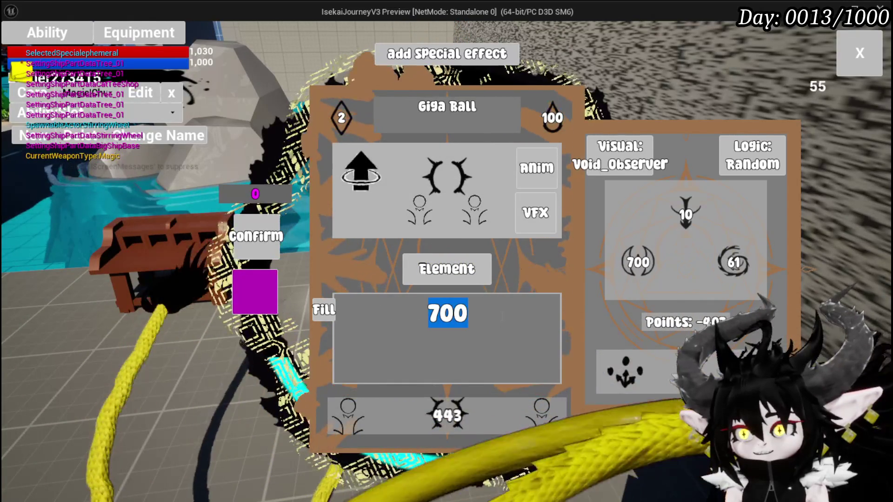
text(20)
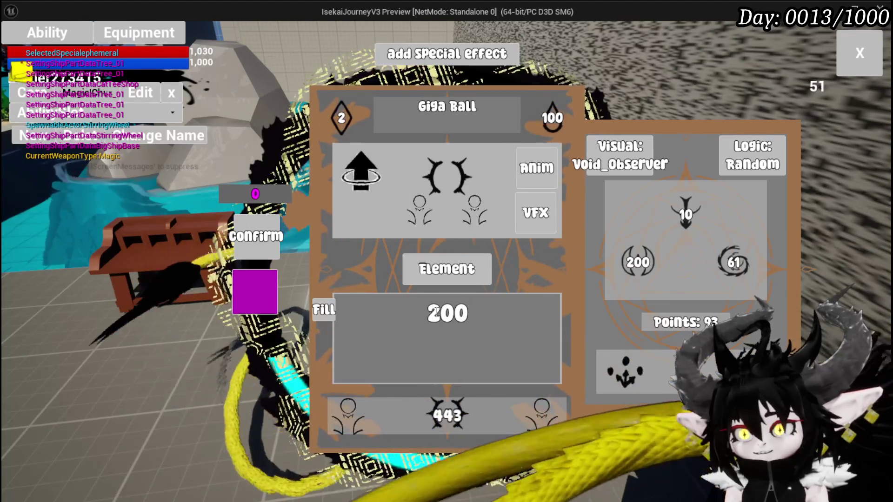
text(3)
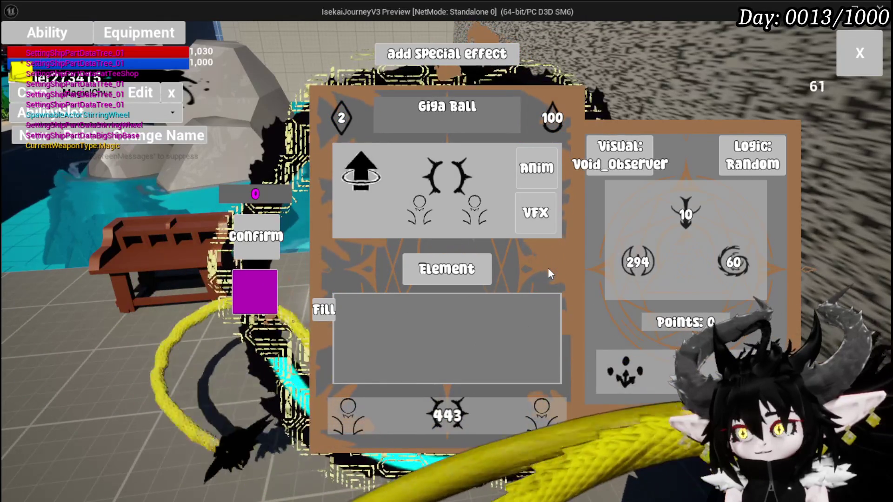
click(254, 294)
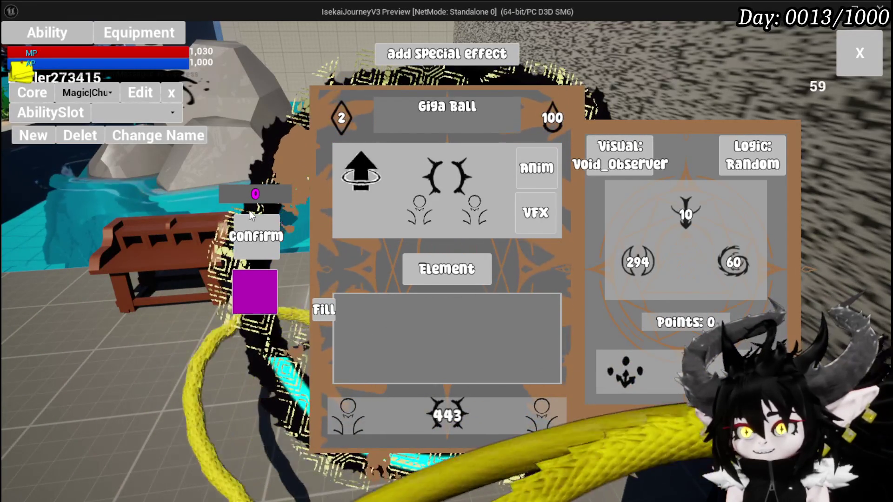
click(246, 226)
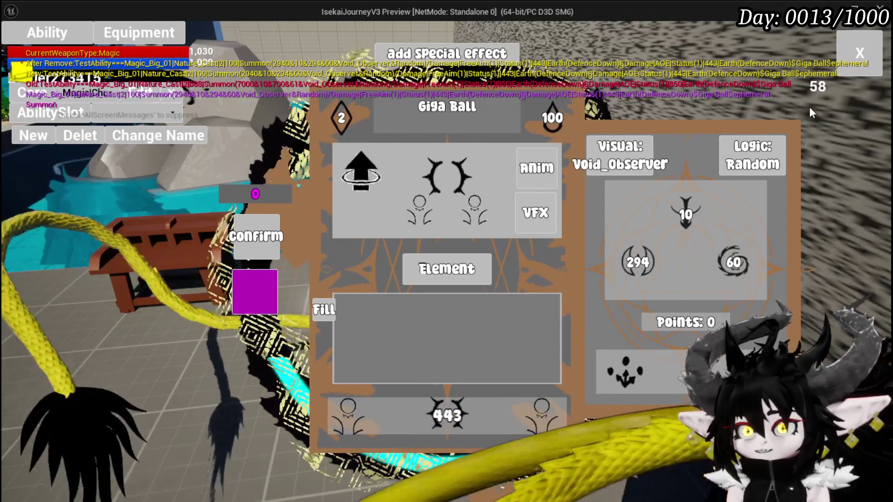
click(859, 54)
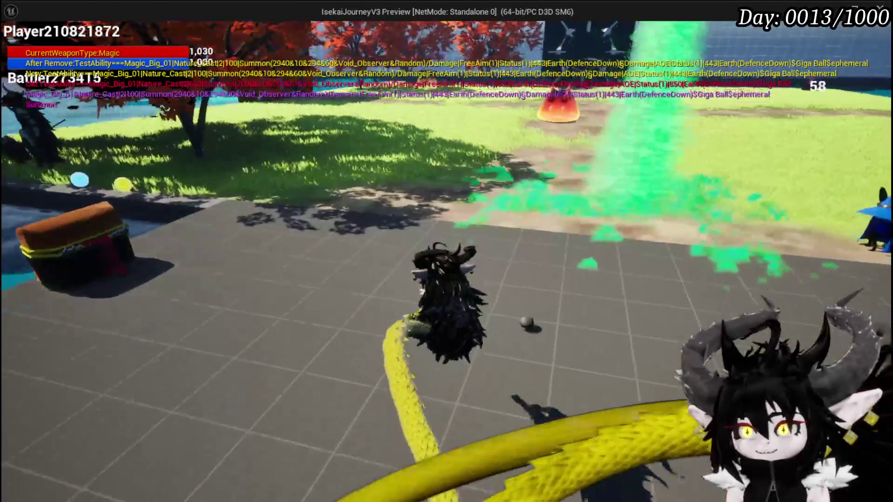
Start the battle turn and cast Giga Ball onto its area target.
key(space)
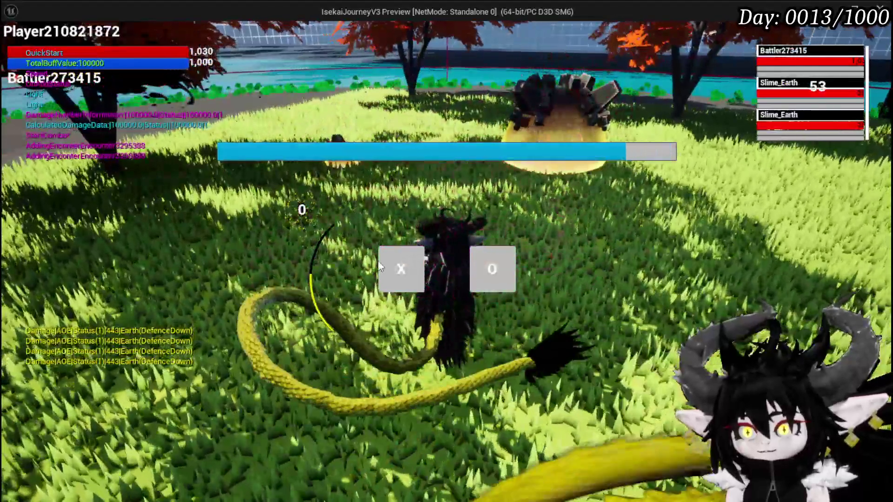
click(384, 269)
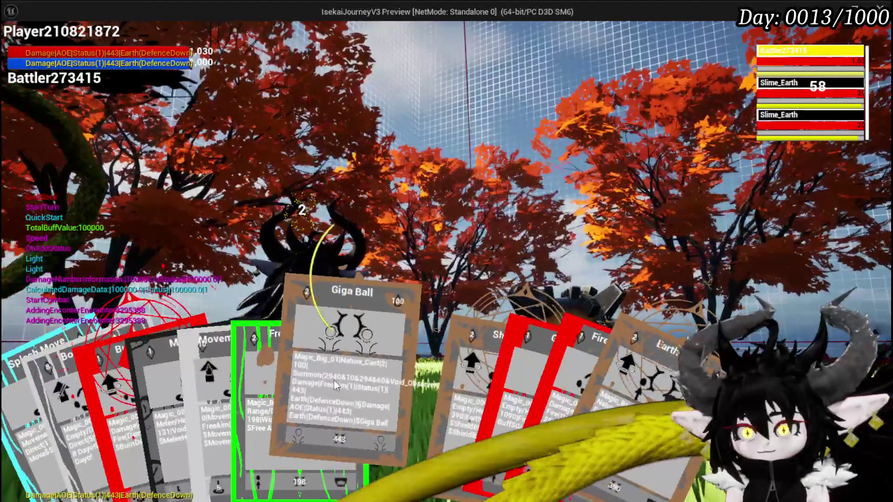
click(334, 381)
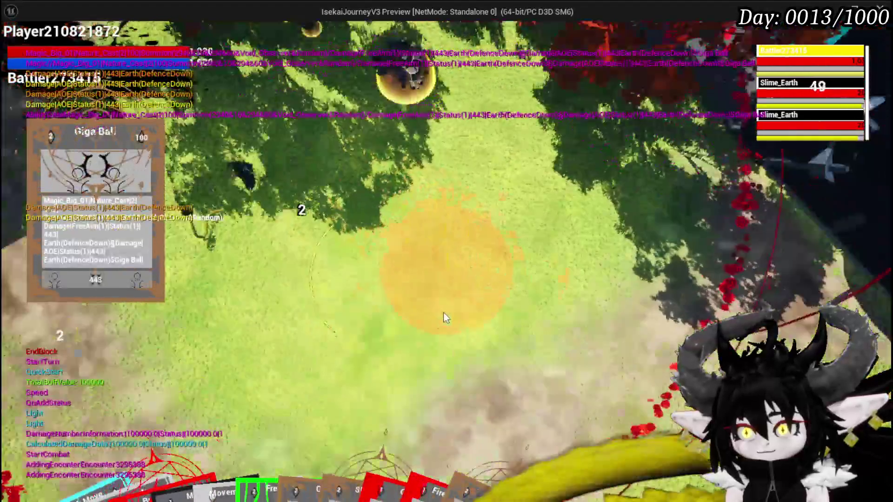
click(441, 312)
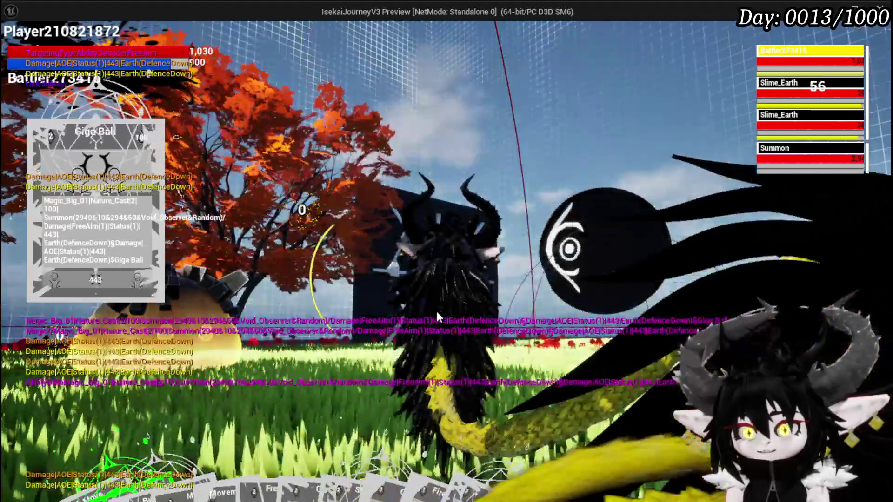
Select the Free AIM Fire card from the hand.
mouse_move(154, 434)
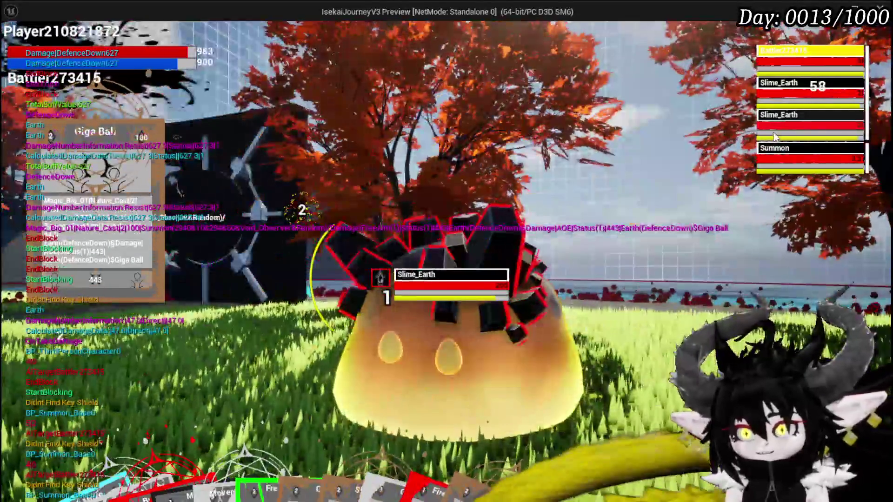
mouse_move(200, 374)
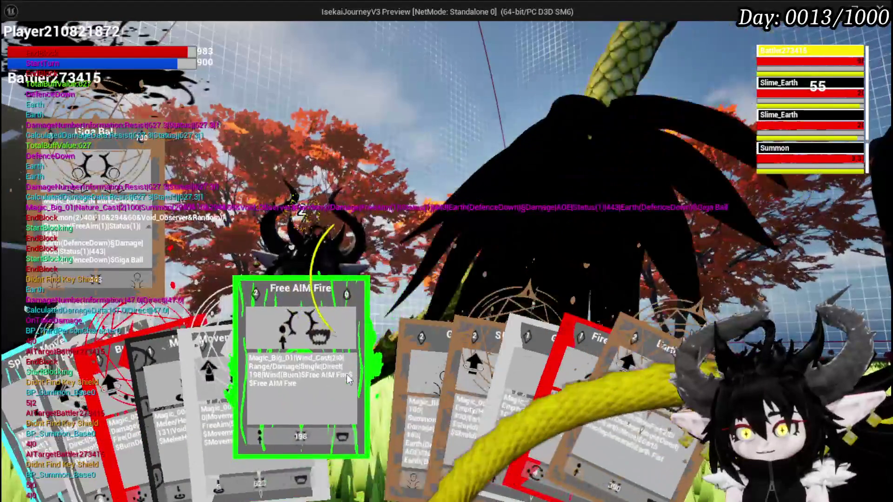
click(347, 374)
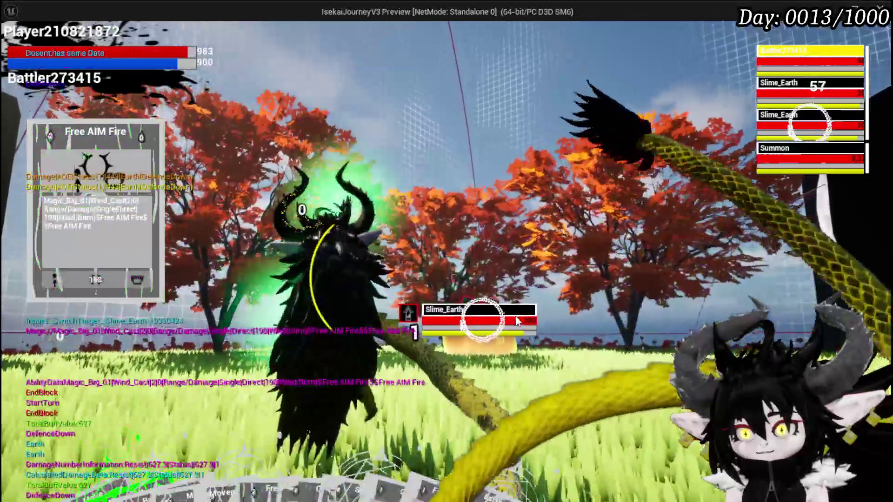
Fire Free AIM Fire at a Slime_Earth, switch targets, and finish with a 681-damage Splash Move.
click(517, 320)
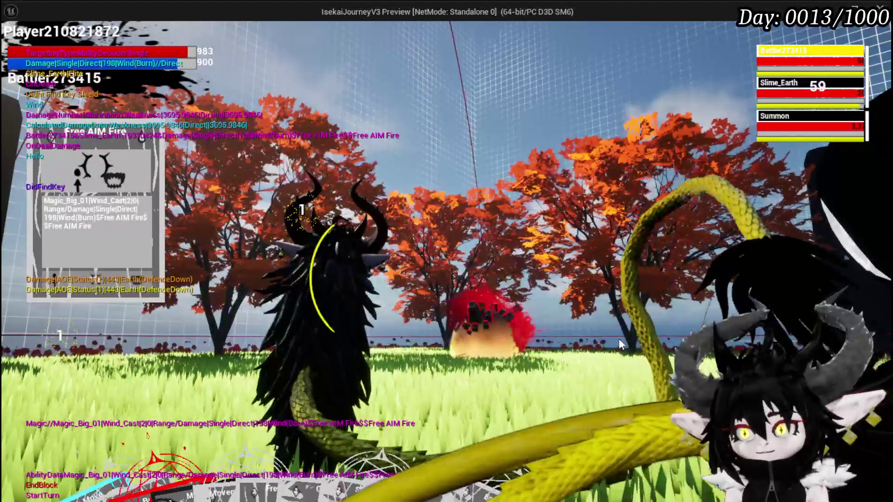
key(e)
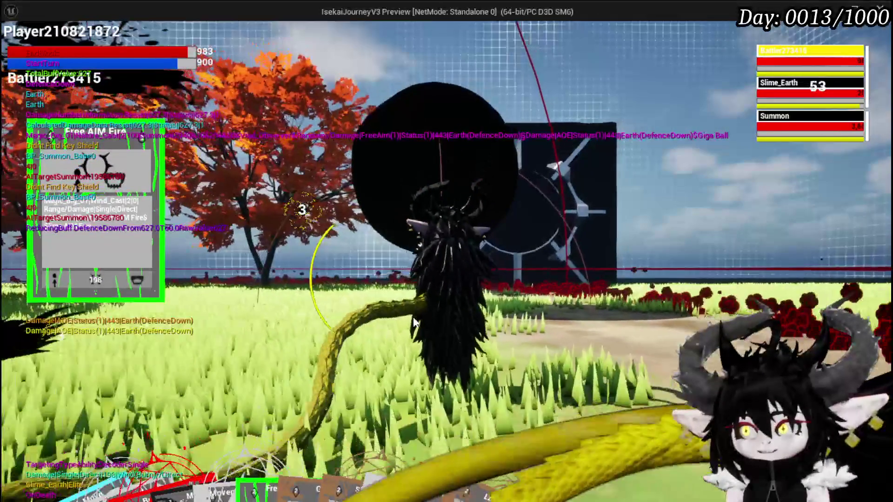
click(413, 323)
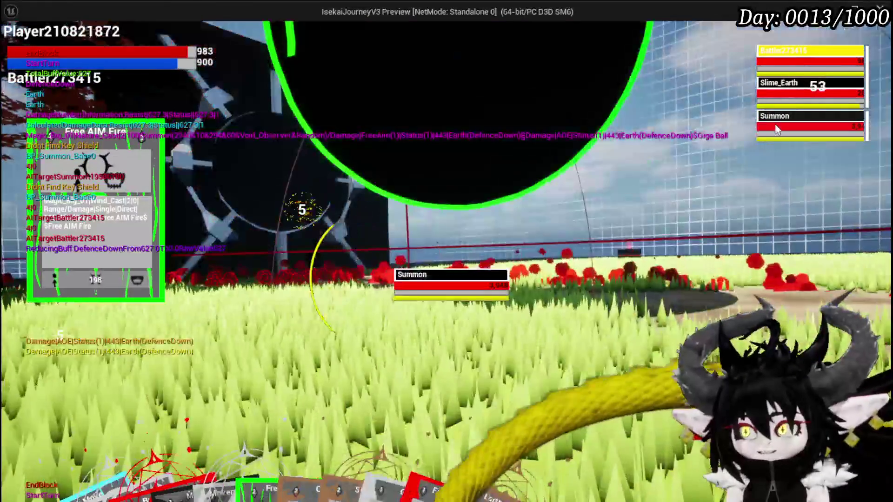
click(781, 92)
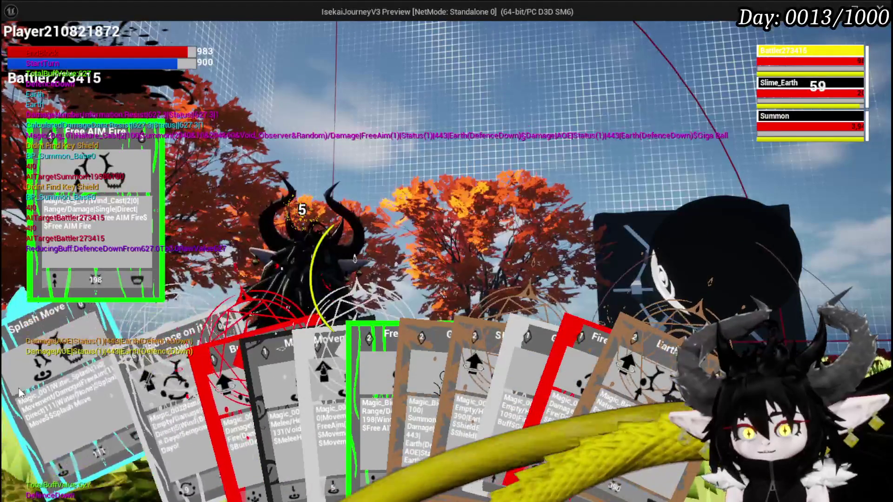
click(19, 389)
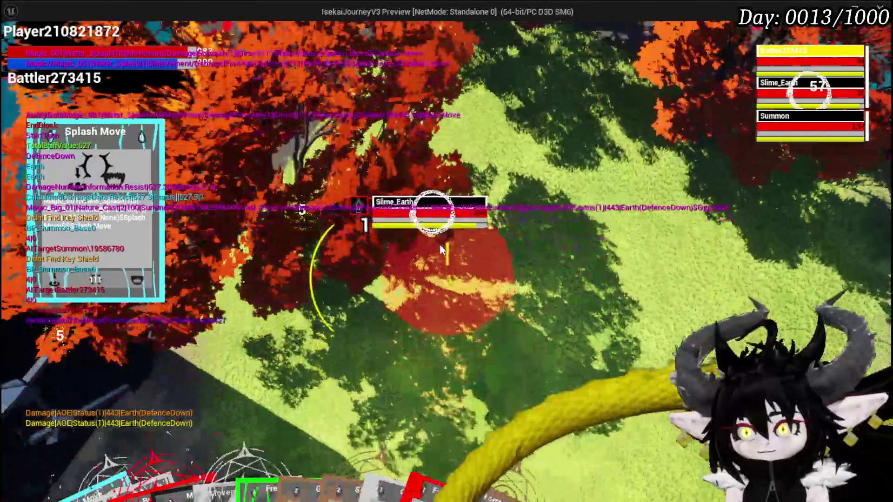
click(441, 250)
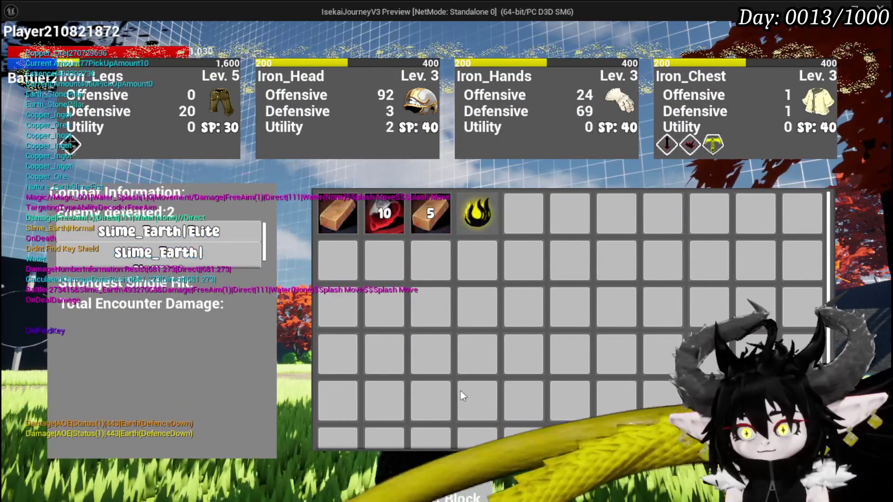
Close the combat results and save the game from the in-game menu.
click(458, 426)
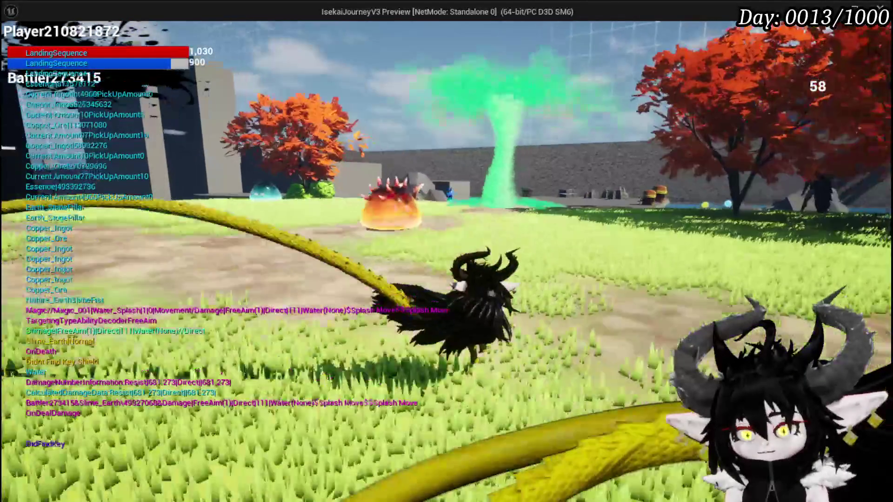
key(Escape)
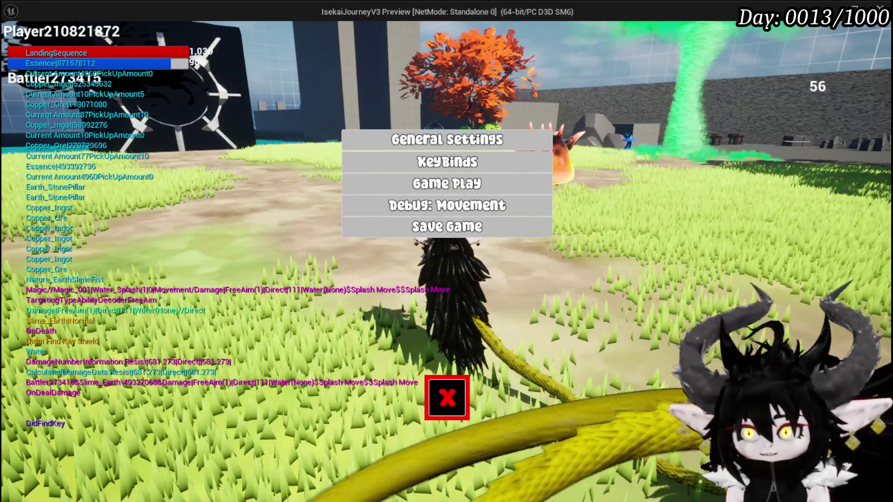
click(430, 228)
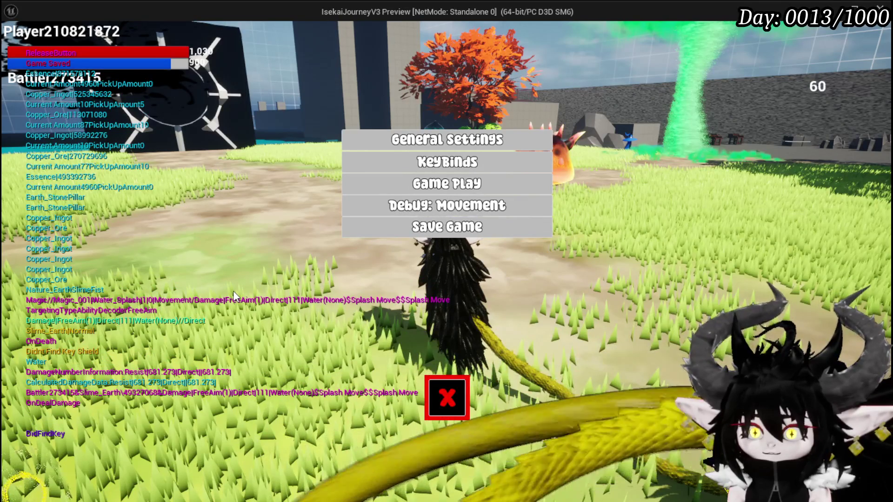
click(447, 397)
Stop the play session, save the level and return to the AbilityWorkBenchUI graph.
key(Escape)
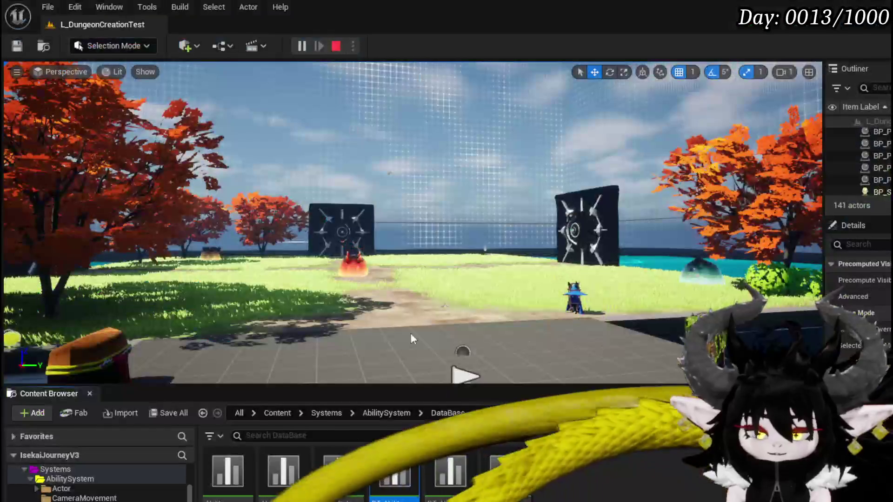
click(18, 45)
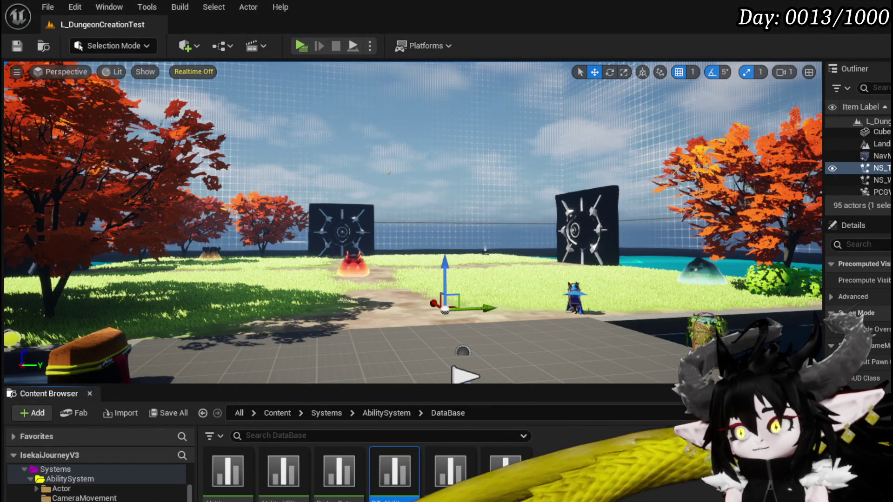
key(alt+Tab)
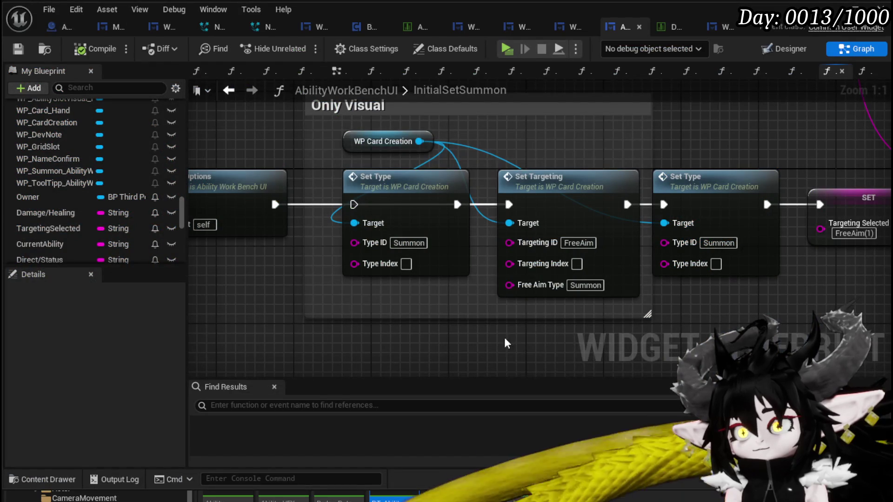
Pan around the InitialSetSummon graph and save the AbilityWorkBenchUI blueprint.
mouse_move(441, 315)
mouse_down()
mouse_move(279, 302)
mouse_move(352, 293)
mouse_up()
scroll(352, 294, down, 2)
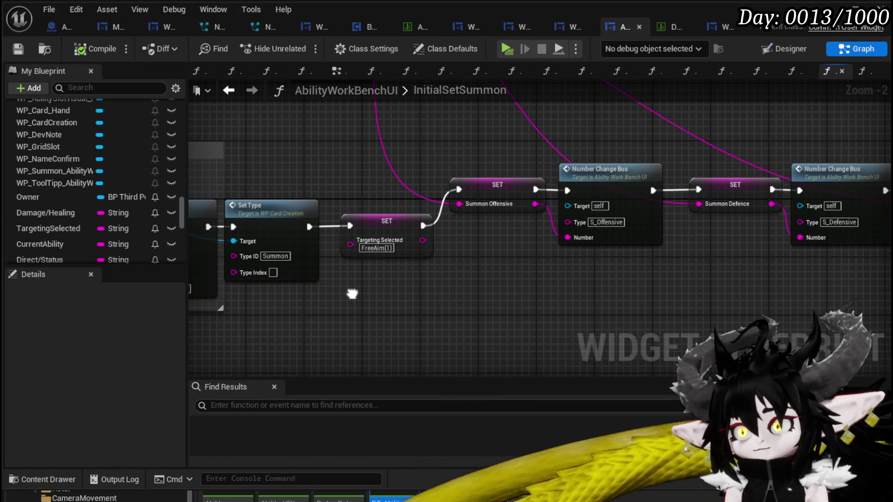
scroll(352, 294, down, 2)
mouse_move(290, 174)
mouse_down()
mouse_move(360, 240)
mouse_move(534, 221)
mouse_up()
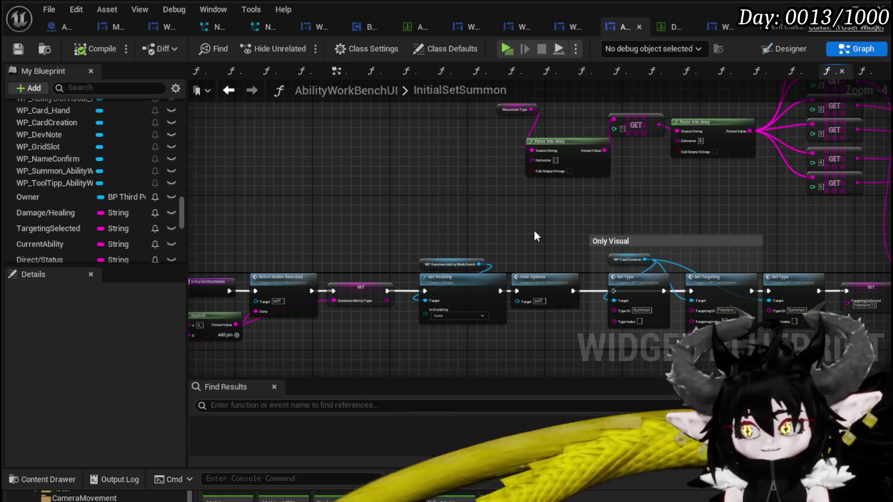
click(18, 48)
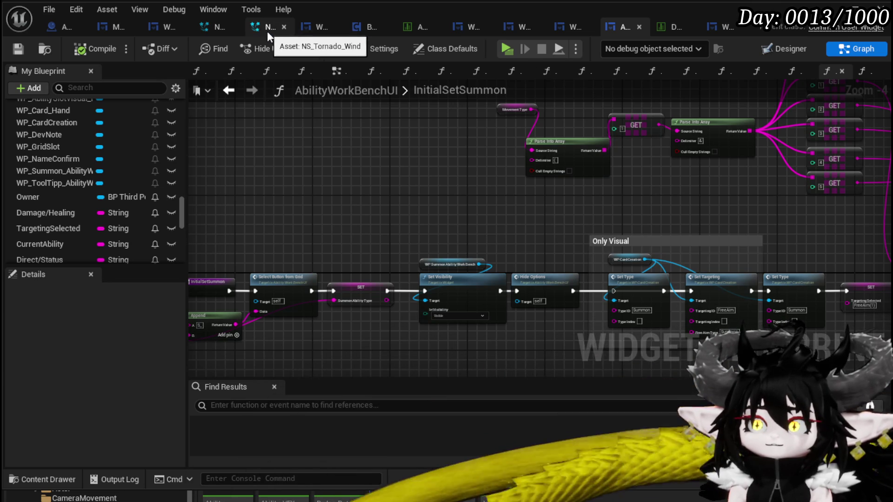
Close the NS_Tornado_Wind asset editor, save assets, and return to the Blueprint editor.
click(283, 28)
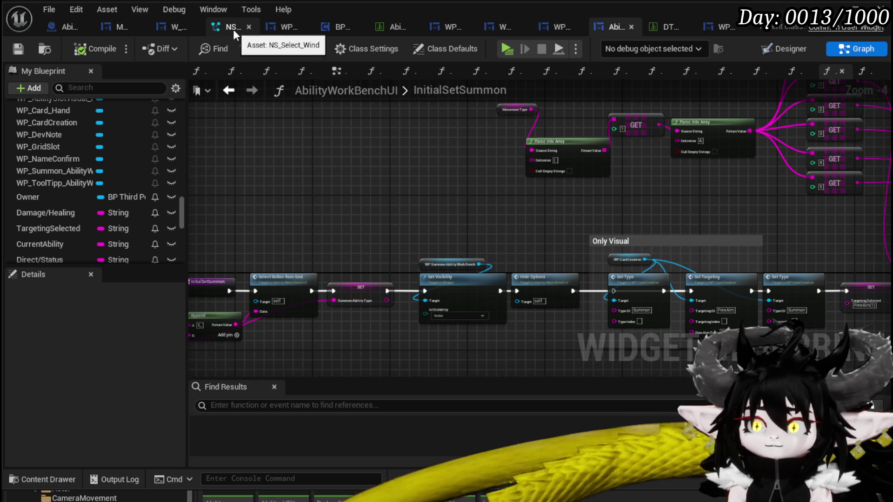
click(18, 51)
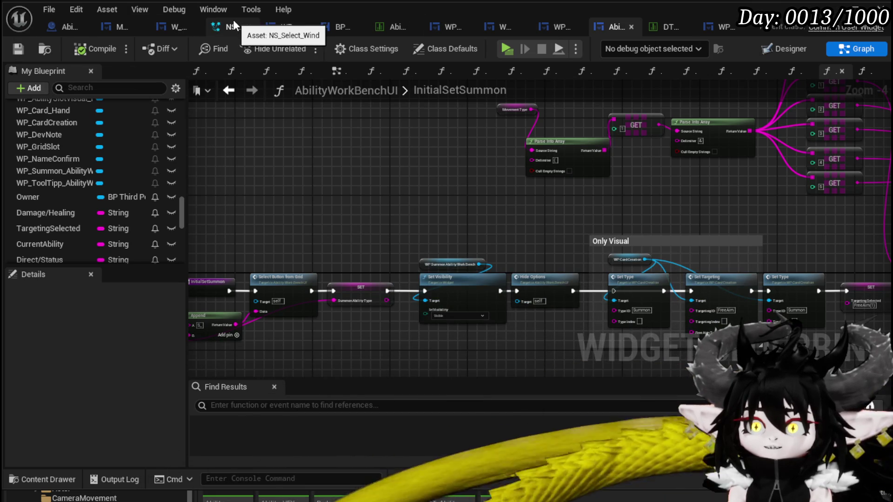
key(alt+Tab)
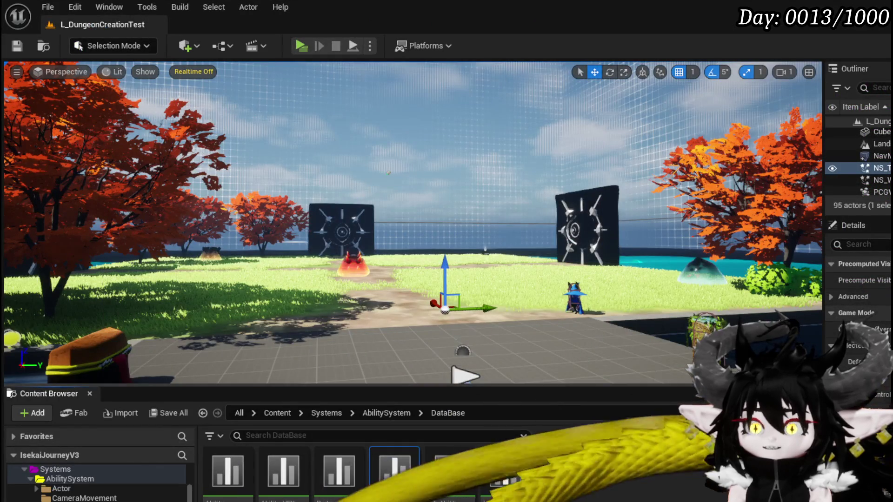
scroll(413, 222, up, 3)
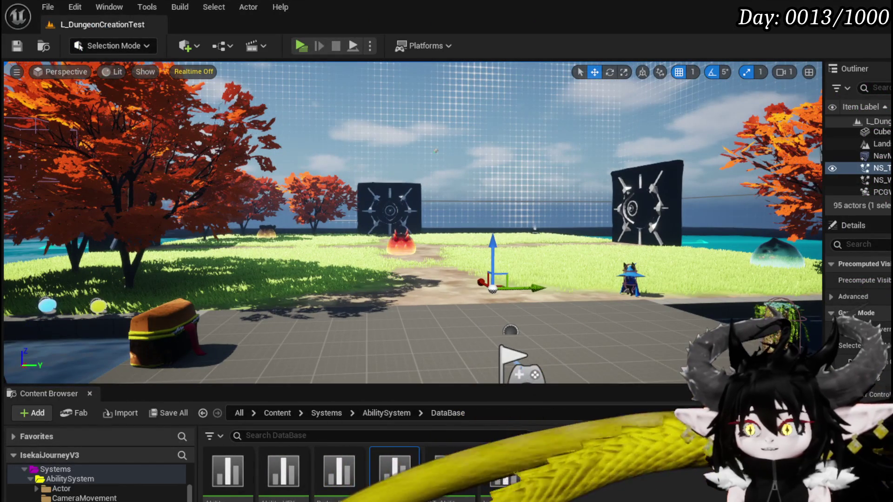
key(alt+Tab)
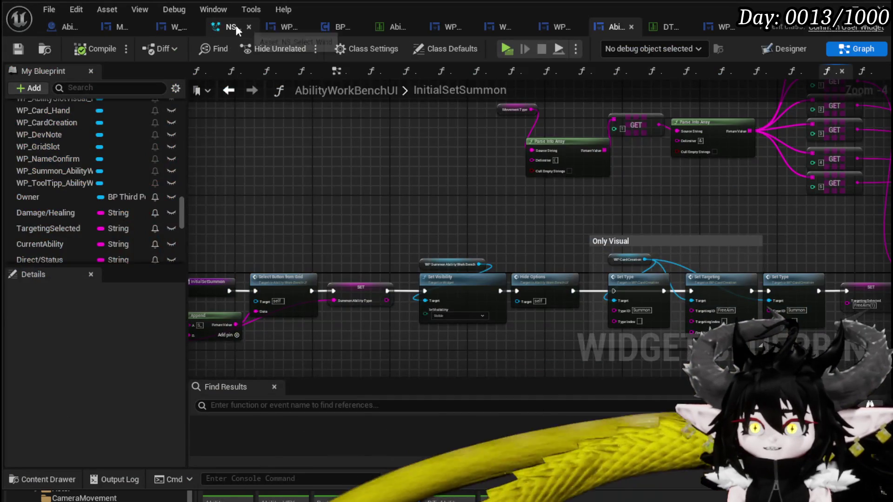
Open NS_Select_Wind and select the Music_Rings Mesh Renderer.
click(231, 27)
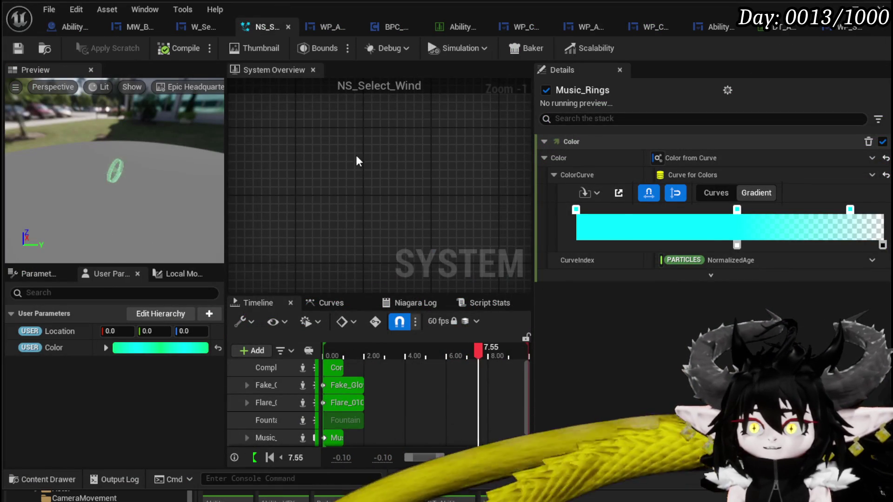
right_click(320, 206)
scroll(313, 265, up, 2)
click(334, 259)
scroll(426, 160, up, 3)
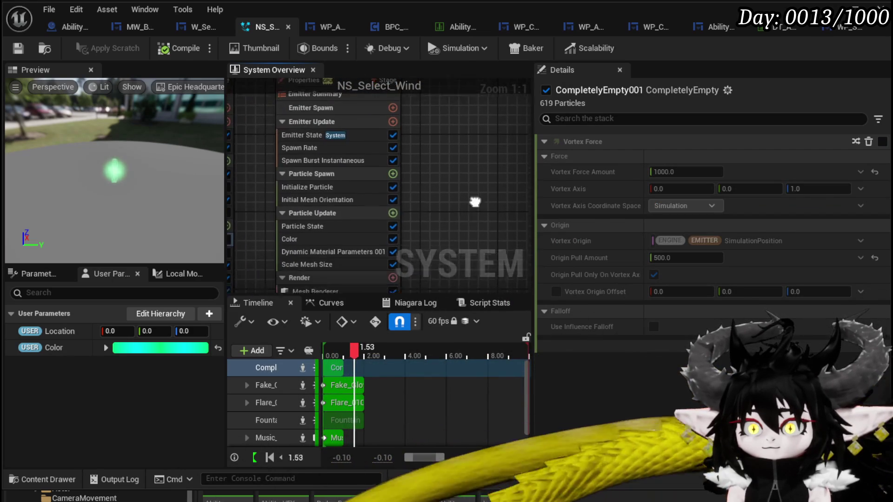
click(337, 227)
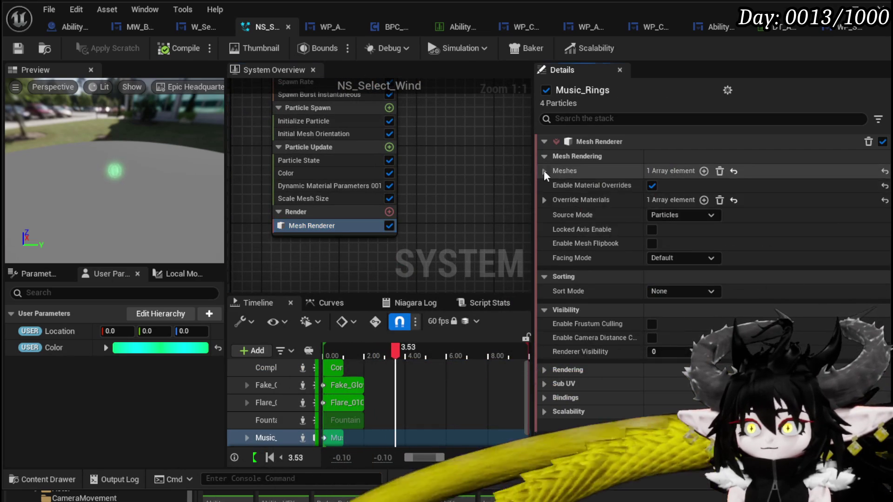
Copy the MI_VFX_SoundMagic_Trail material from Override Materials Index [0].
click(543, 170)
click(543, 236)
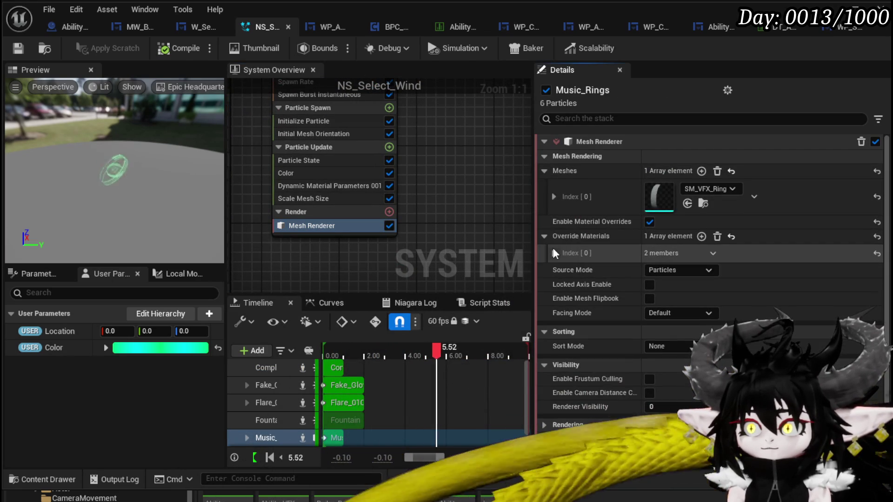
click(554, 253)
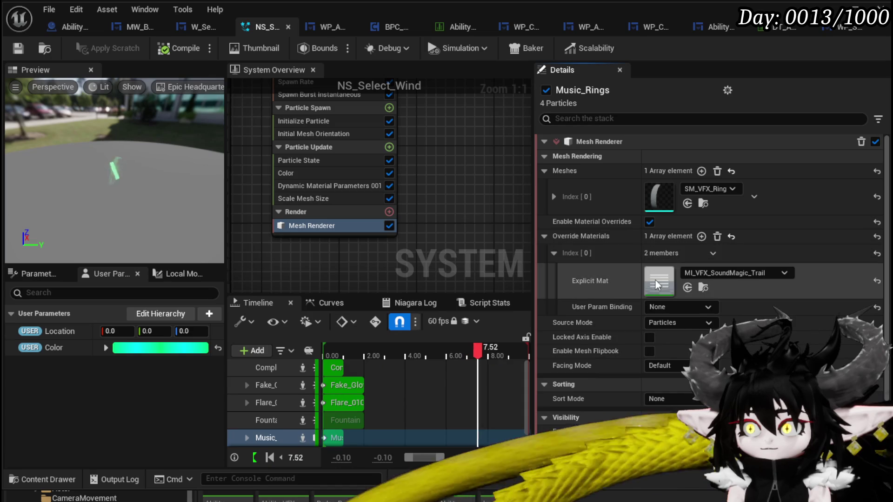
right_click(657, 279)
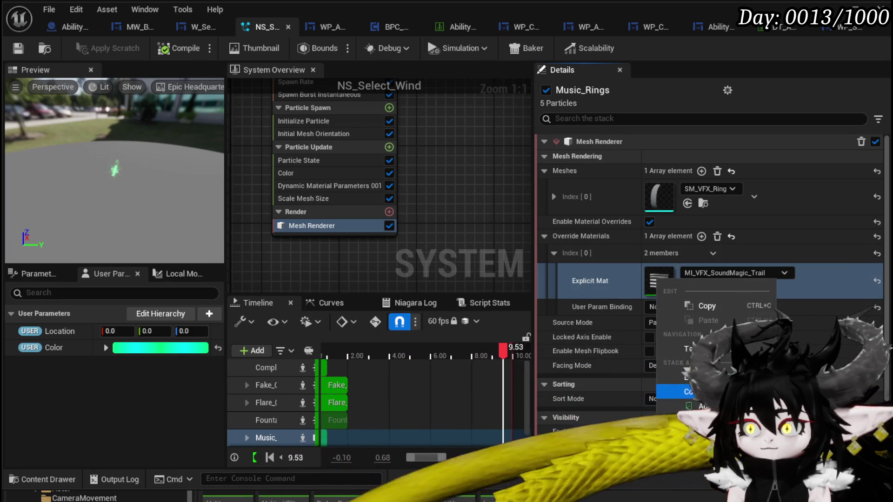
click(700, 306)
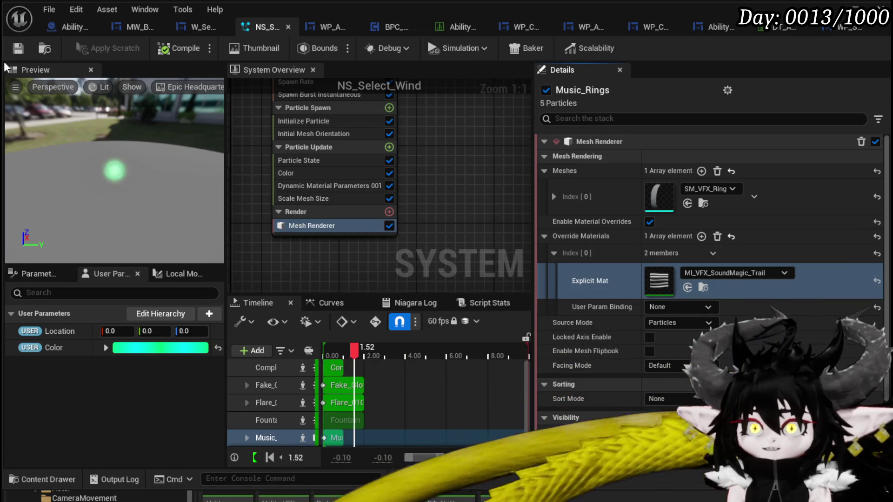
key(alt+Tab)
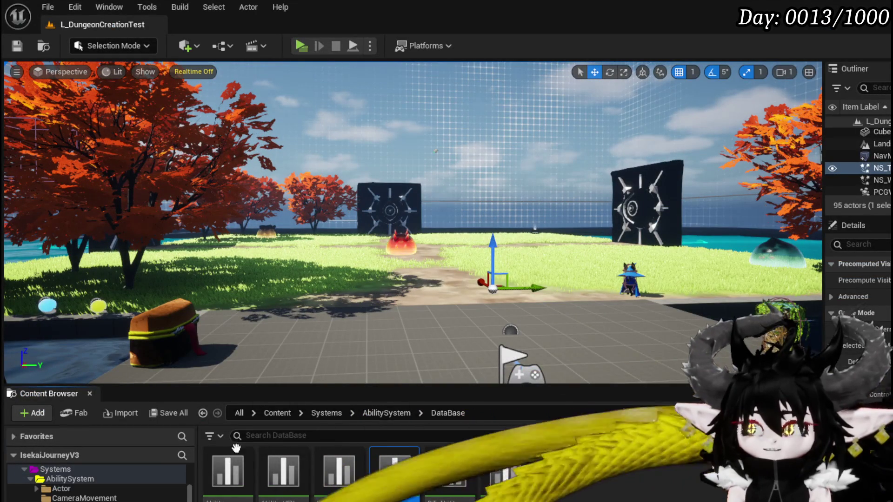
Browse to VFX/FinishedSystems and enable Realtime in the viewport options.
scroll(138, 488, down, 5)
scroll(140, 484, down, 10)
scroll(140, 484, down, 5)
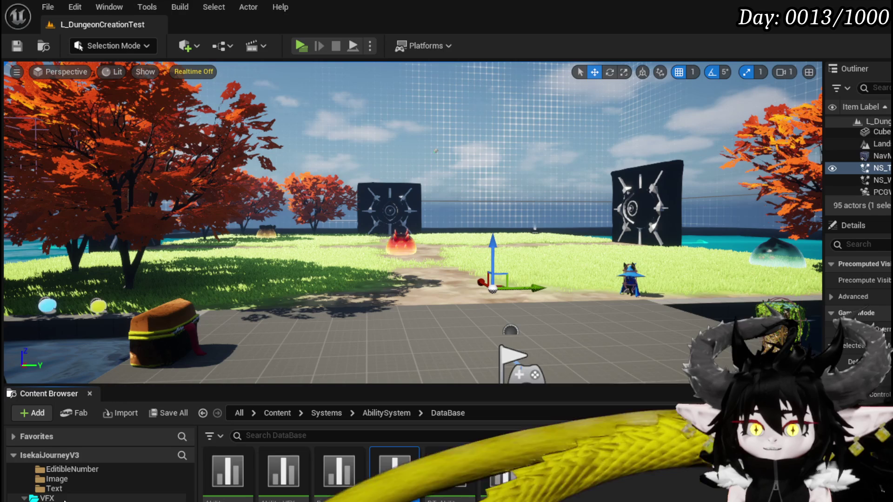
click(63, 500)
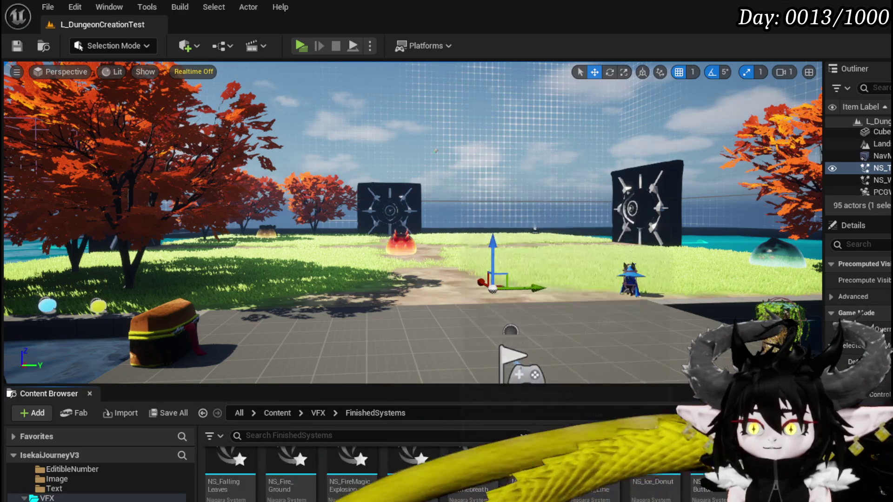
scroll(418, 465, down, 1)
click(17, 71)
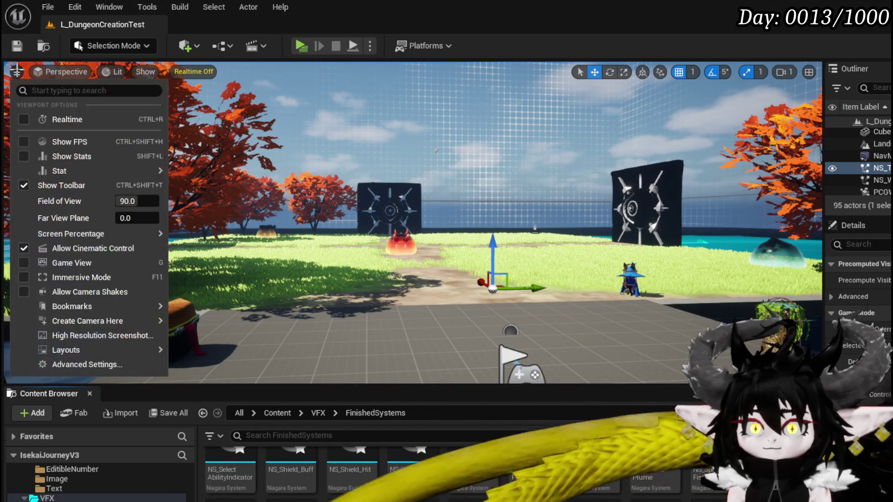
click(67, 119)
Open the NS_Tornado_Wind Niagara system from the Content Browser.
mouse_move(60, 171)
mouse_move(203, 236)
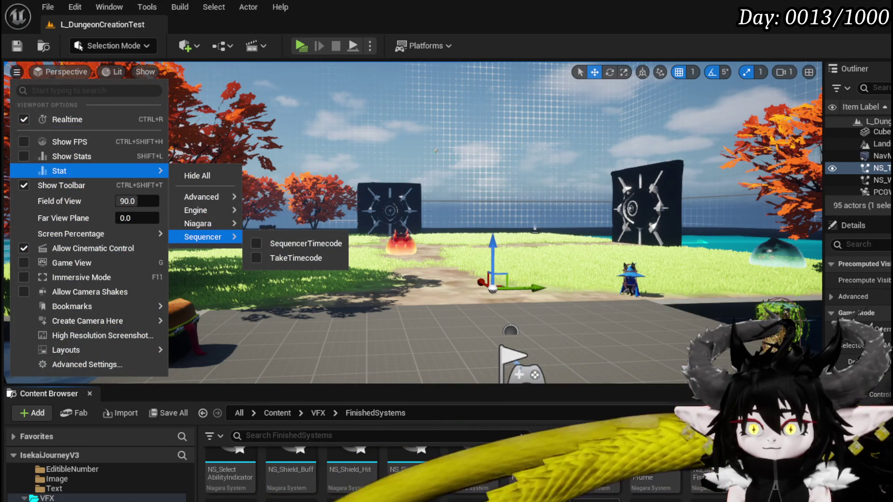
mouse_move(512, 469)
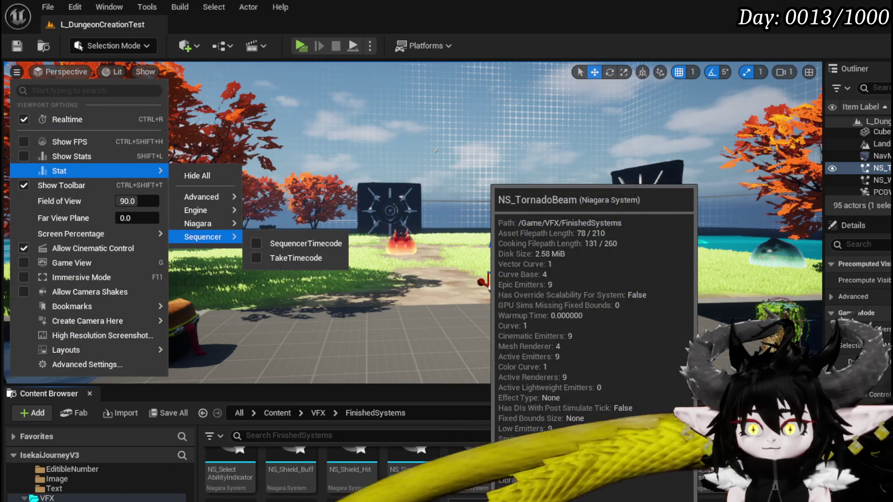
double_click(512, 470)
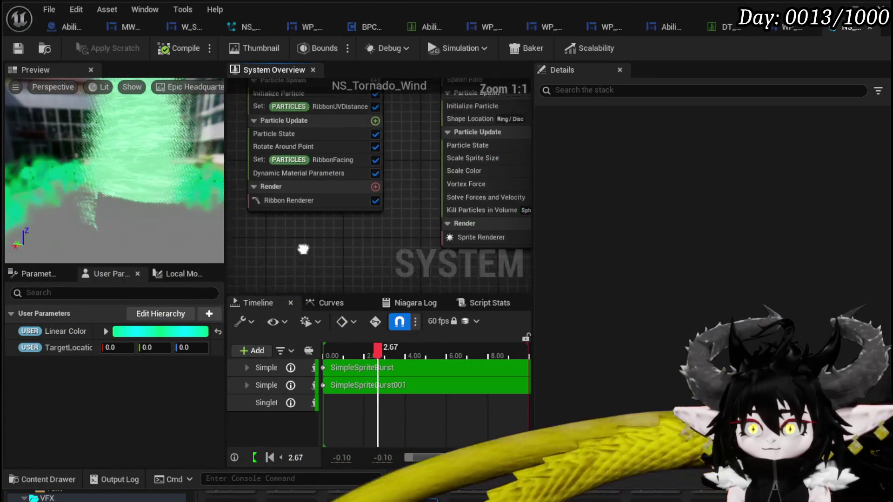
Paste MI_VFX_SoundMagic_Trail into the NS_Tornado_Wind Ribbon Renderer's Material slot.
click(347, 257)
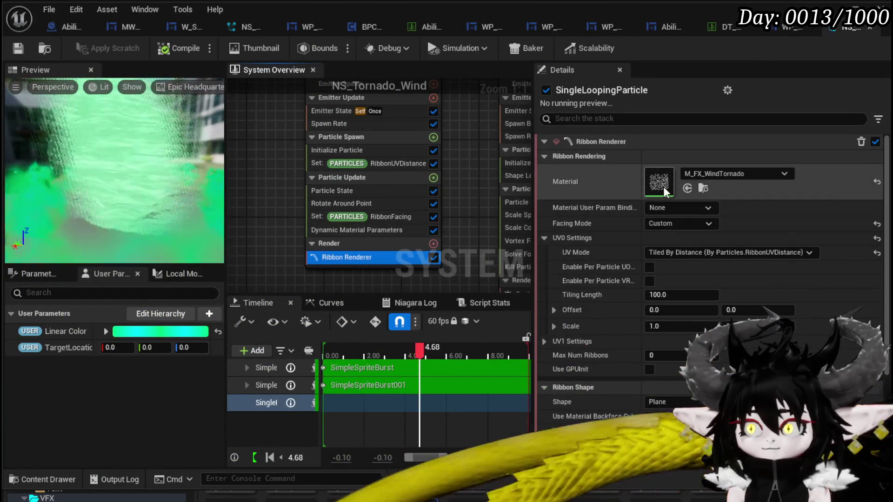
right_click(663, 187)
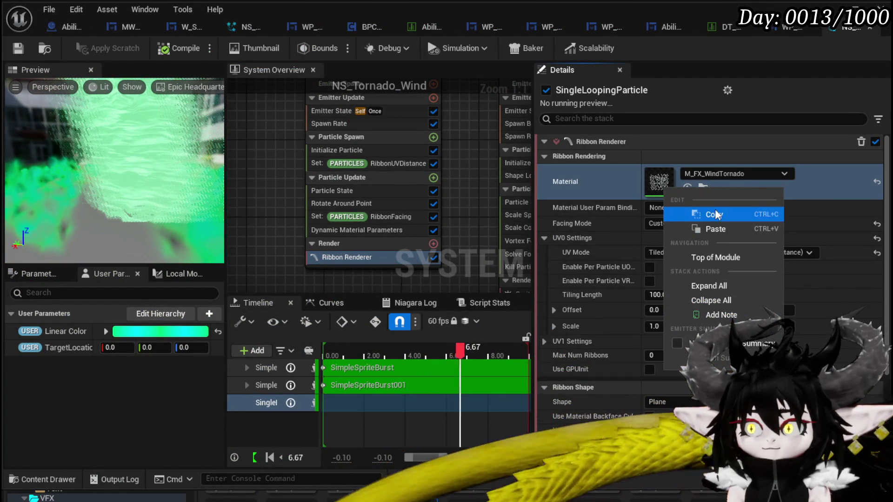
click(715, 230)
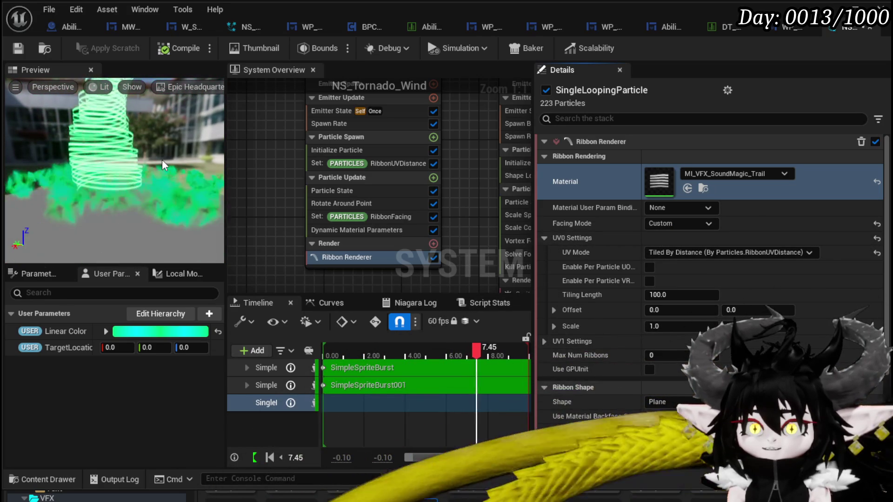
scroll(162, 160, down, 5)
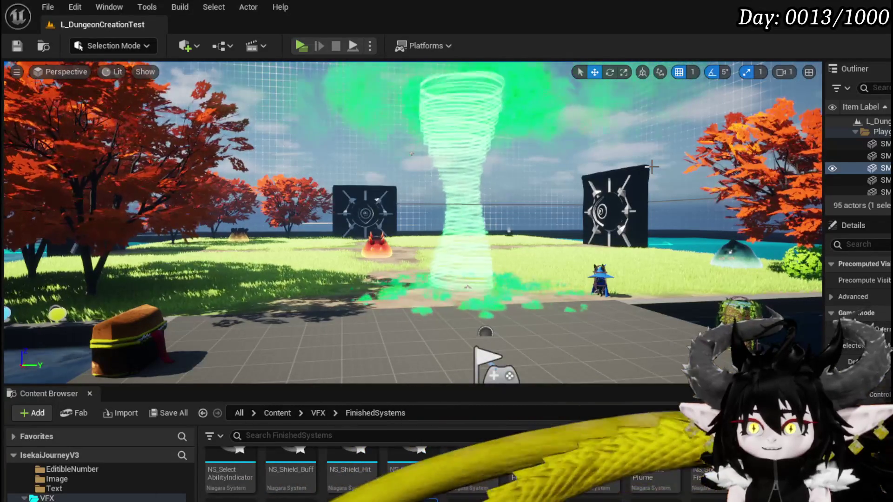
Switch from the level viewport back to the NS_Tornado_Wind Niagara editor.
mouse_move(709, 467)
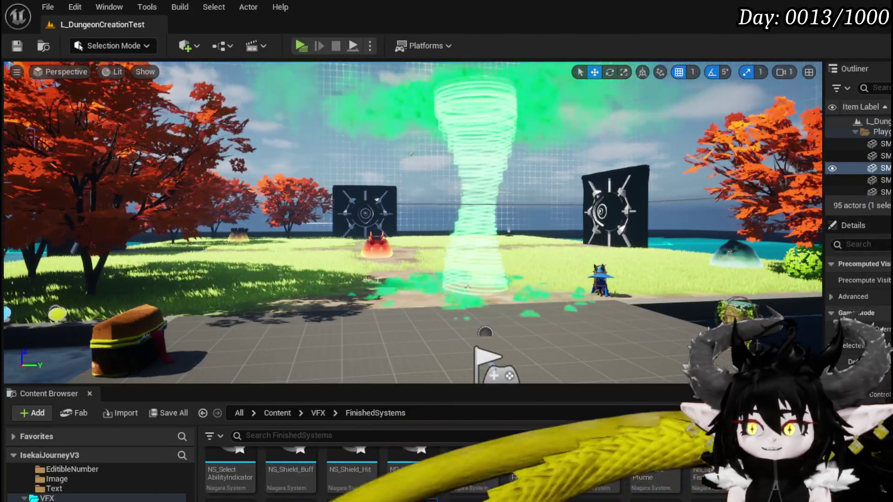
key(alt+Tab)
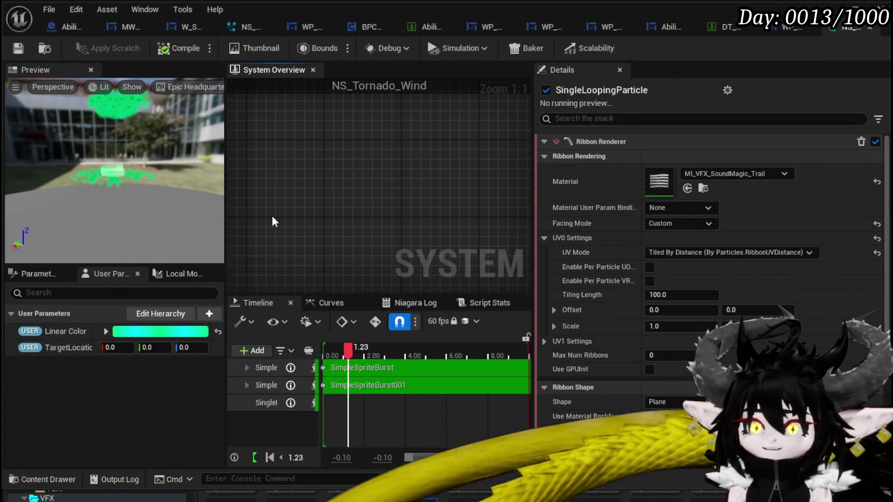
Undo the ribbon material paste and look over the emitter stack modules.
key(ctrl+z)
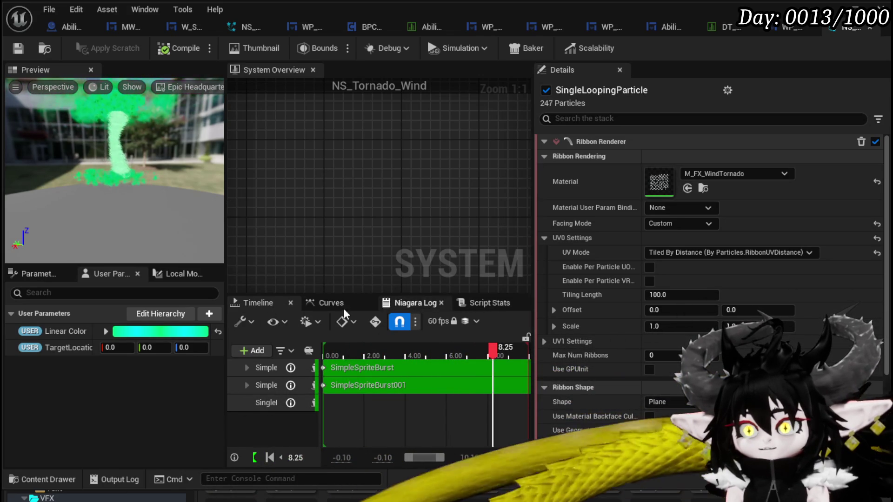
mouse_move(458, 226)
mouse_down()
mouse_move(479, 246)
mouse_move(447, 222)
mouse_move(332, 237)
mouse_up()
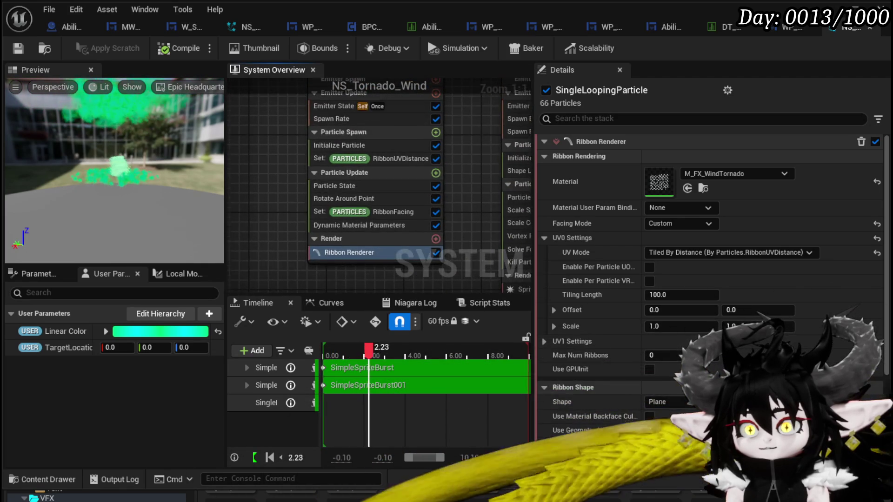
click(319, 143)
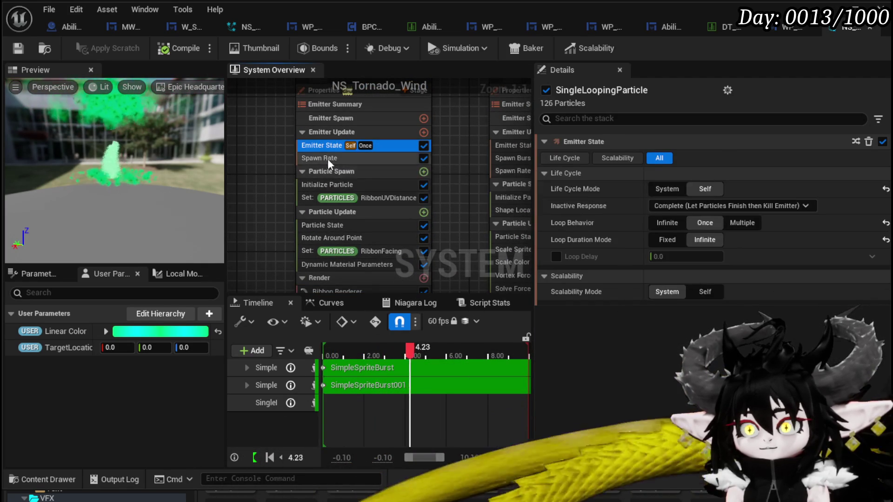
click(327, 159)
Raise the Initialize Particle Lifetime from 13 to 130.
click(326, 185)
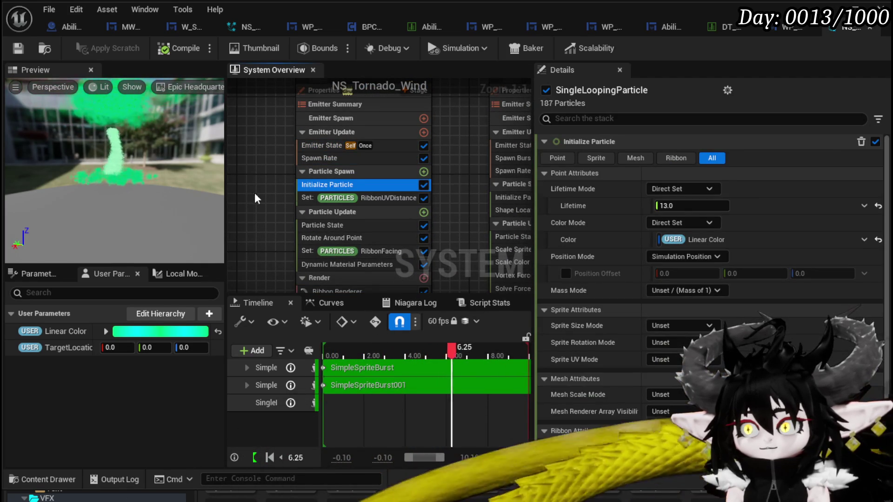
click(694, 206)
text(1)
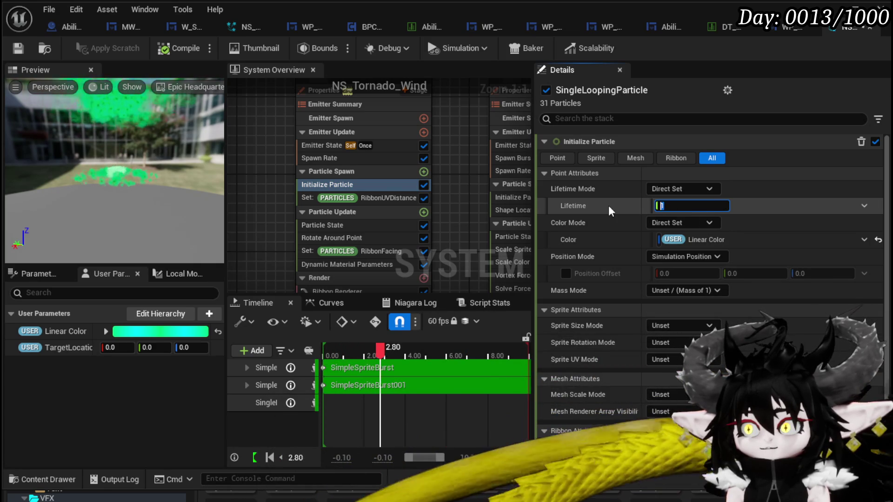
text(30)
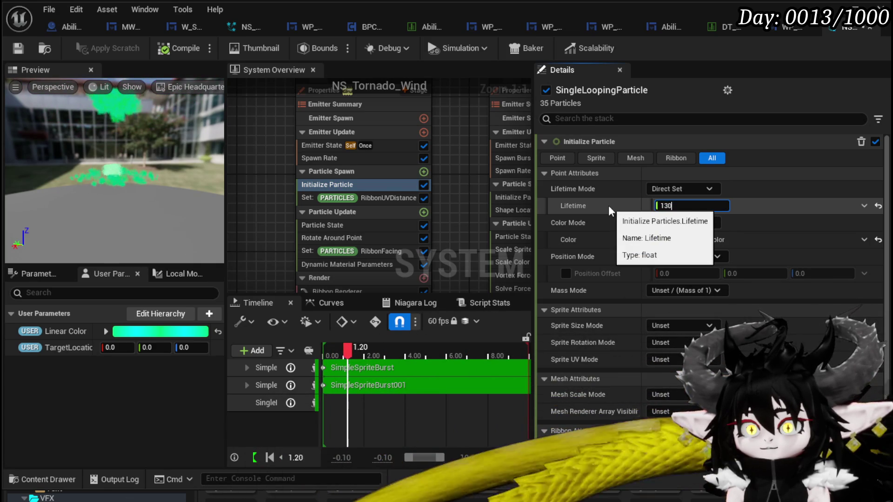
key(Return)
scroll(302, 255, down, 2)
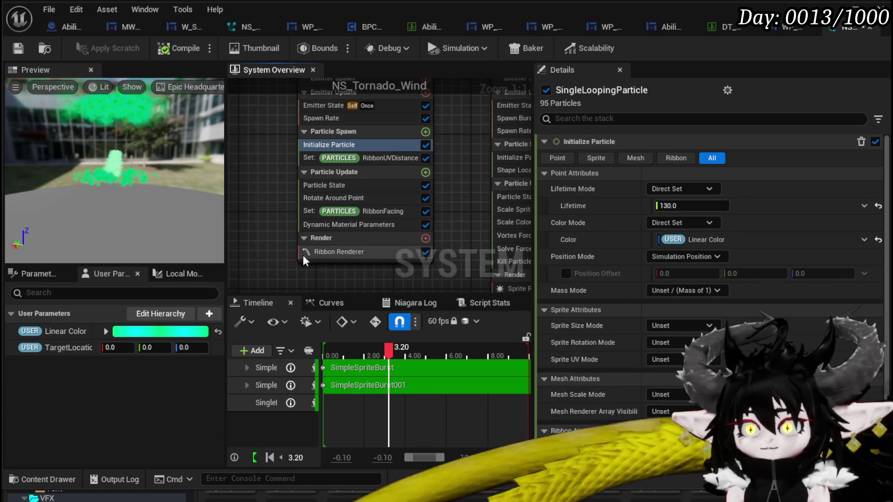
click(320, 198)
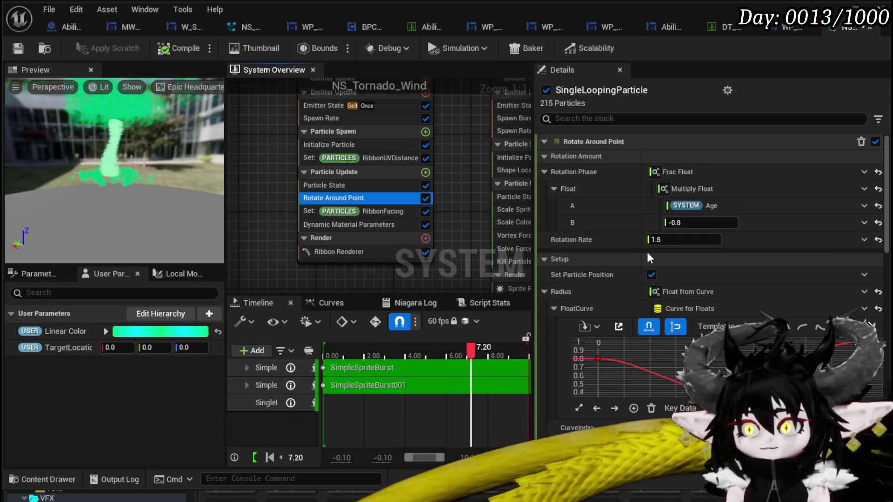
Set the Rotate Around Point Rotation Rate to 1.5 and save NS_Tornado_Wind.
click(668, 240)
text(50)
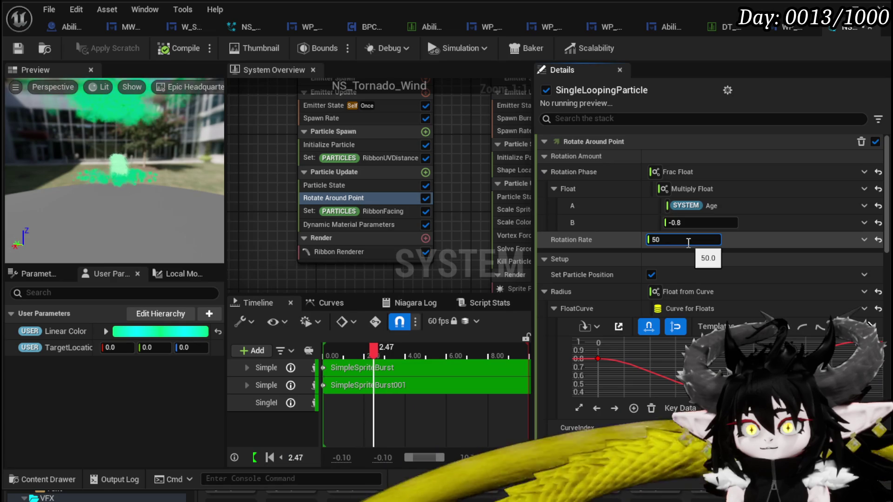
key(BackSpace)
key(BackSpace)
text(1)
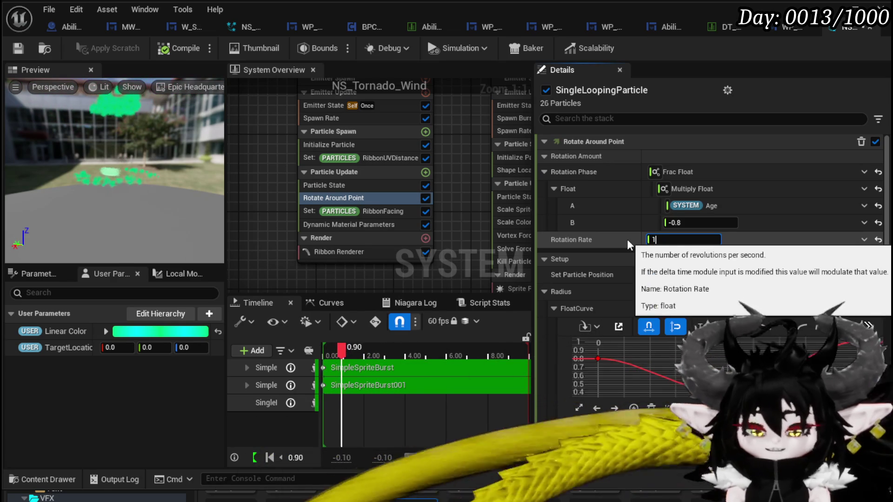
text(.)
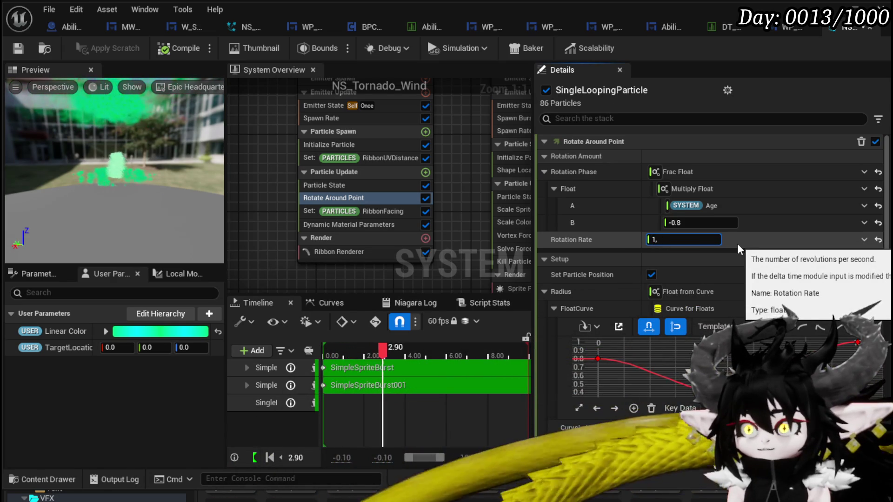
key(Return)
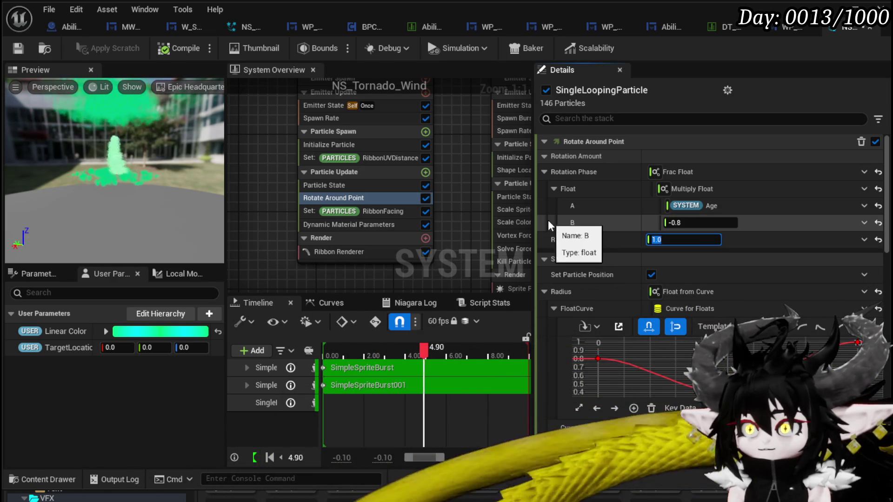
click(661, 240)
key(BackSpace)
text(5)
key(Return)
click(16, 48)
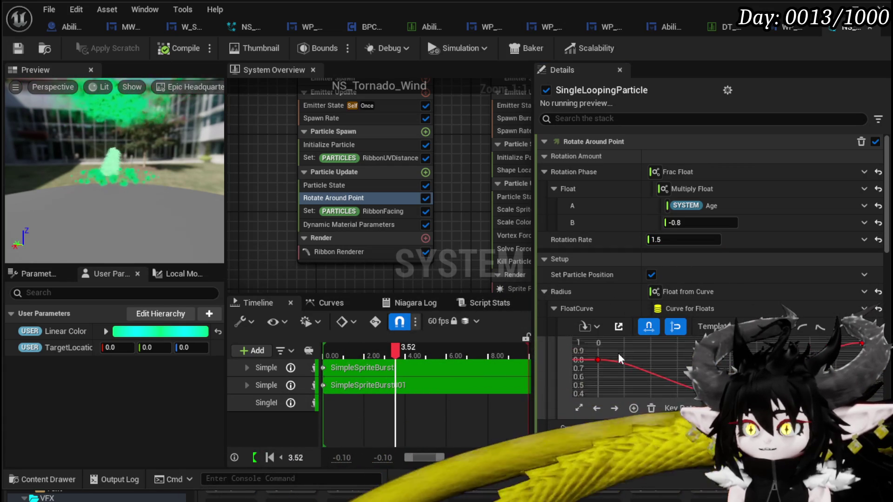
Try the rotation curve's end key at 0.2, then restore it to 1.0.
scroll(556, 312, down, 3)
scroll(560, 324, down, 10)
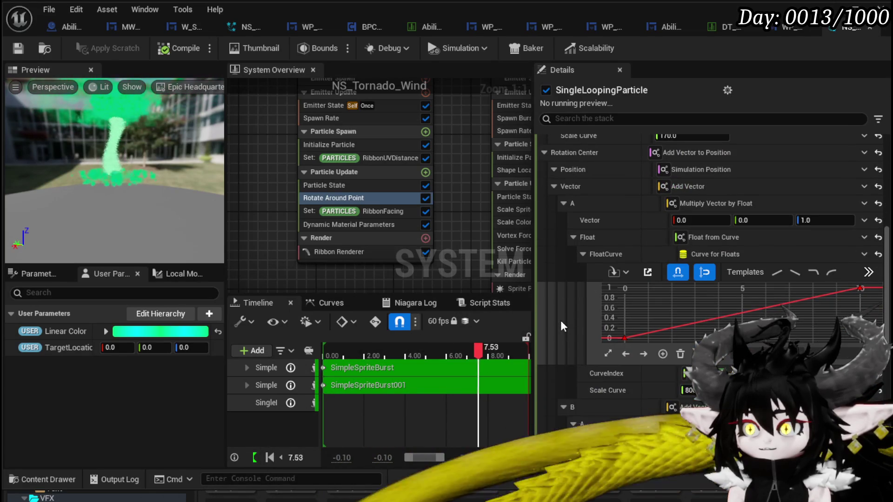
scroll(560, 320, up, 2)
scroll(561, 318, down, 3)
scroll(562, 317, down, 12)
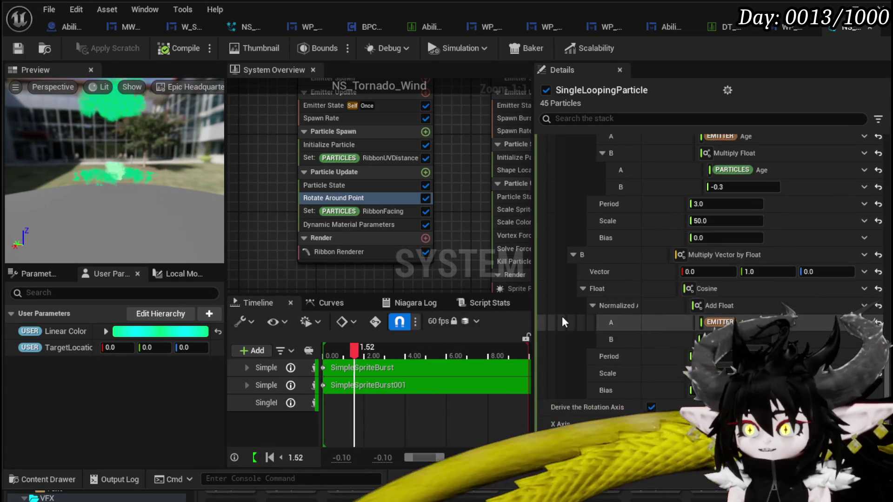
scroll(563, 322, up, 4)
scroll(562, 316, up, 10)
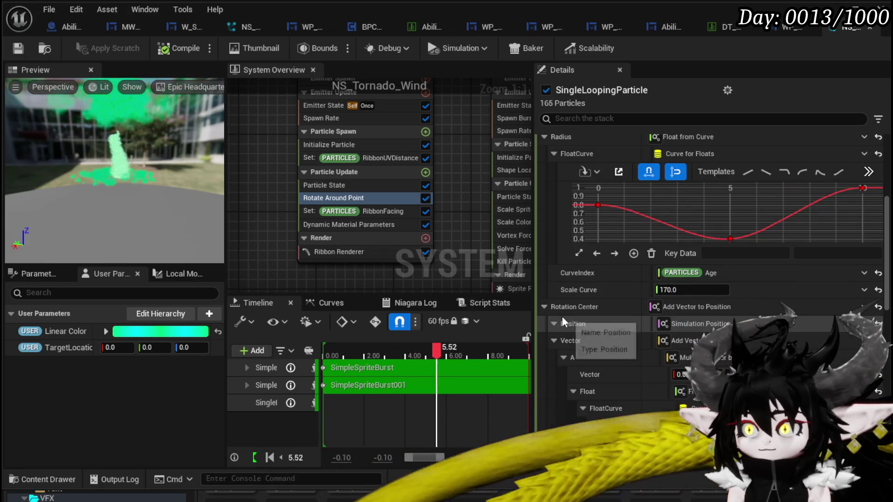
scroll(561, 316, down, 7)
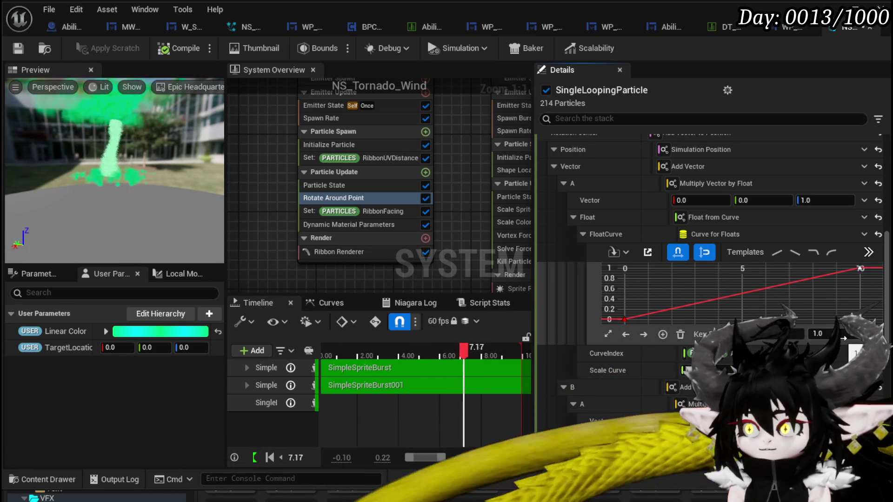
click(823, 333)
text(0.2)
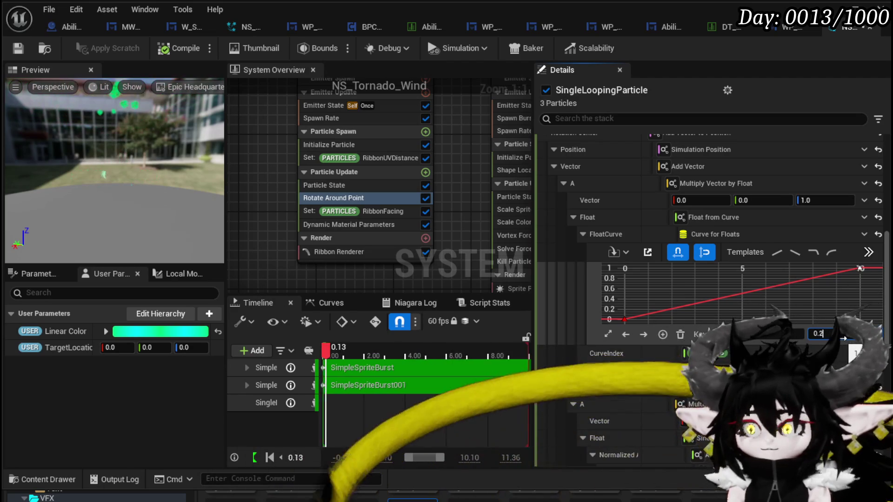
key(Return)
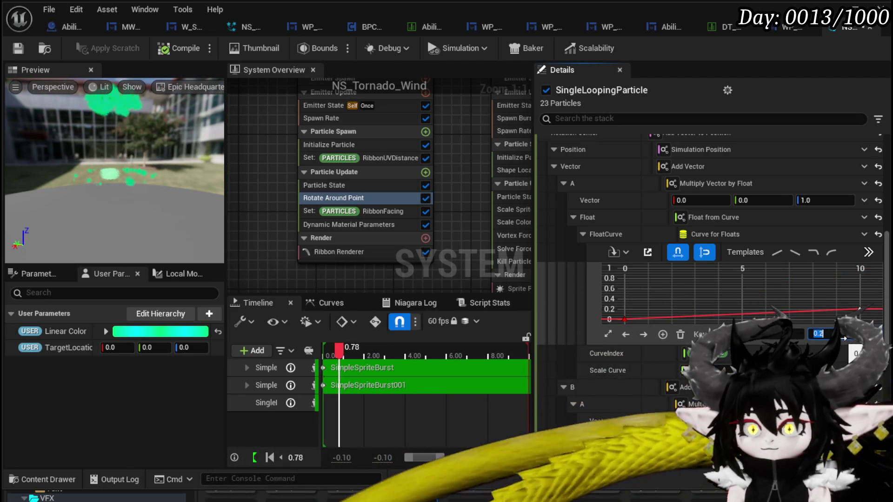
text(1)
key(Return)
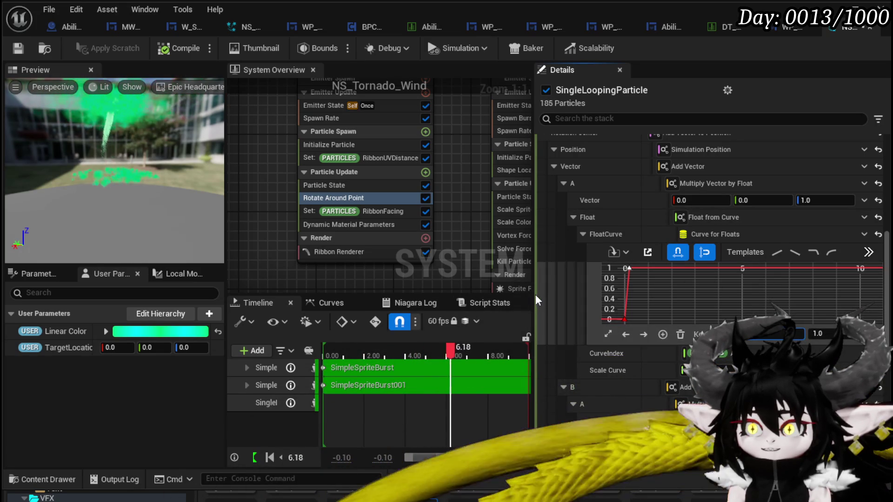
Test Rotation Rate values 500, 800 and 5000, then settle back on 1.5.
scroll(565, 272, up, 5)
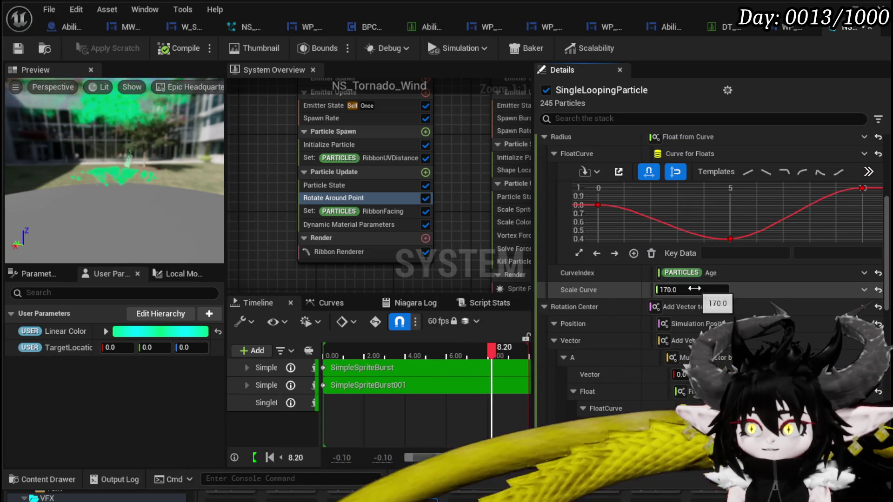
scroll(576, 280, up, 2)
scroll(540, 253, up, 5)
click(682, 240)
text(50)
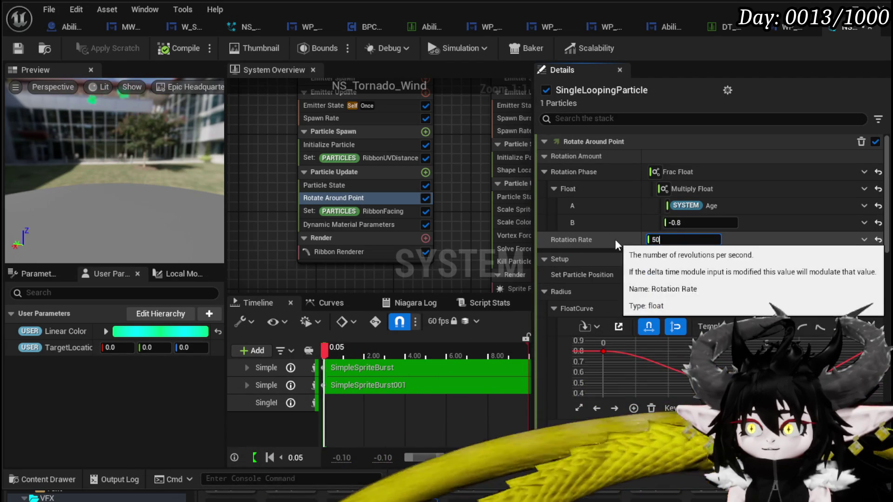
text(0)
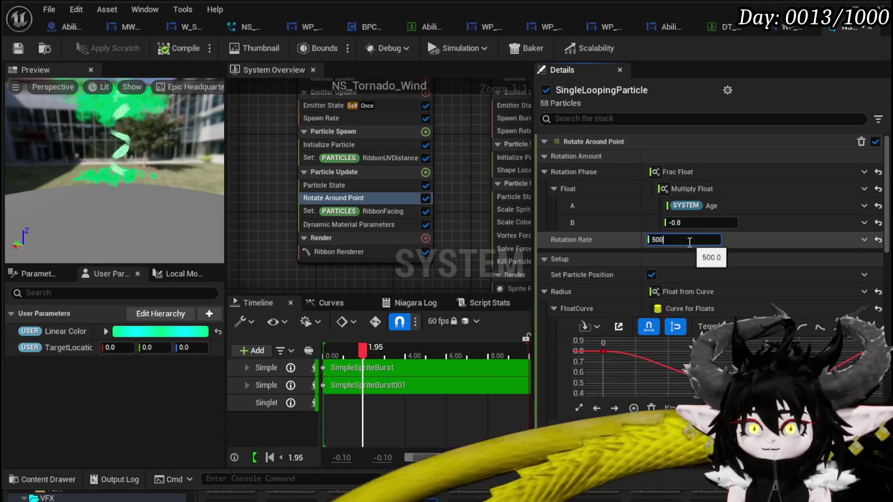
key(BackSpace)
key(BackSpace)
key(BackSpace)
text(800)
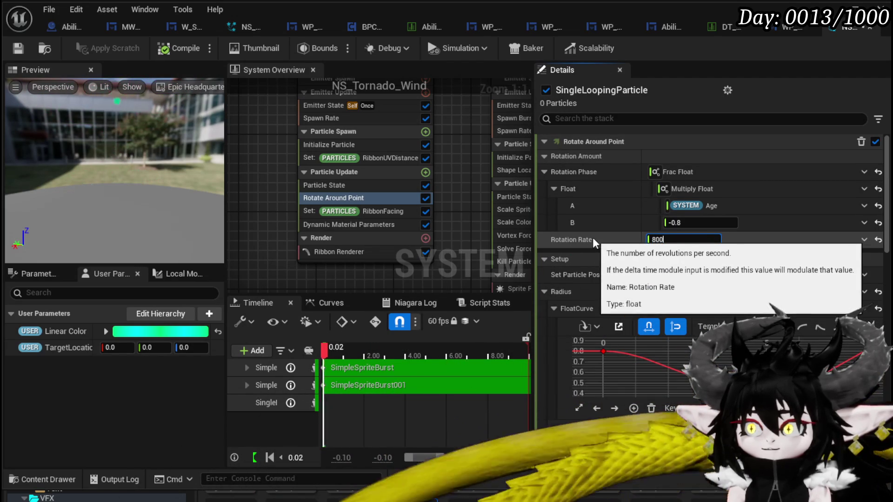
key(BackSpace)
key(BackSpace)
key(BackSpace)
text(5000)
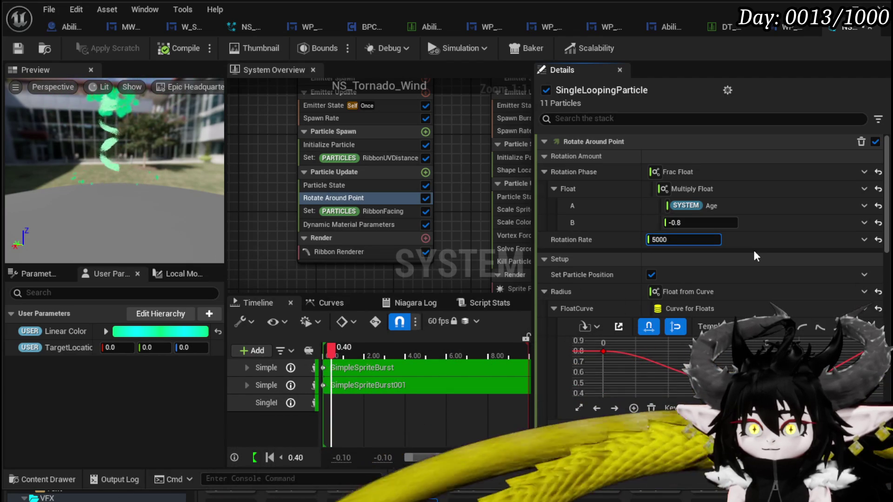
key(BackSpace)
key(BackSpace)
key(BackSpace)
text(1.5)
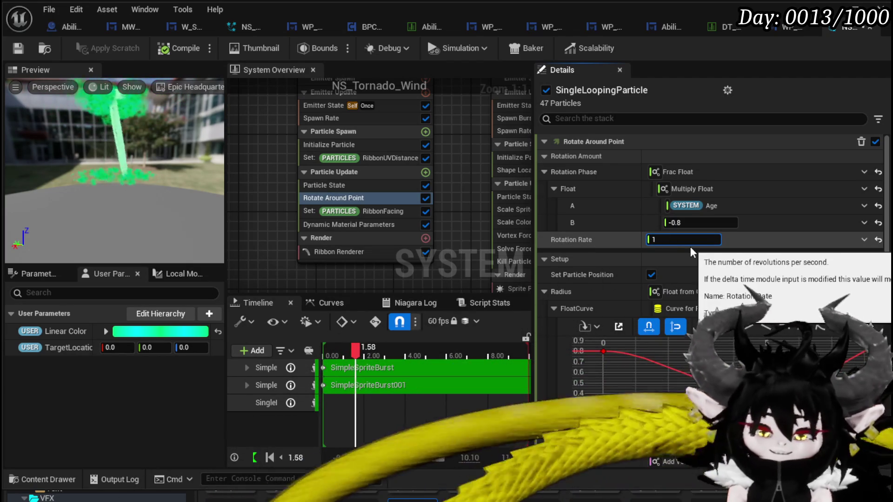
key(Return)
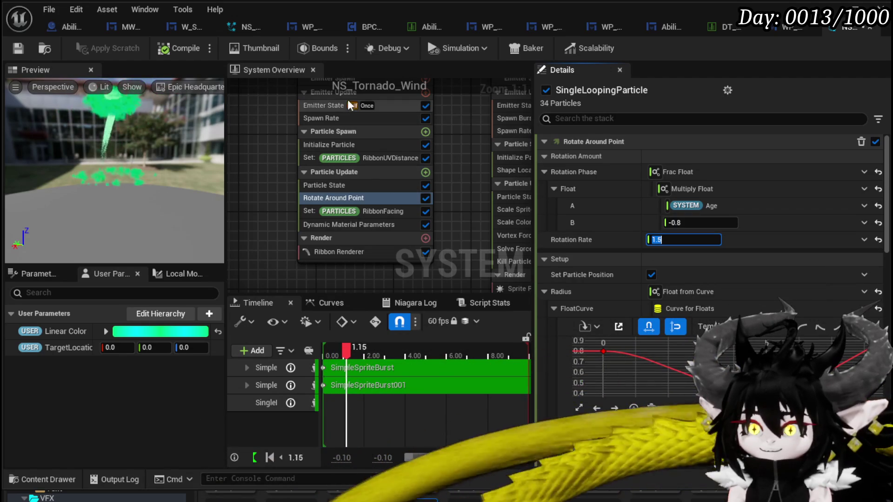
click(327, 116)
Set the Initialize Particle lifetime to 2.
click(323, 107)
click(329, 143)
click(691, 206)
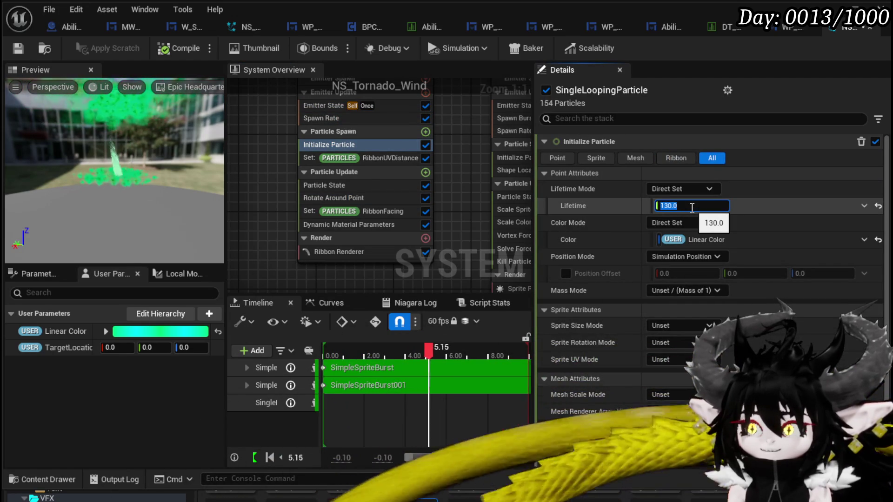
text(2)
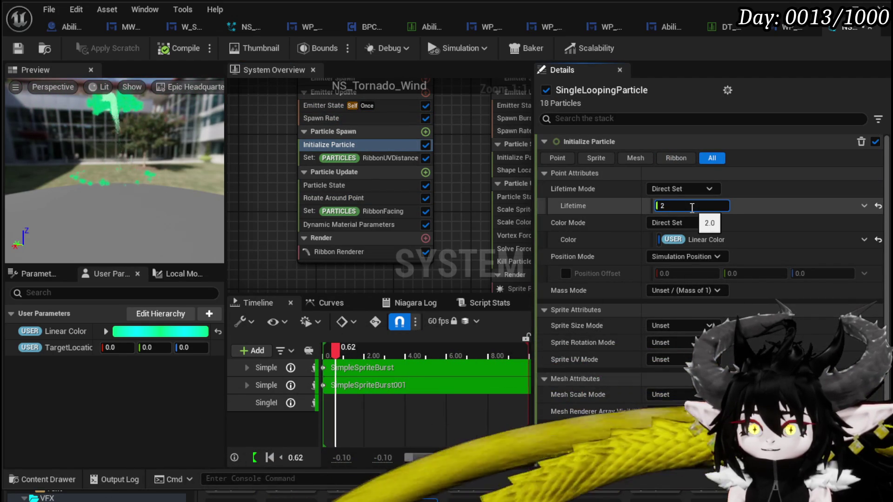
key(Return)
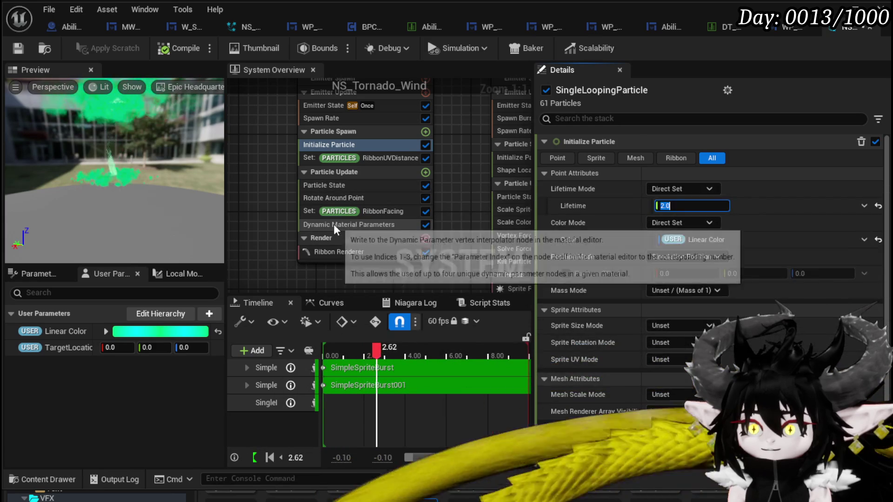
Set the Rotate Around Point rotation rate to 500.
click(334, 225)
click(307, 211)
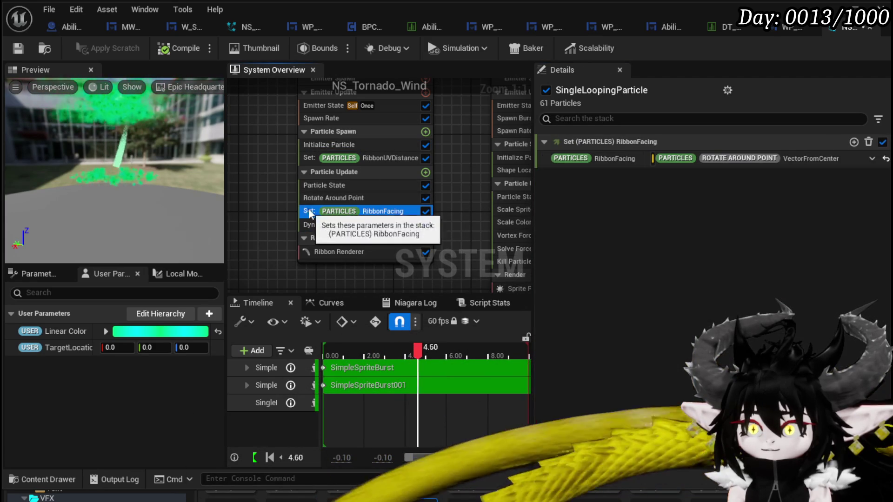
click(321, 198)
click(675, 239)
text(500)
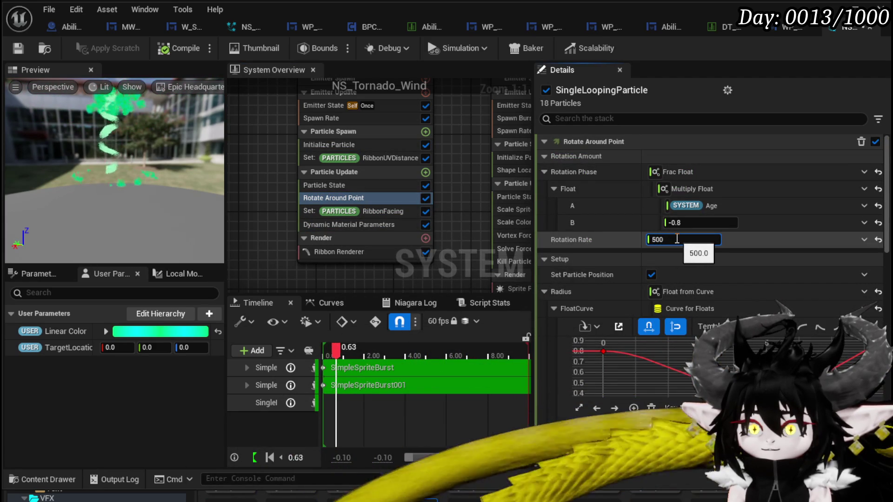
key(Return)
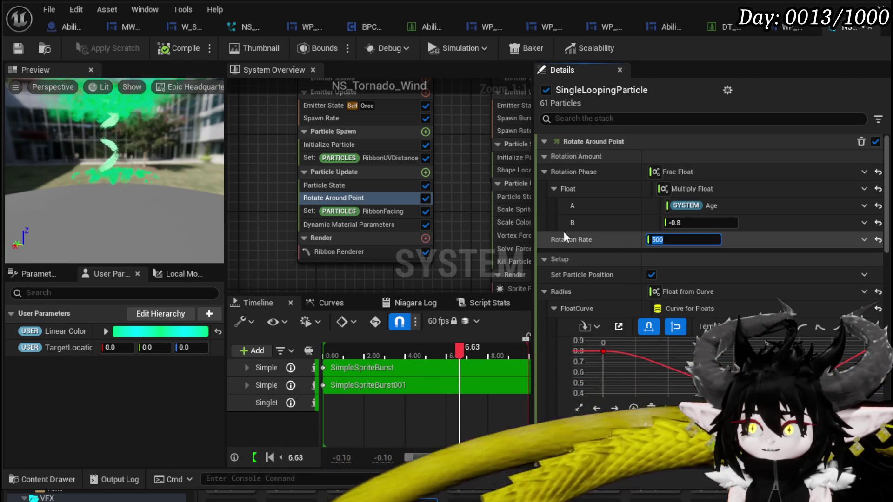
Set the center curve's scale value to 100.
scroll(538, 225, down, 5)
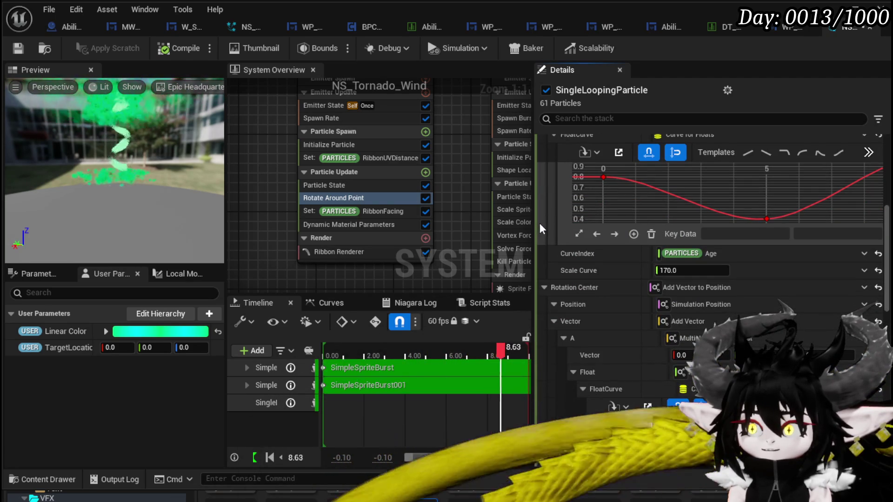
scroll(539, 222, down, 4)
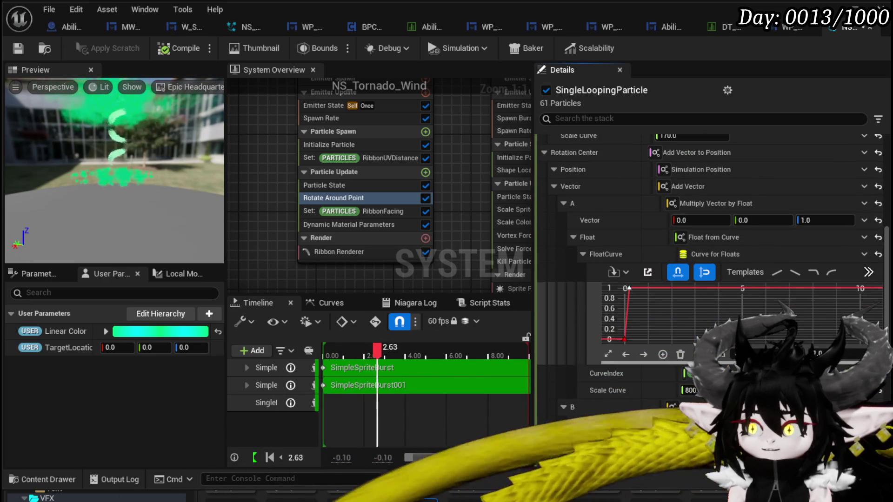
click(691, 390)
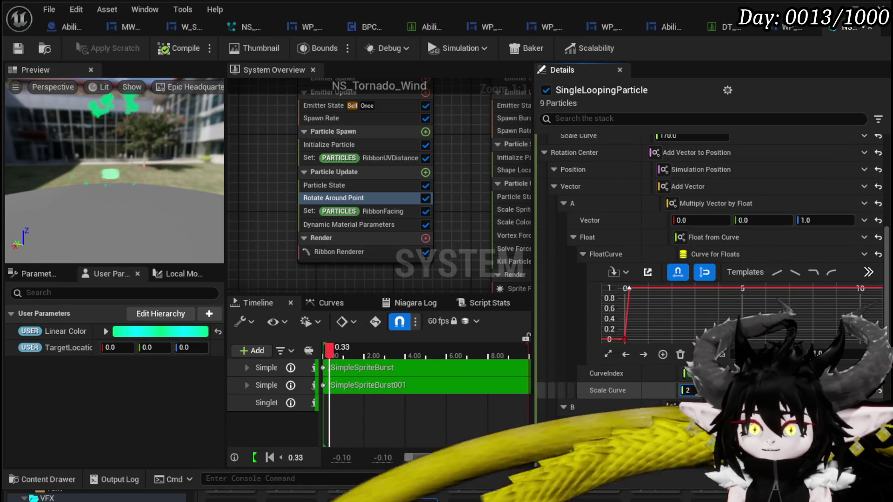
text(350)
key(BackSpace)
key(BackSpace)
text(100)
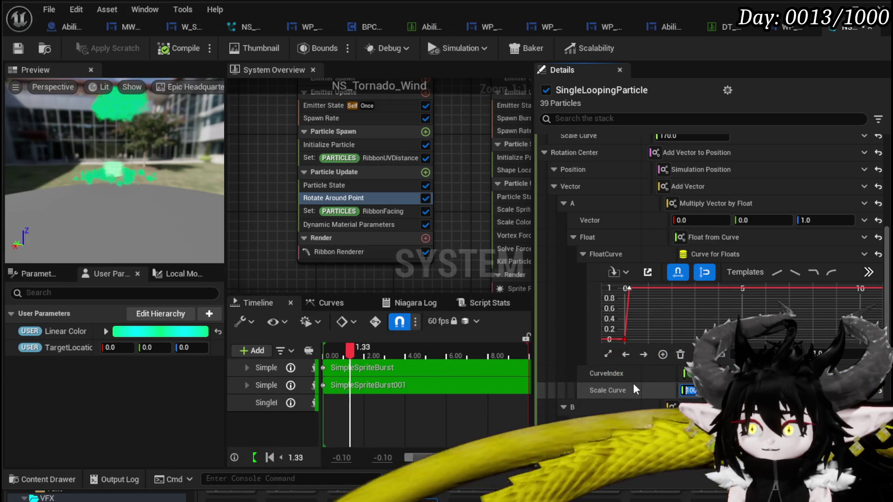
key(Return)
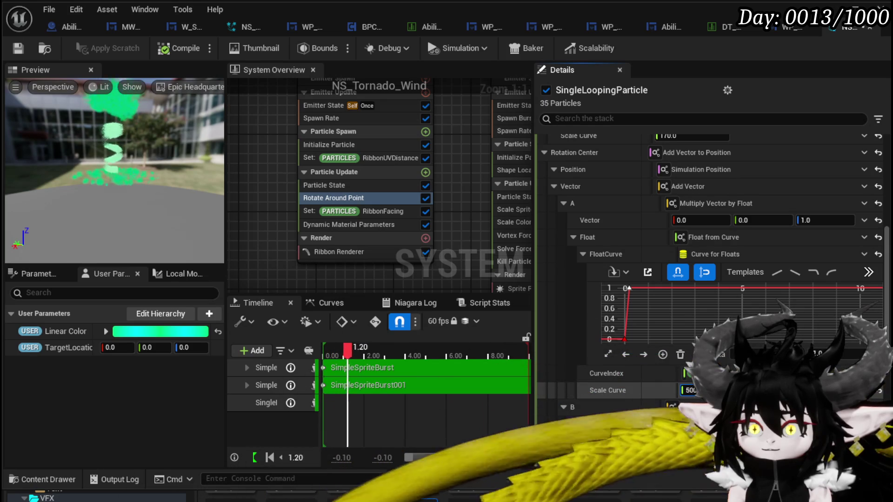
key(Return)
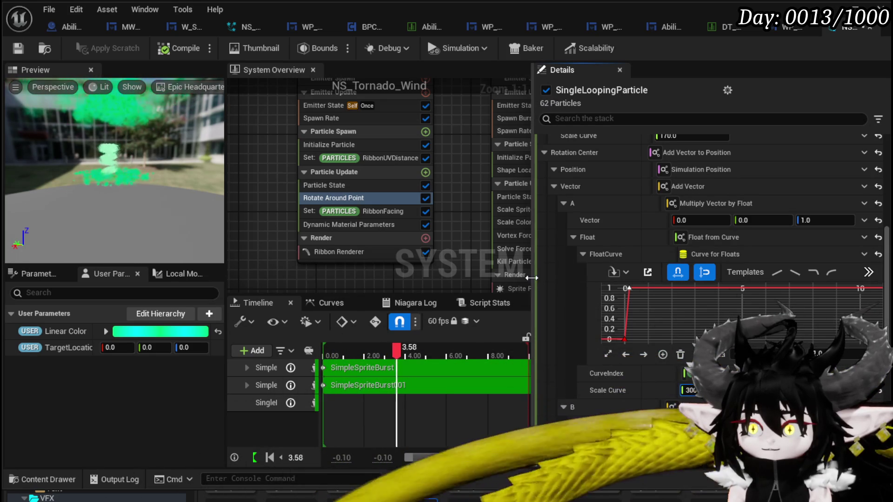
Lower the Rotate Around Point rotation rate to 1.5.
scroll(540, 277, up, 10)
mouse_move(661, 239)
mouse_down()
mouse_move(605, 239)
mouse_move(827, 240)
mouse_move(698, 240)
mouse_up()
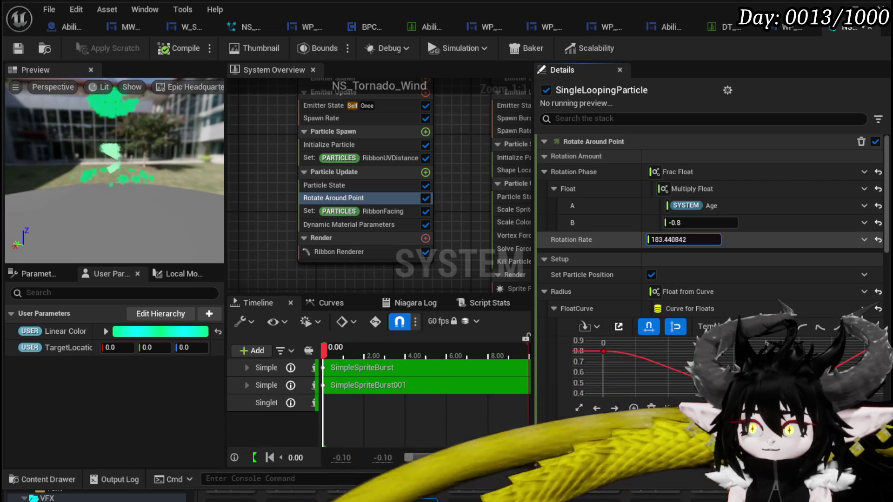
text(1.5)
key(Return)
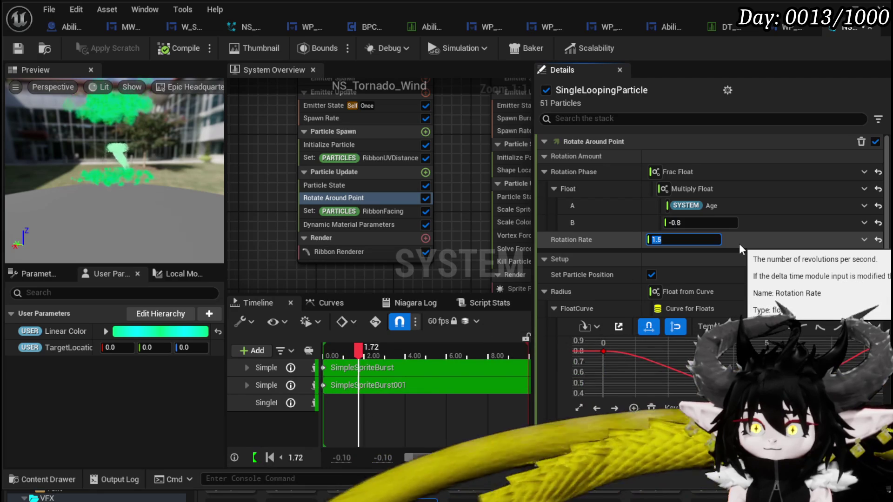
Move the FloatCurve key to time 10 with value 1, then save NS_Tornado_Wind.
scroll(545, 281, down, 8)
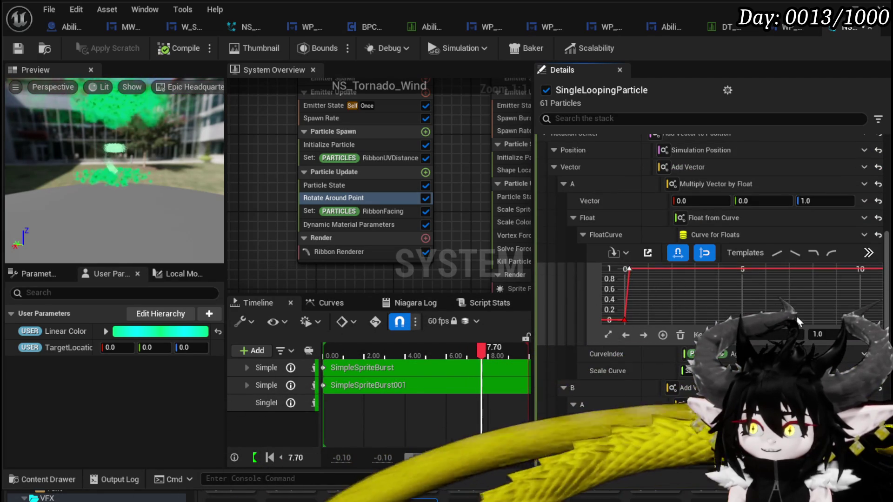
double_click(780, 335)
text(10)
key(Return)
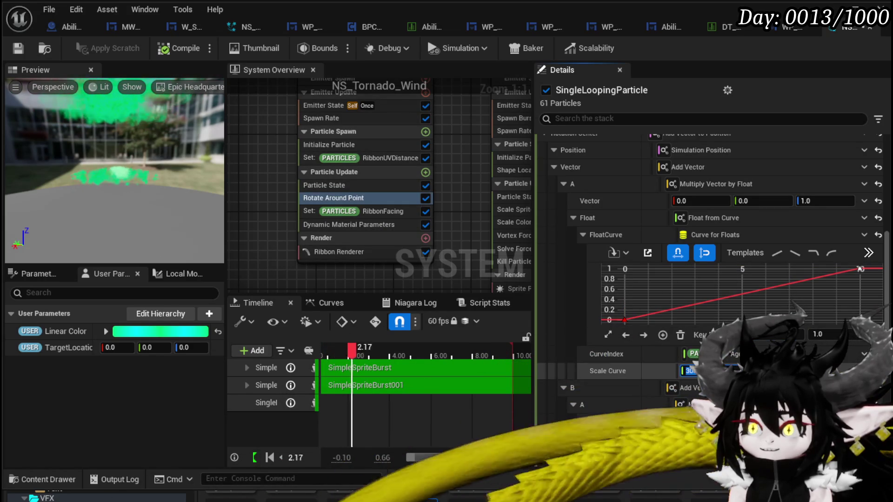
text(1)
key(Return)
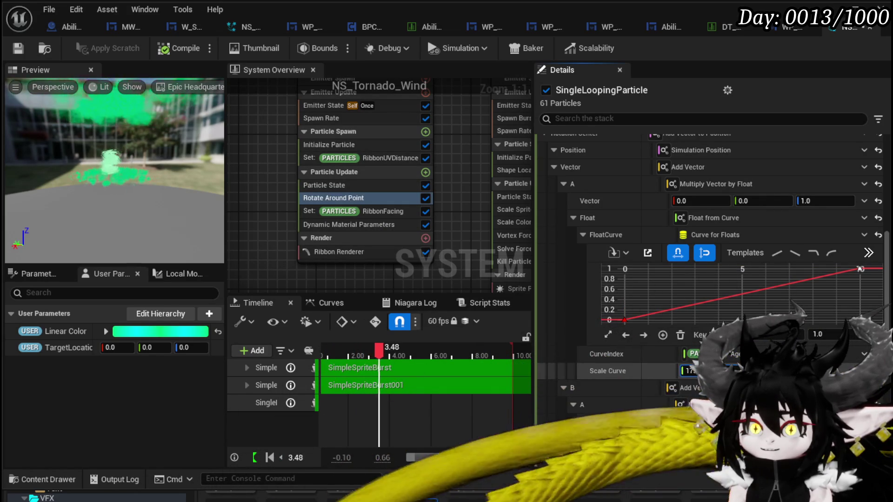
click(18, 49)
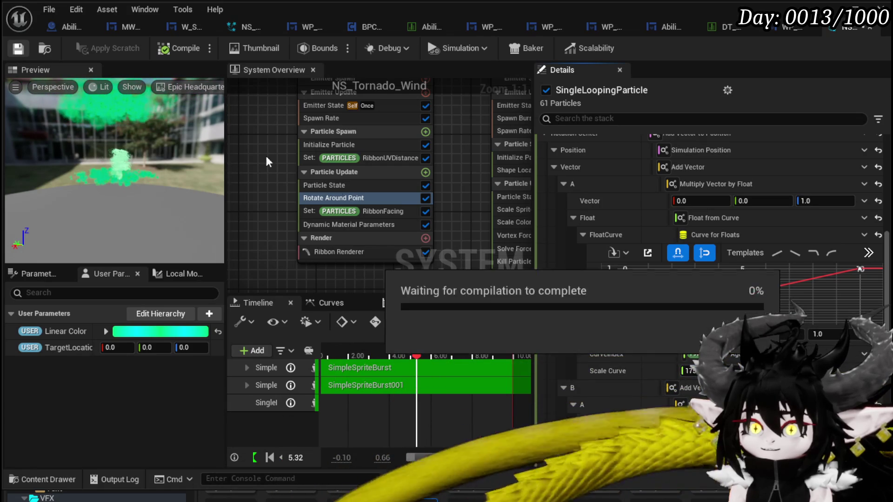
Change the Initialize Particle lifetime to 13.
click(327, 144)
scroll(676, 194, up, 2)
text(1)
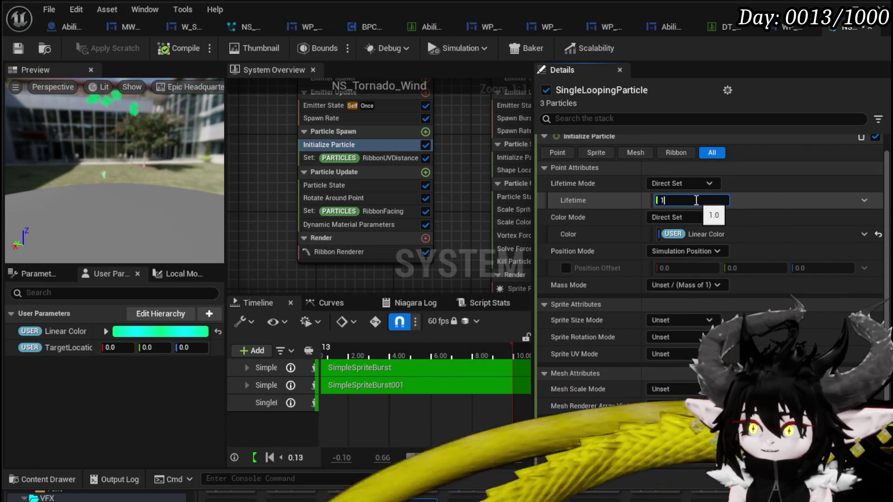
text(30)
key(Return)
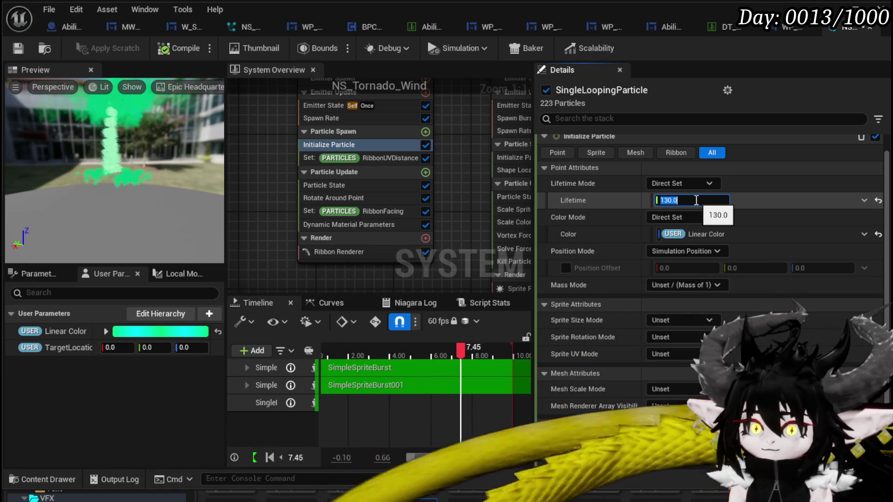
text(13)
key(Return)
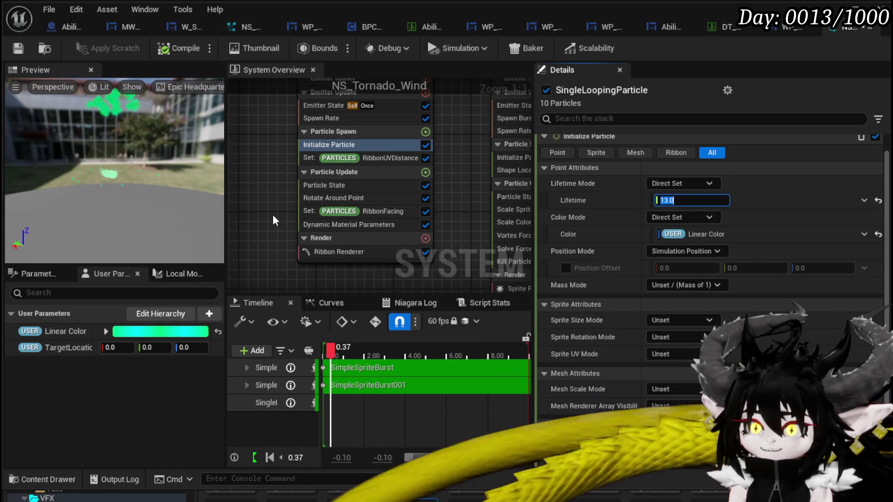
click(345, 197)
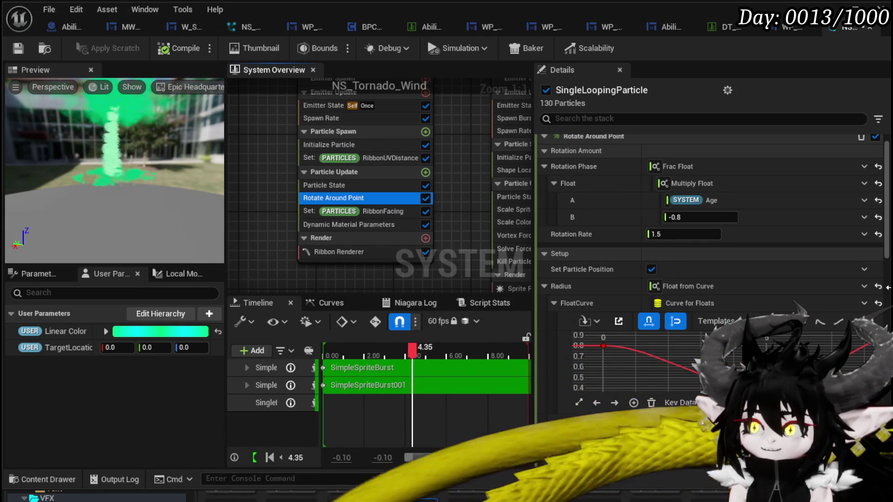
Set the Rotate Around Point rotation rate to 1.5 and the center curve scale to 800.
text(1.0)
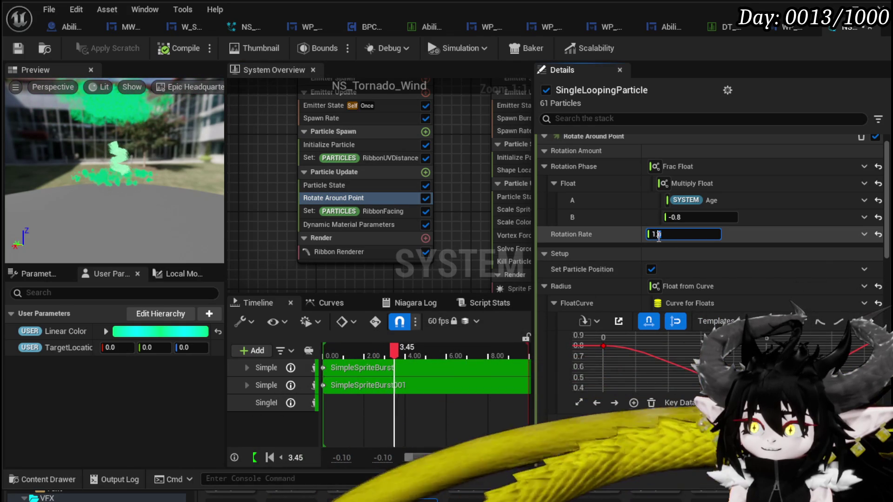
text(5)
key(Return)
scroll(550, 277, down, 2)
scroll(550, 277, down, 5)
text(800)
key(Return)
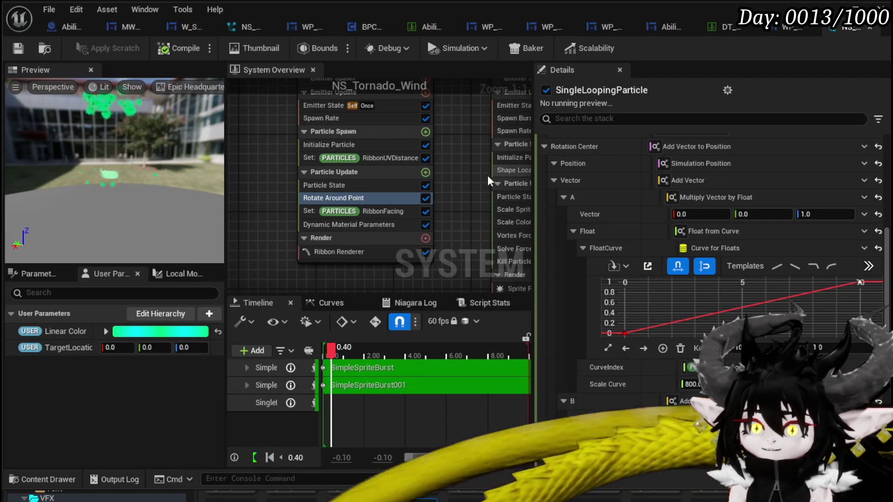
Retype the Initialize Particle lifetime value, leaving it at 1.
click(336, 145)
click(692, 149)
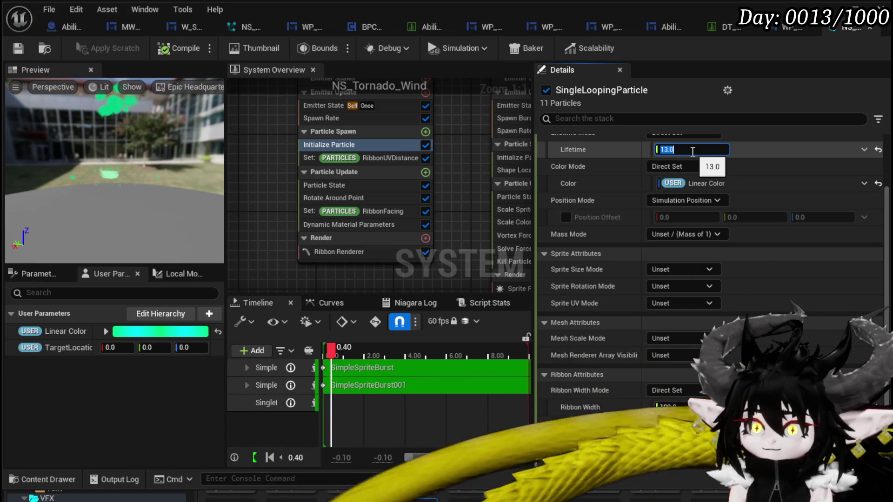
text(13)
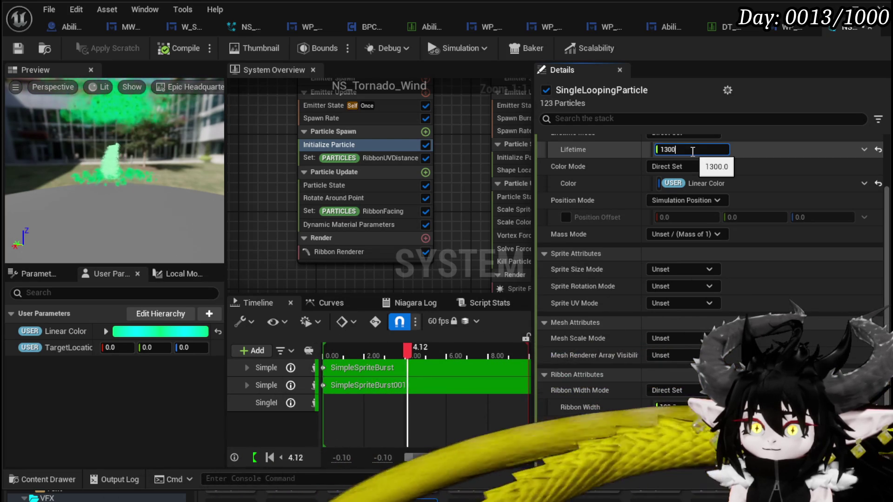
key(ctrl+a)
text(1)
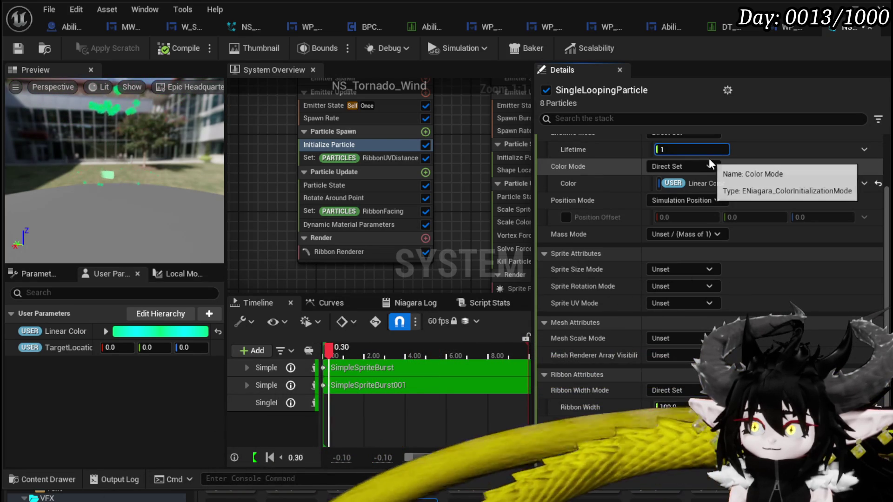
key(ctrl+a)
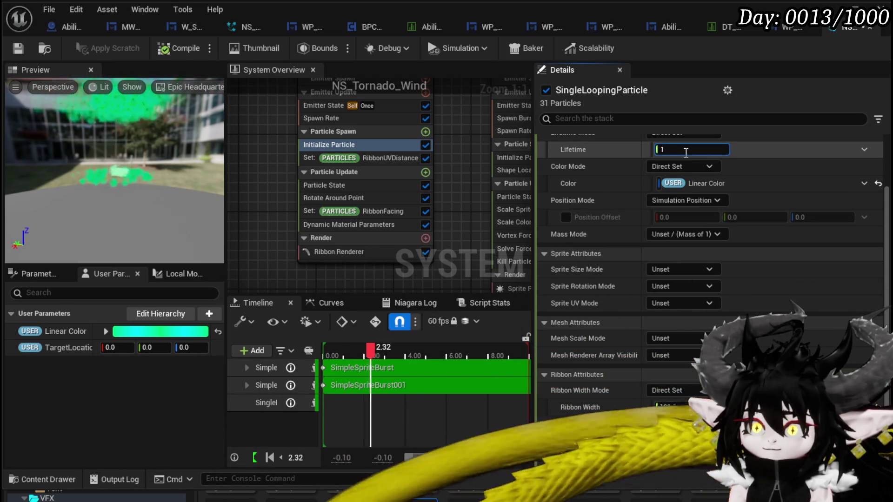